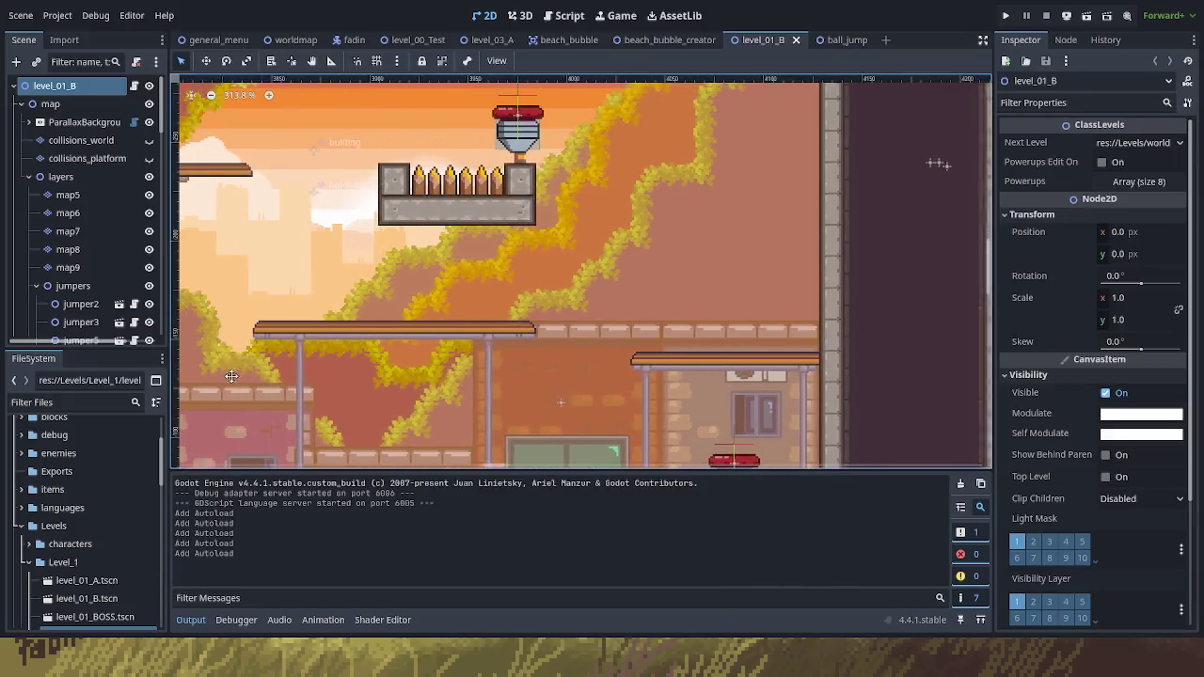
Pan and zoom out the Godot level view to reveal the spikes on the right.
scroll(658, 358, down, 2)
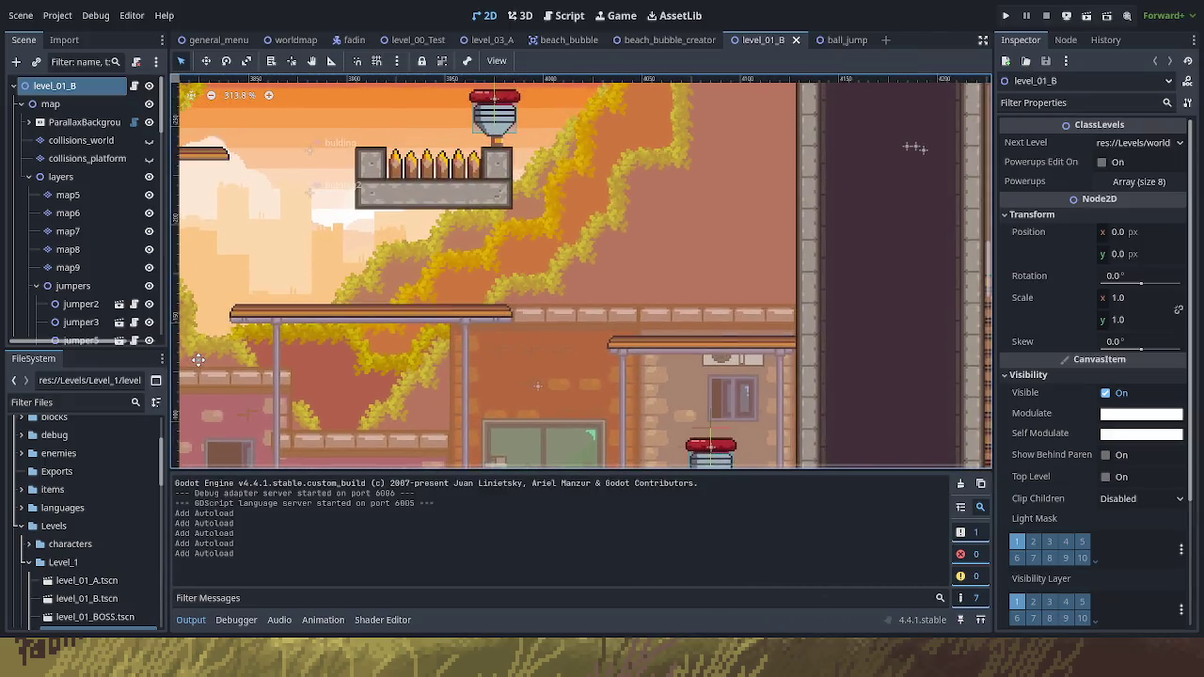
mouse_move(274, 329)
mouse_down()
mouse_move(706, 305)
mouse_move(273, 266)
mouse_up()
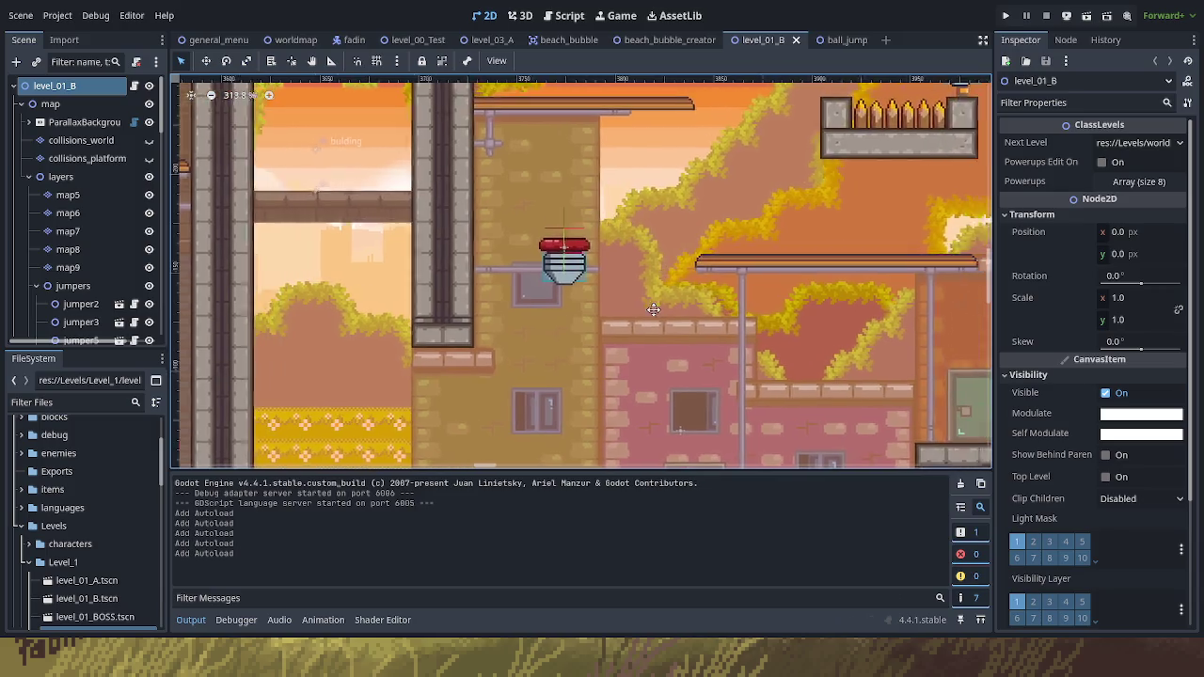
scroll(272, 266, up, 4)
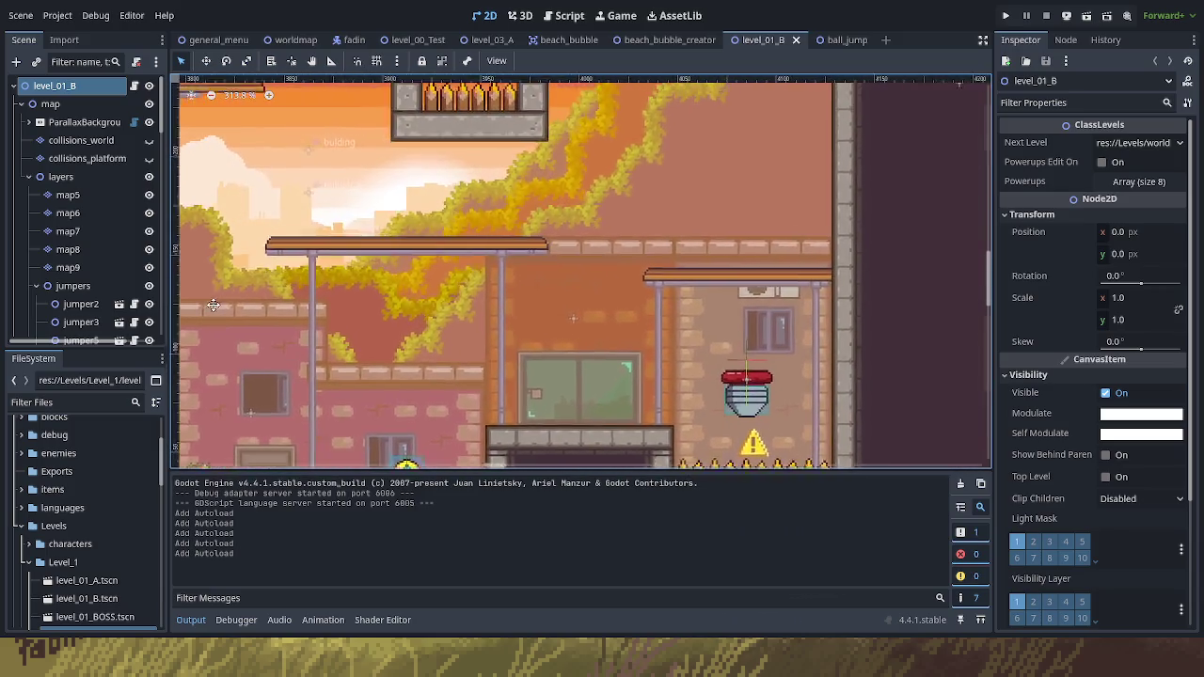
scroll(407, 401, right, 2)
scroll(407, 401, up, 4)
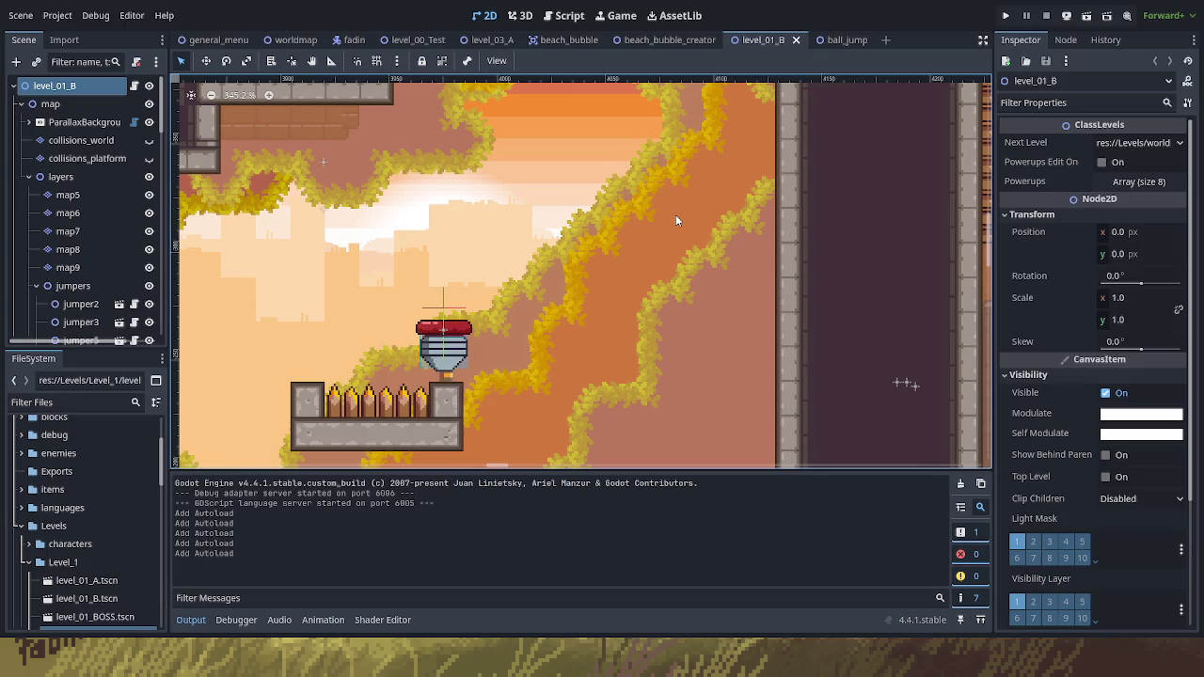
scroll(677, 189, down, 2)
mouse_move(678, 189)
mouse_down()
mouse_move(534, 315)
mouse_move(535, 406)
mouse_up()
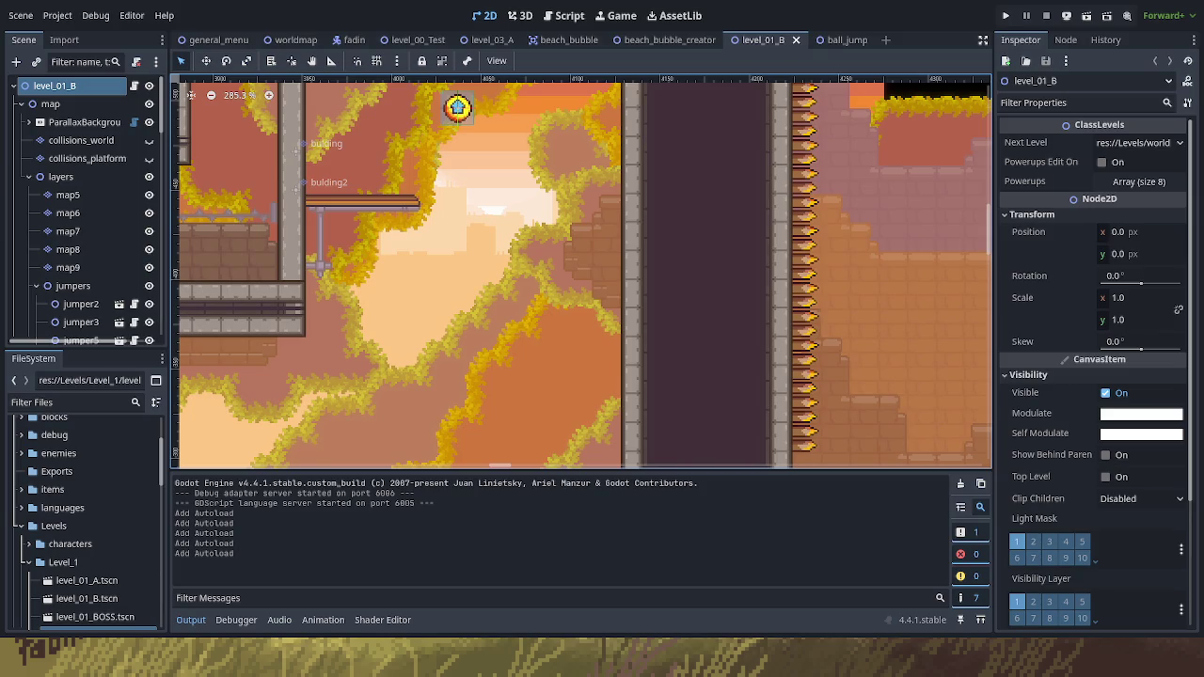
Shift the view around the spike block, then zoom in on the BadGokuh dog sprite in Aseprite.
drag(656, 275, 778, 144)
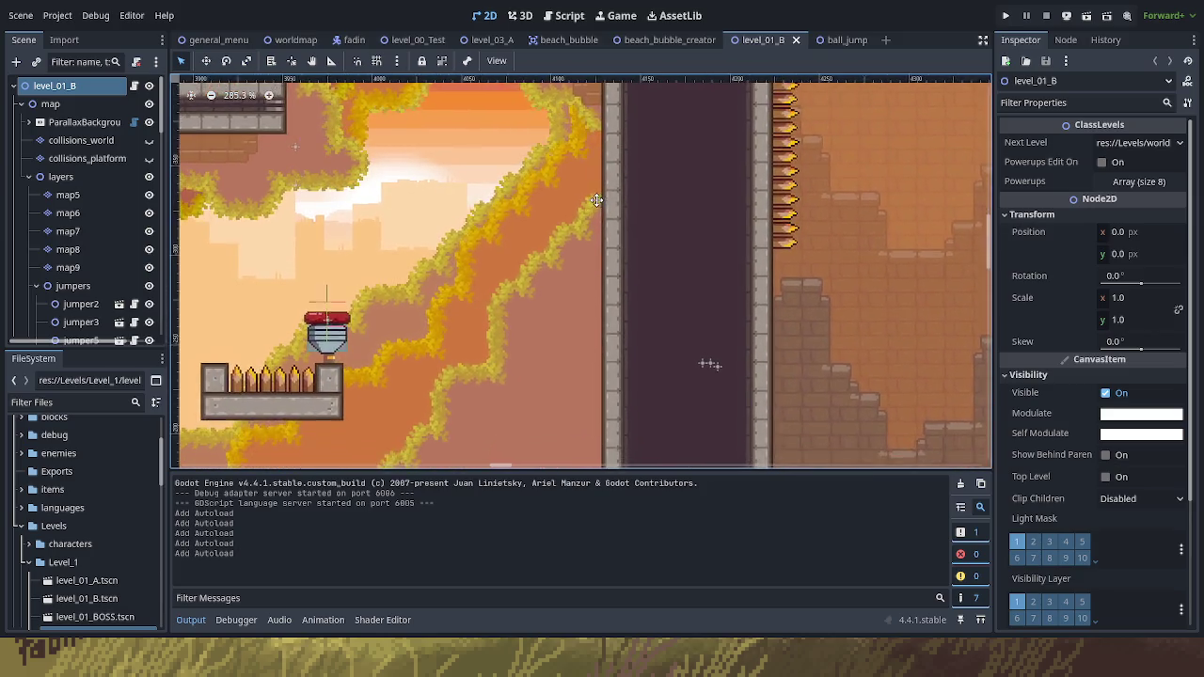
scroll(778, 144, left, 3)
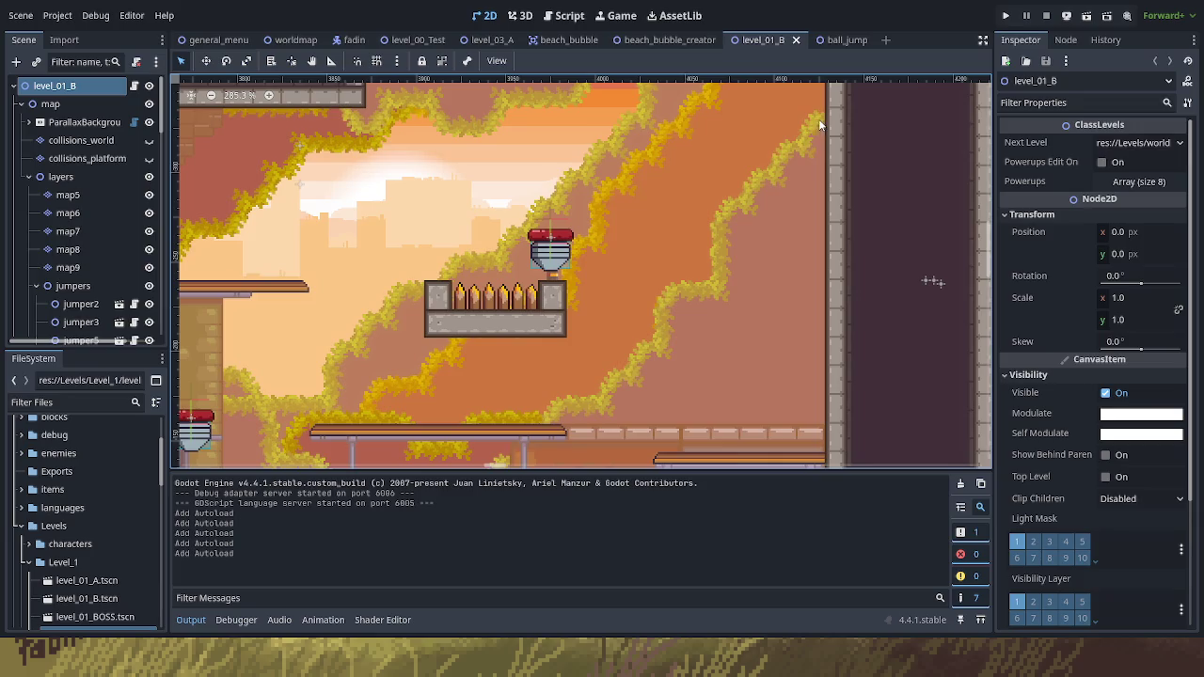
scroll(650, 279, up, 1)
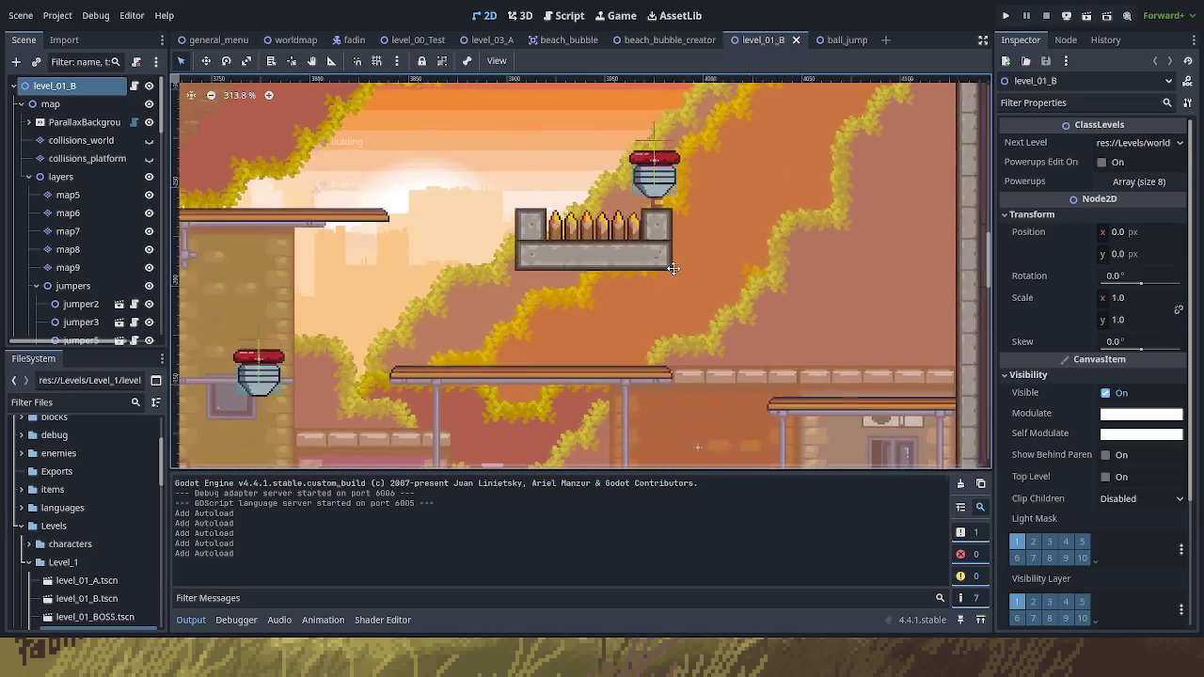
drag(552, 350, 625, 263)
scroll(630, 266, right, 5)
scroll(659, 272, left, 4)
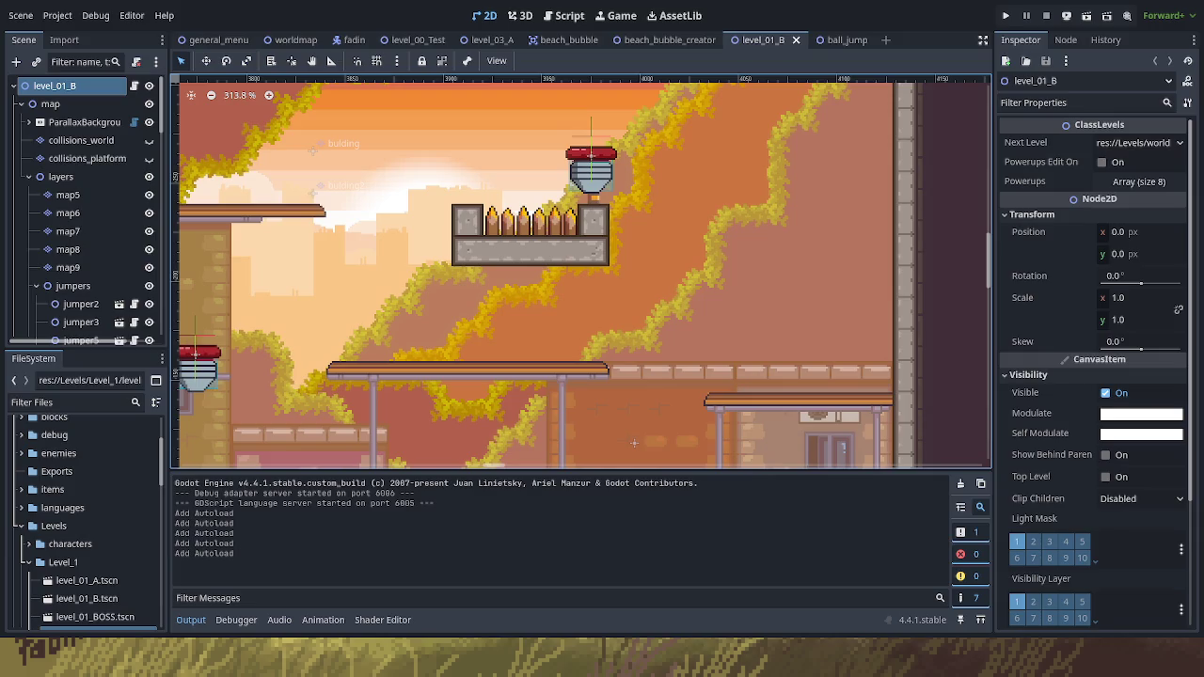
scroll(683, 413, up, 3)
scroll(683, 413, up, 1)
scroll(683, 413, up, 1)
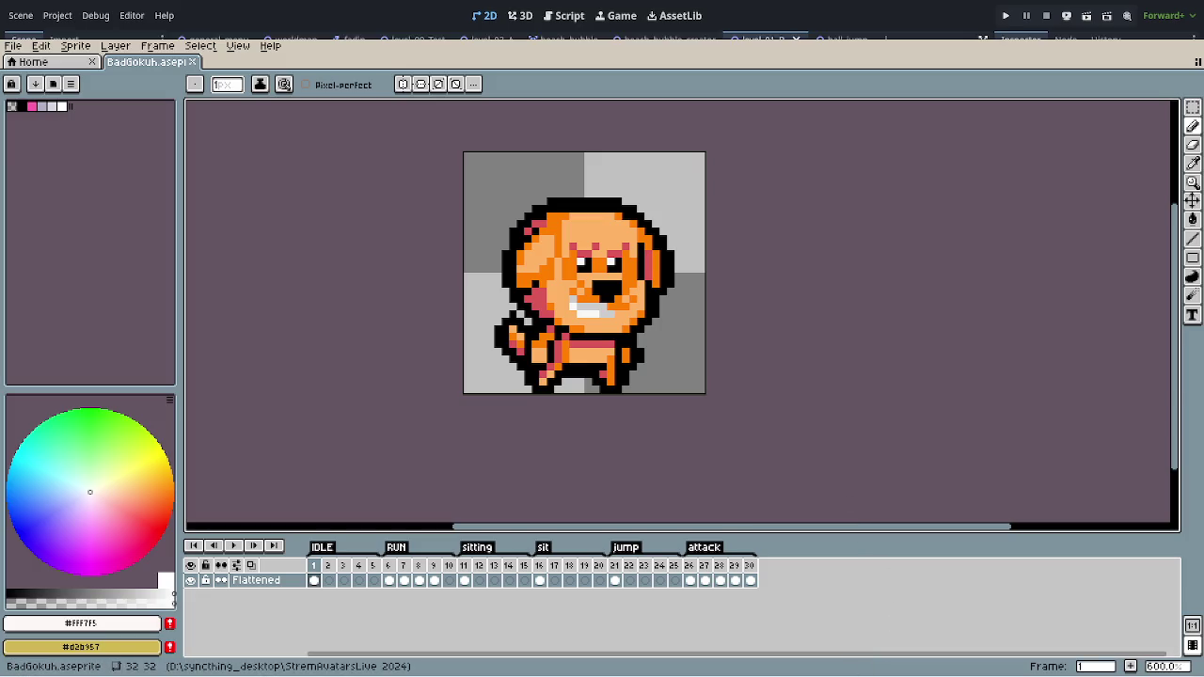
Play back the dog sprite's animation tags, including attack, then stop playback.
key(Return)
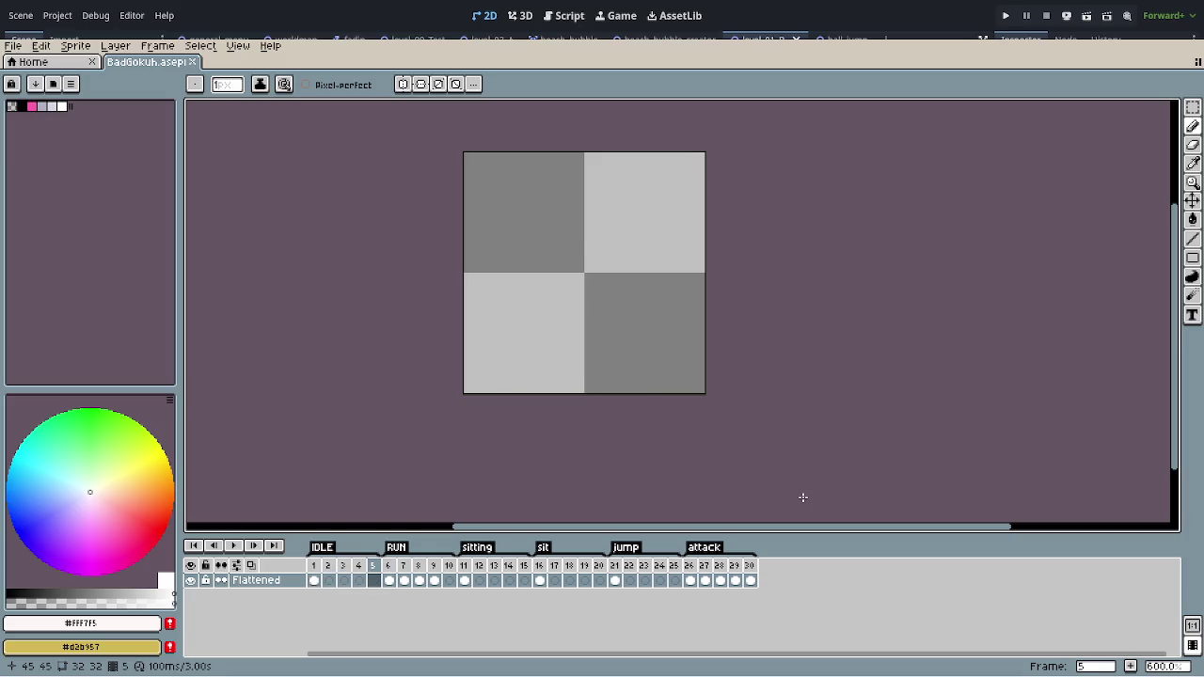
key(Return)
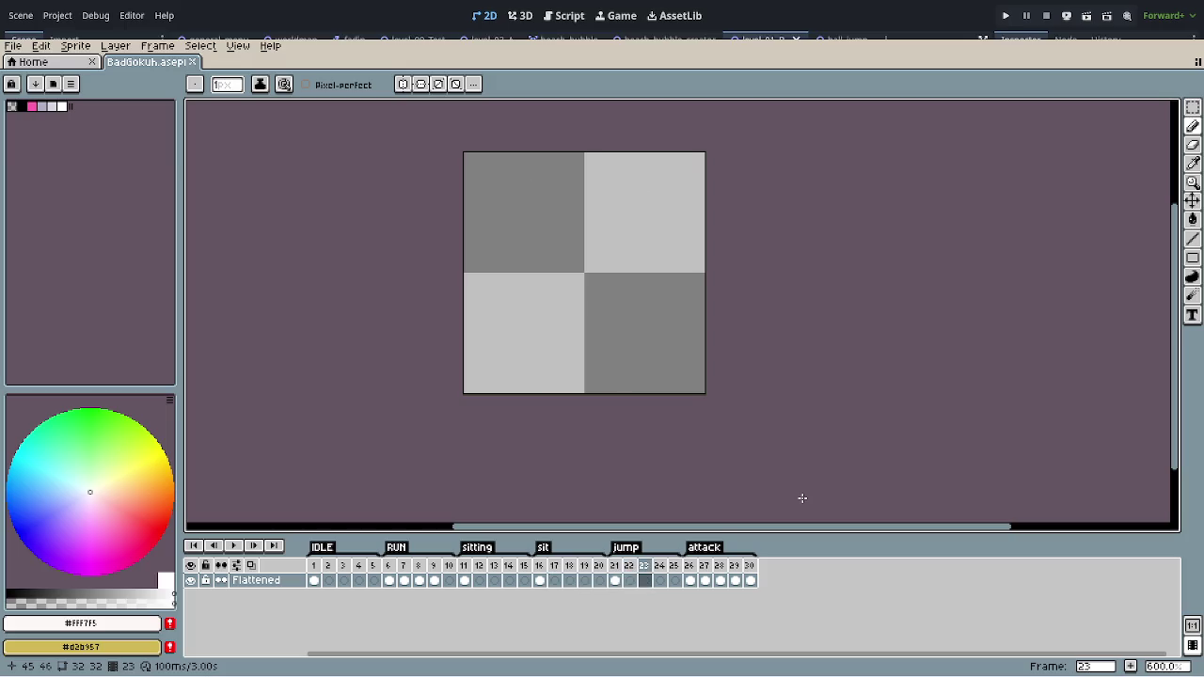
key(space)
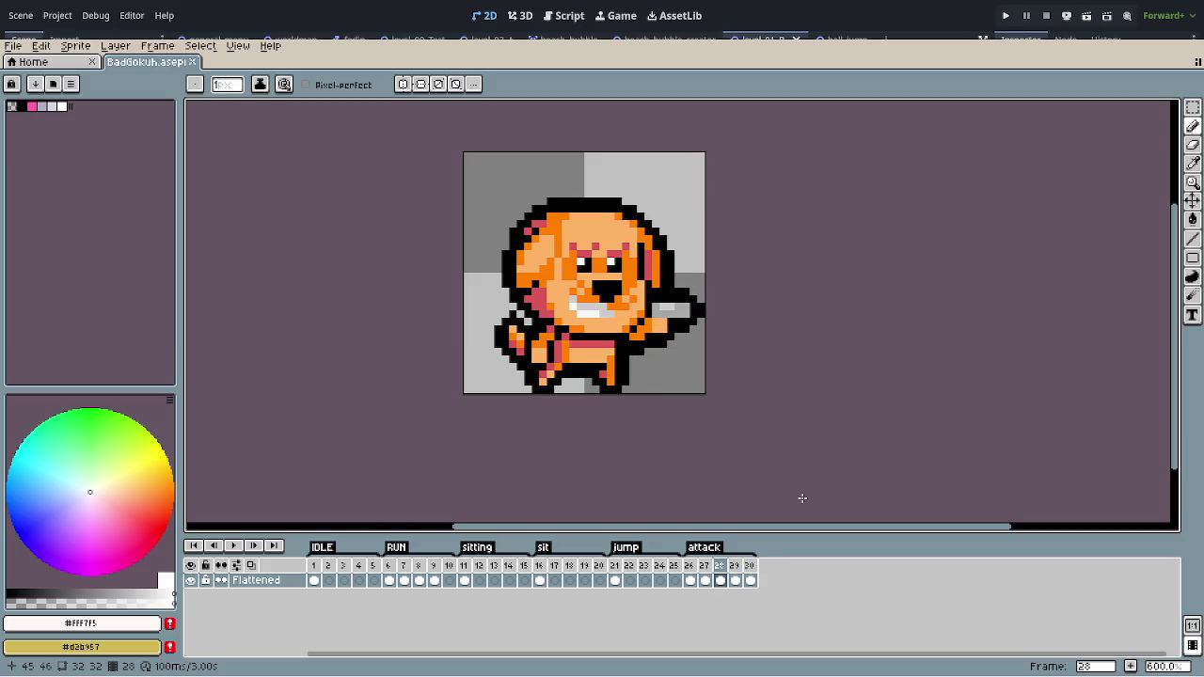
key(Home)
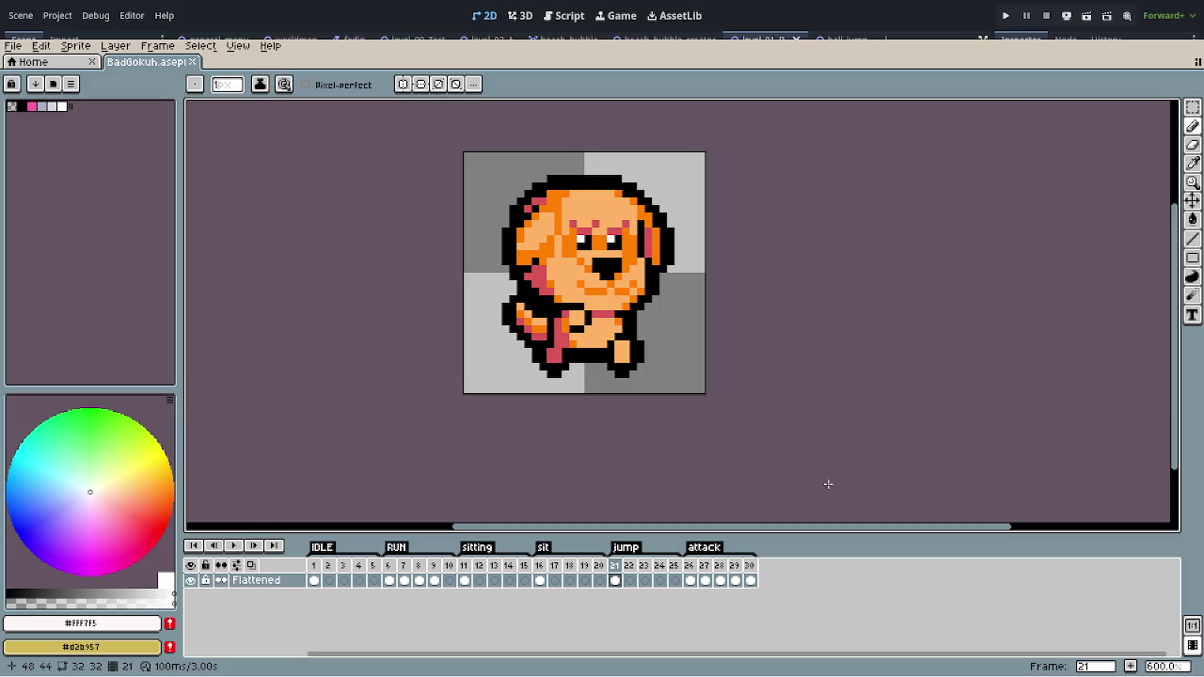
Step back three frames to frame 4 inside the IDLE tag.
key(Left)
key(Left)
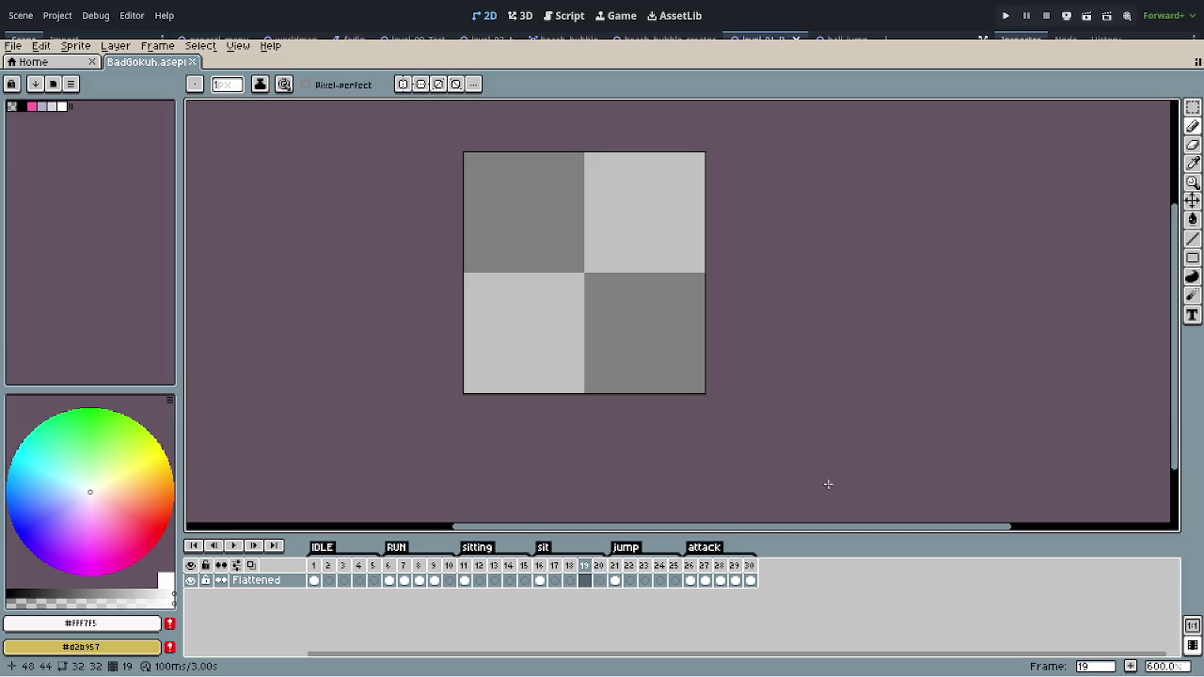
key(Left)
key(Left)
key(Left)
key(Left)
key(Left)
key(Left)
key(Left)
key(Left)
key(Left)
key(Left)
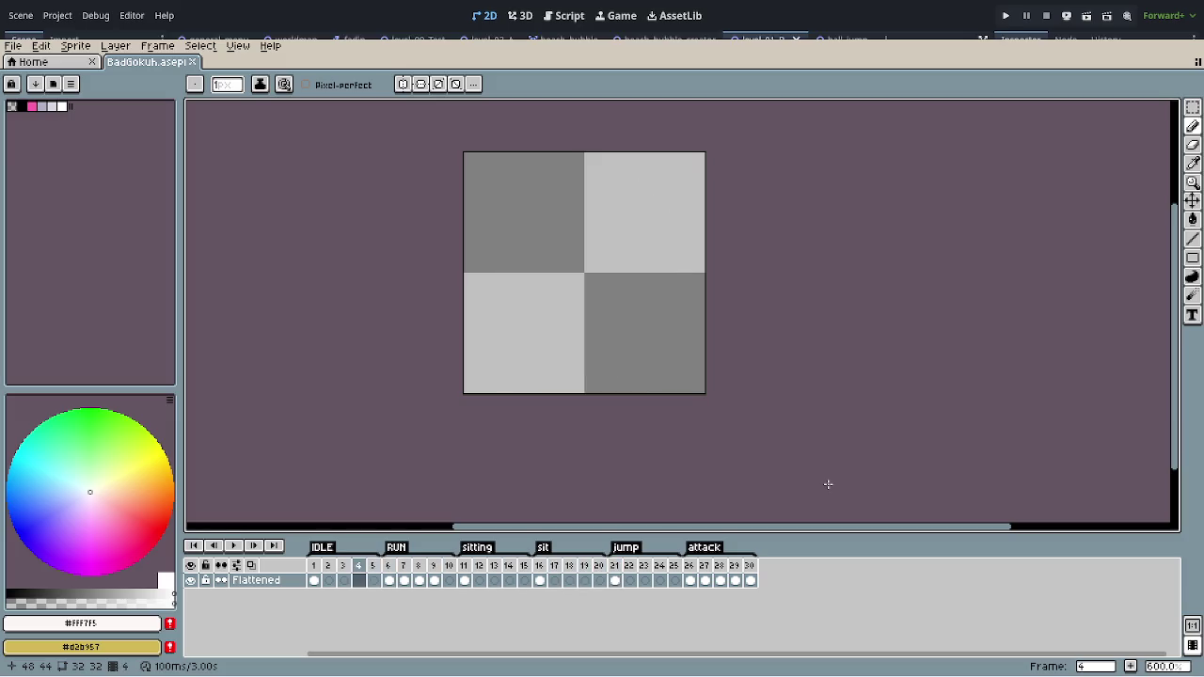
key(Left)
key(Left)
key(Left)
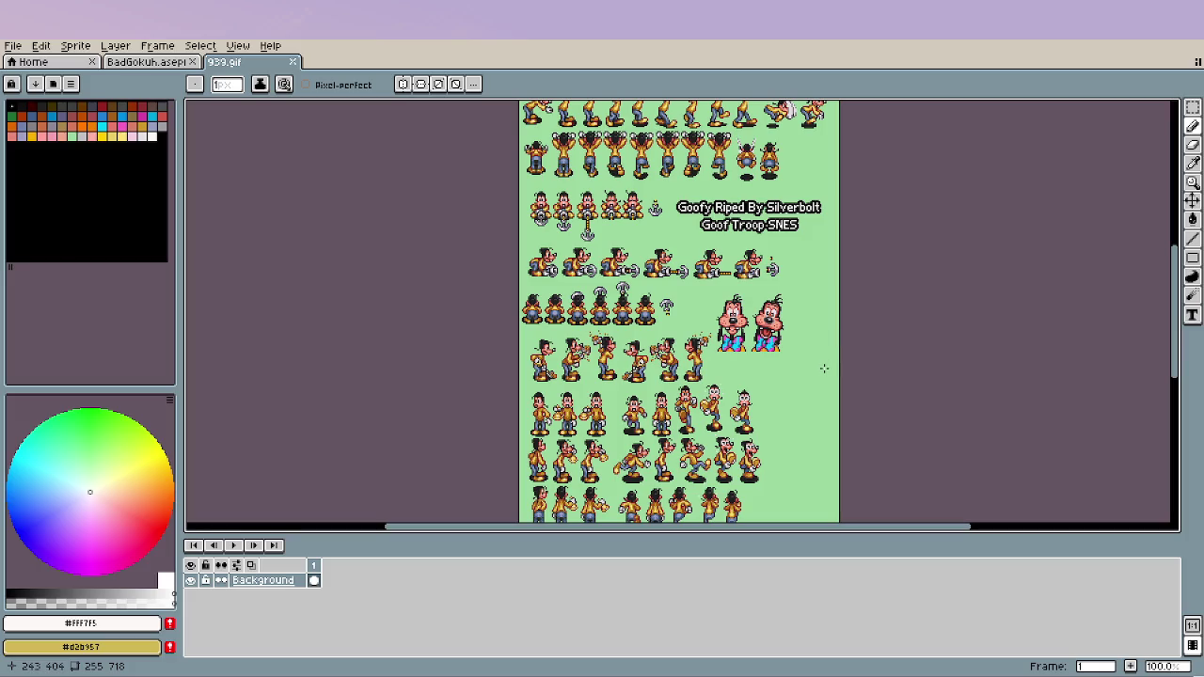
scroll(787, 278, up, 2)
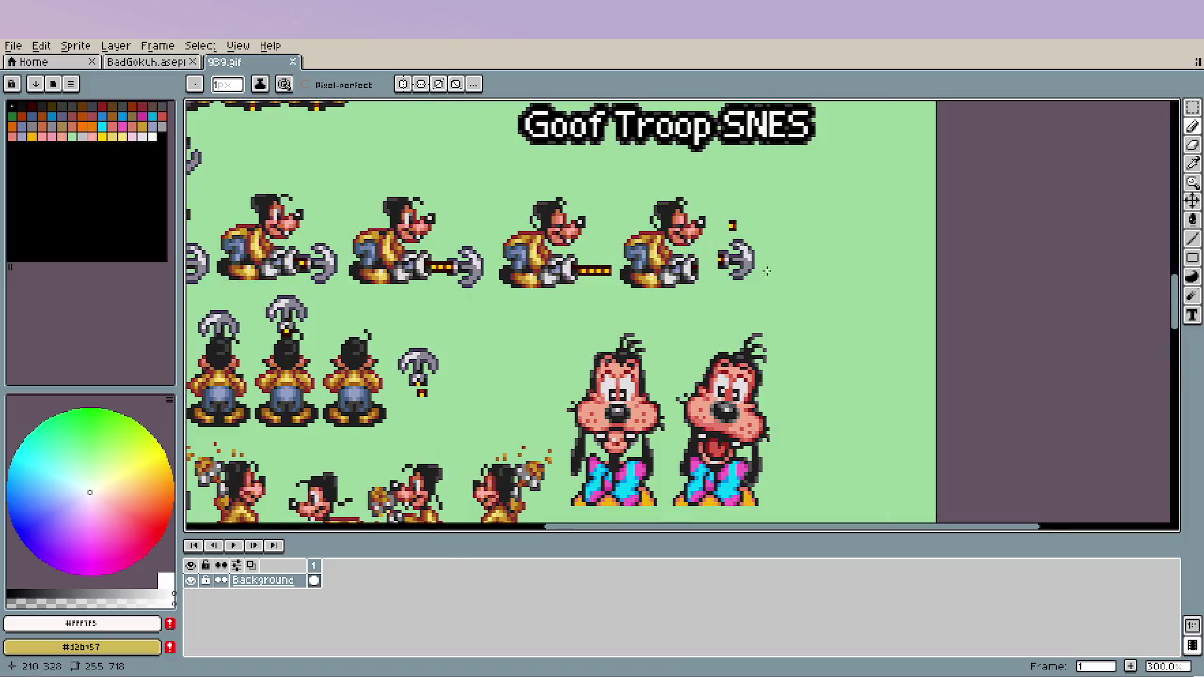
drag(546, 236, 770, 519)
drag(475, 122, 555, 350)
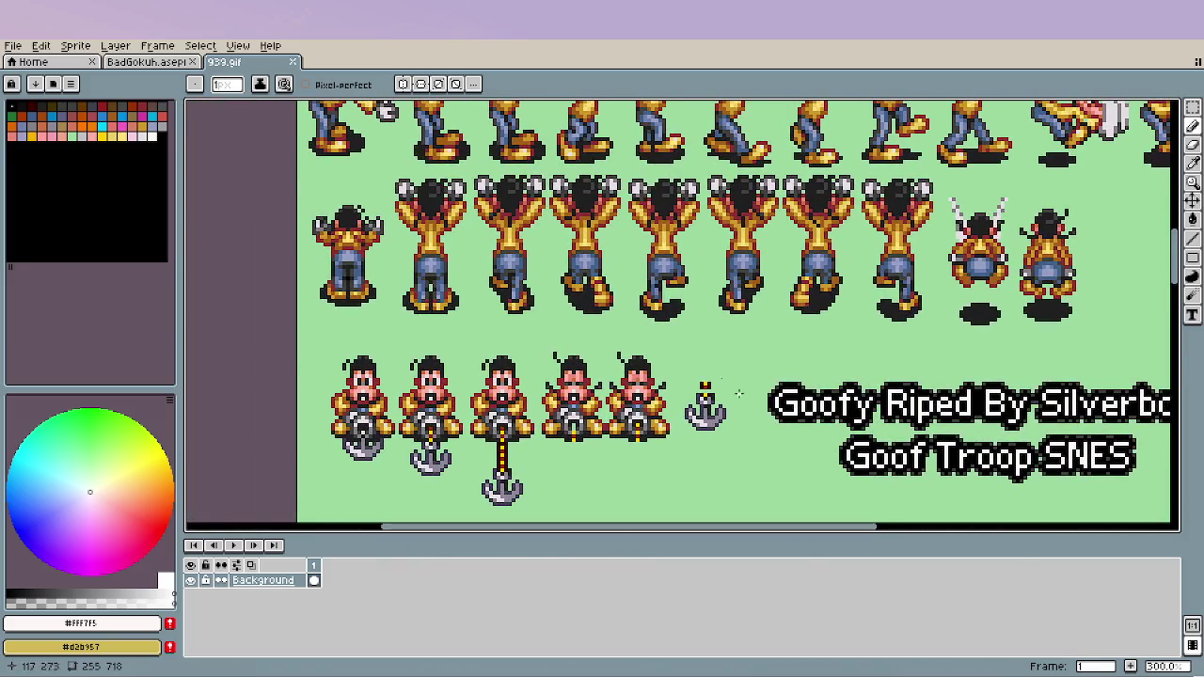
scroll(492, 308, up, 1)
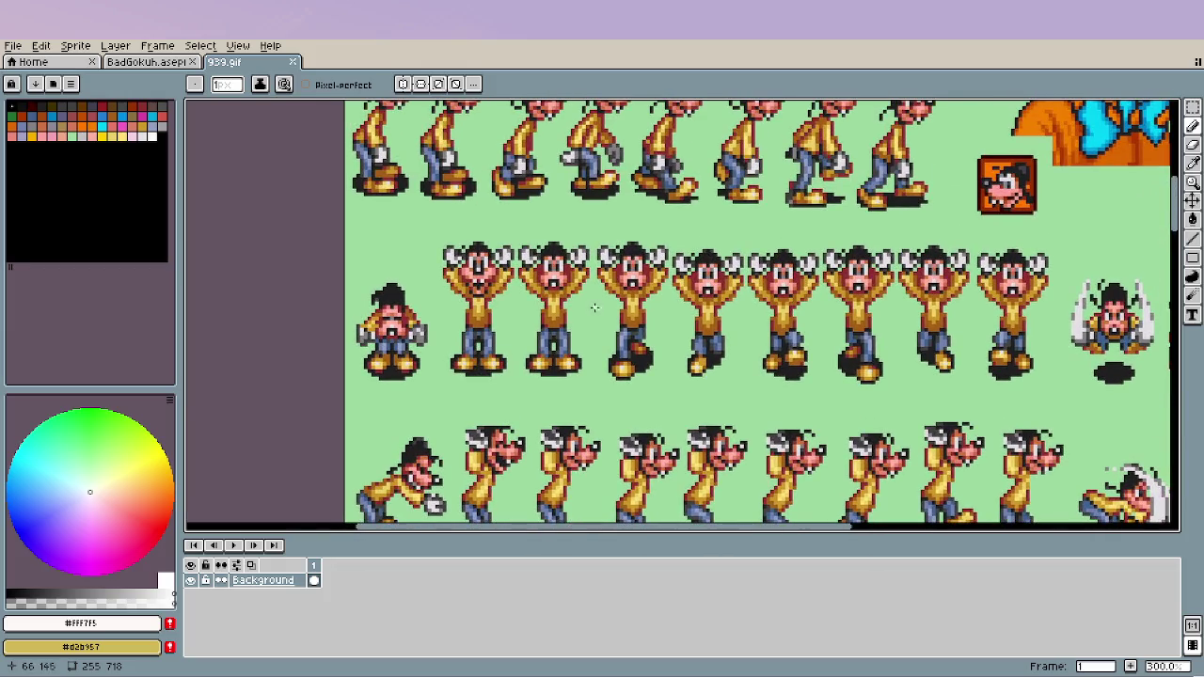
scroll(508, 320, up, 1)
scroll(527, 330, up, 2)
scroll(555, 340, up, 1)
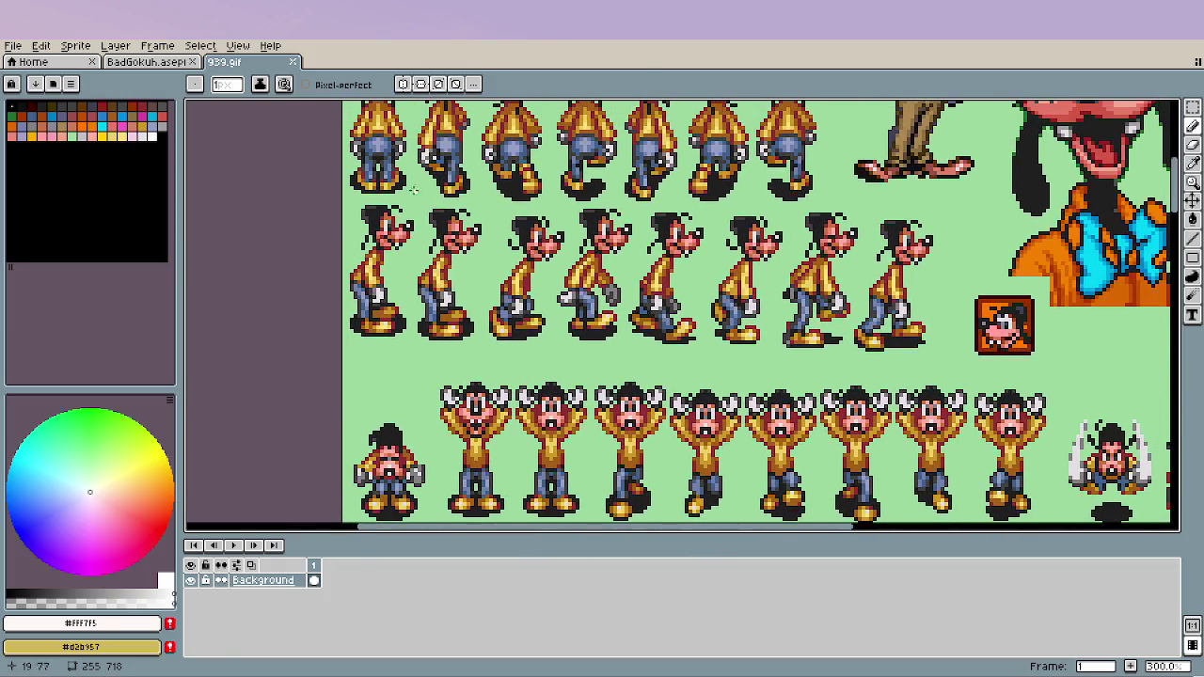
scroll(640, 311, up, 2)
scroll(717, 280, up, 1)
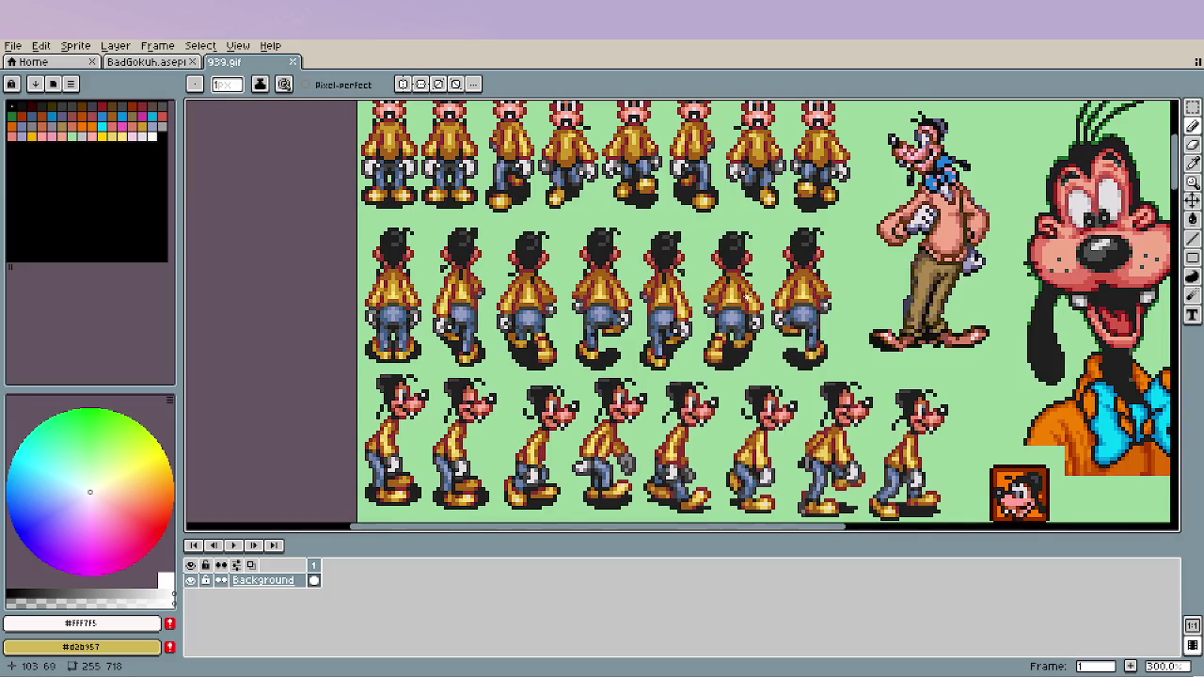
scroll(717, 282, up, 1)
scroll(717, 282, up, 1)
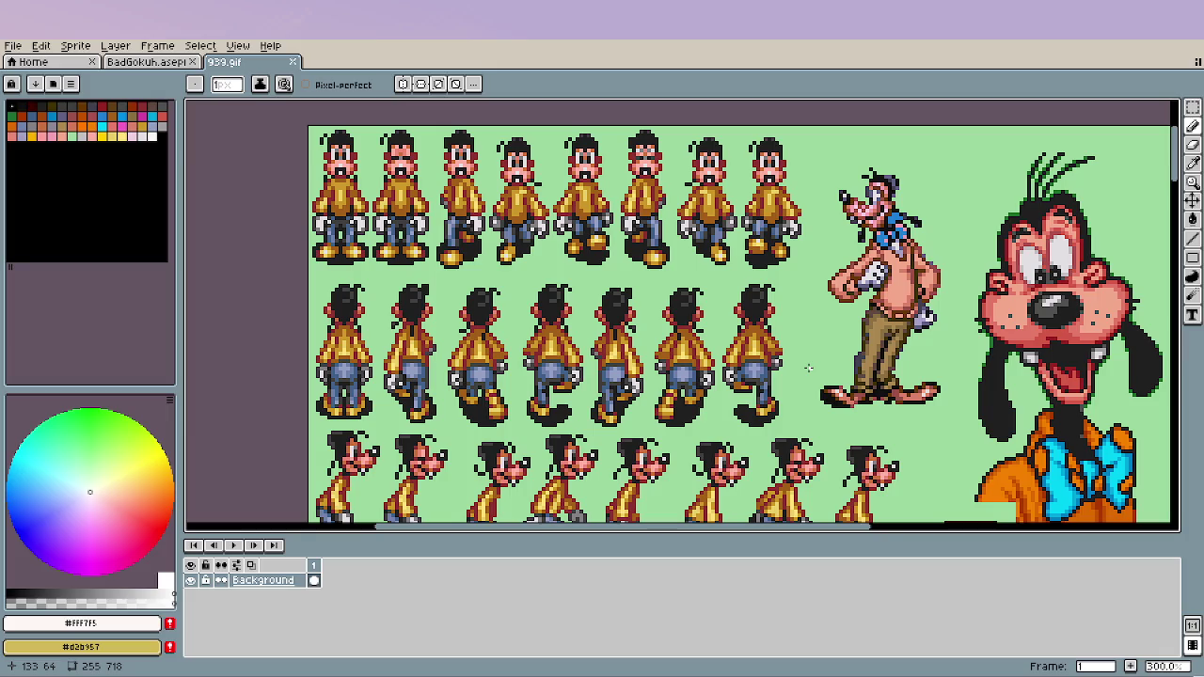
scroll(804, 352, down, 1)
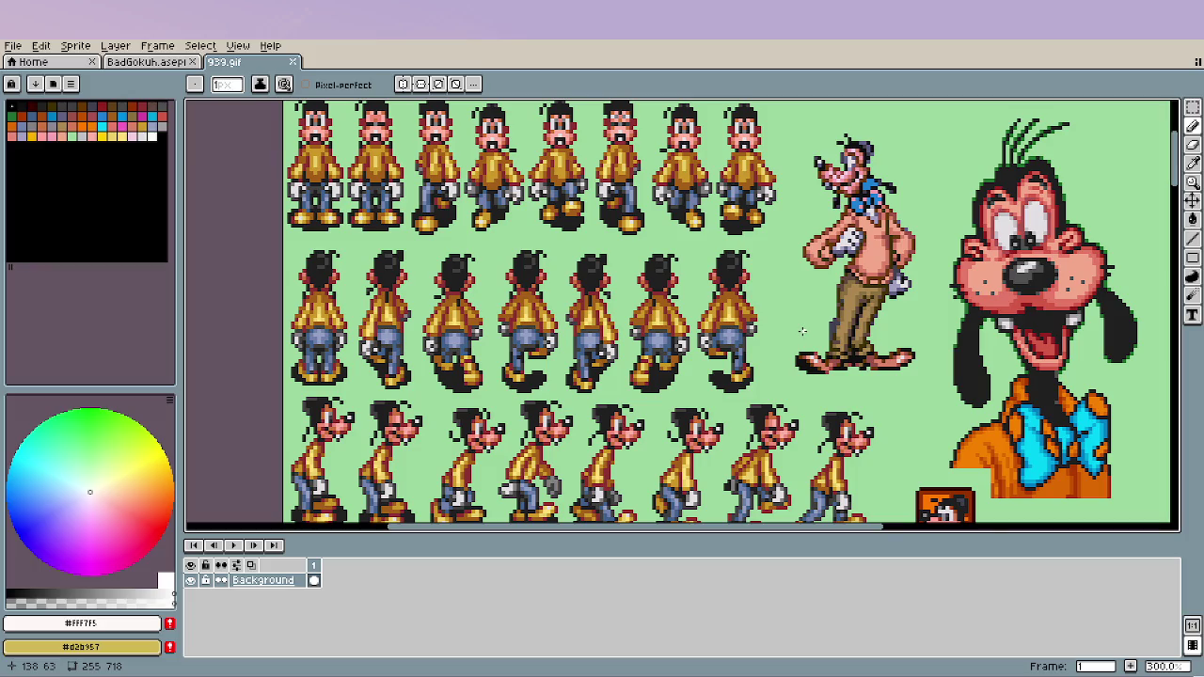
scroll(803, 331, down, 5)
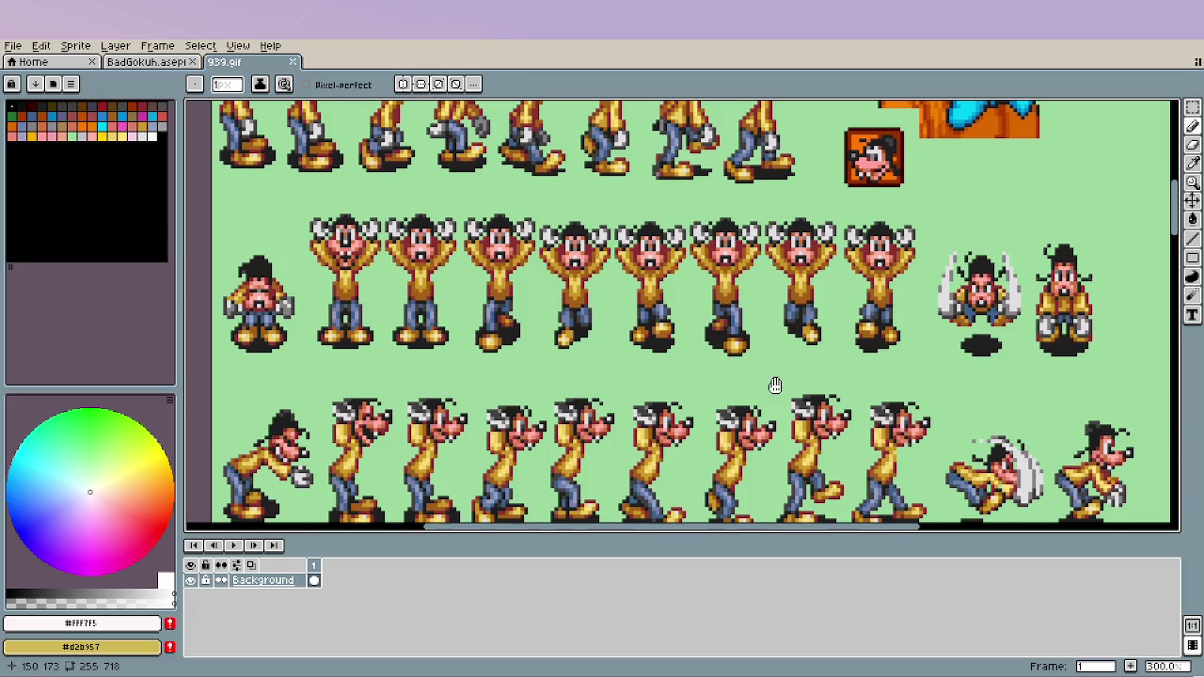
mouse_move(774, 385)
mouse_down()
mouse_move(719, 98)
mouse_move(891, 130)
mouse_up()
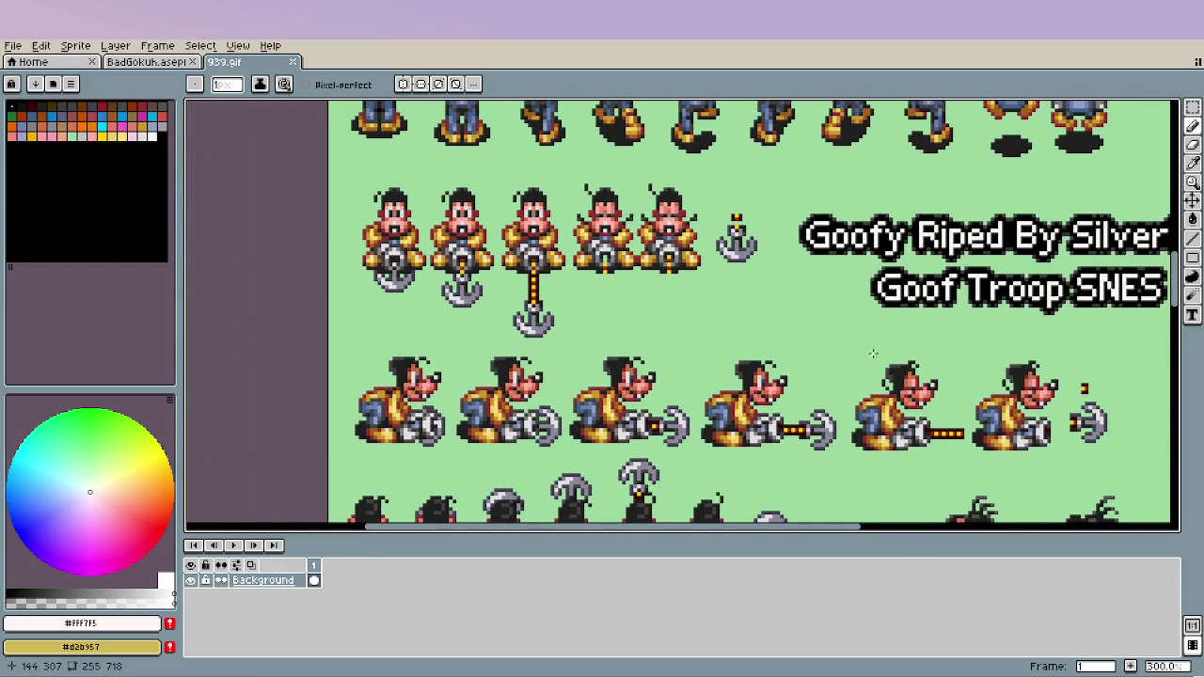
drag(870, 362, 864, 108)
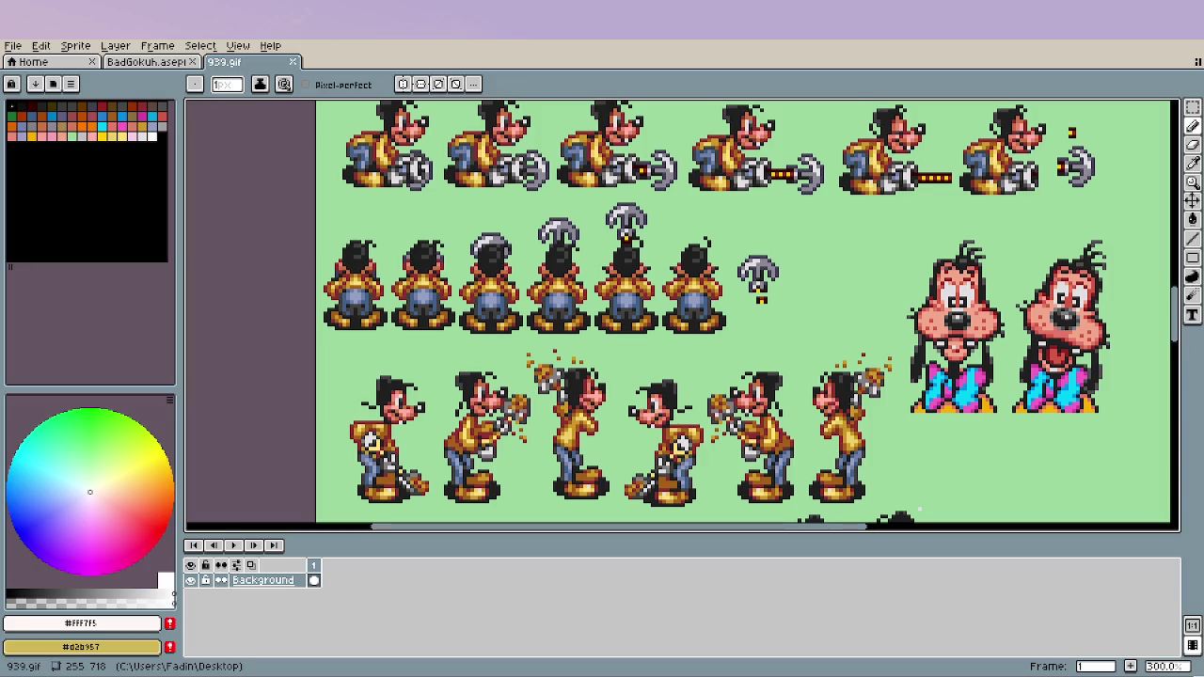
Close the Goofy reference sheet and set up a new 500 × 500 RGB transparent sprite.
click(293, 62)
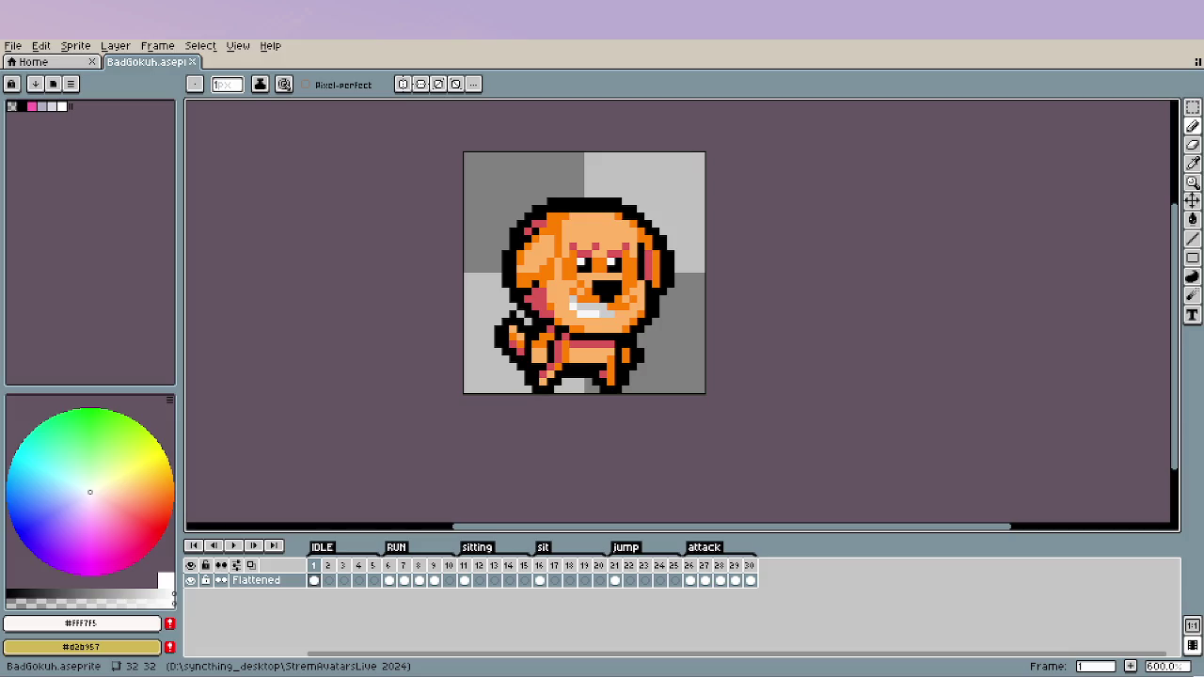
click(13, 46)
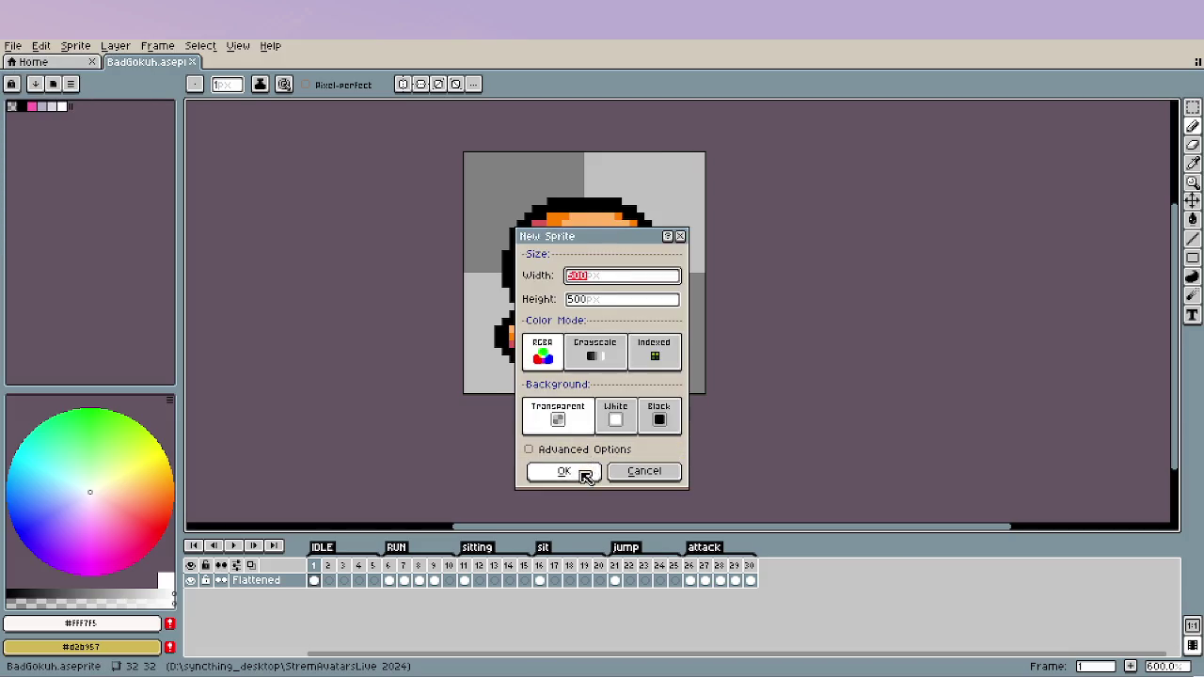
click(578, 473)
Create the 500 × 500 sprite with the knitted Poochy photo pasted, centred, plus another pasted image.
key(ctrl+v)
click(1037, 401)
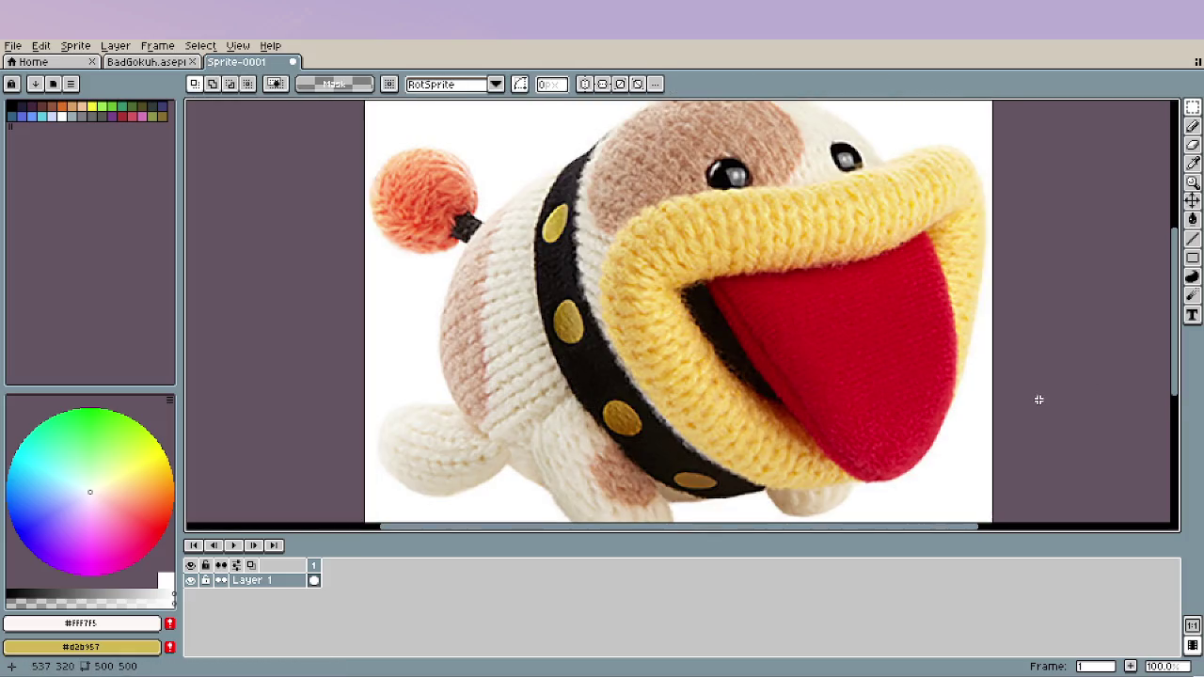
scroll(1043, 398, down, 1)
drag(1043, 398, 887, 363)
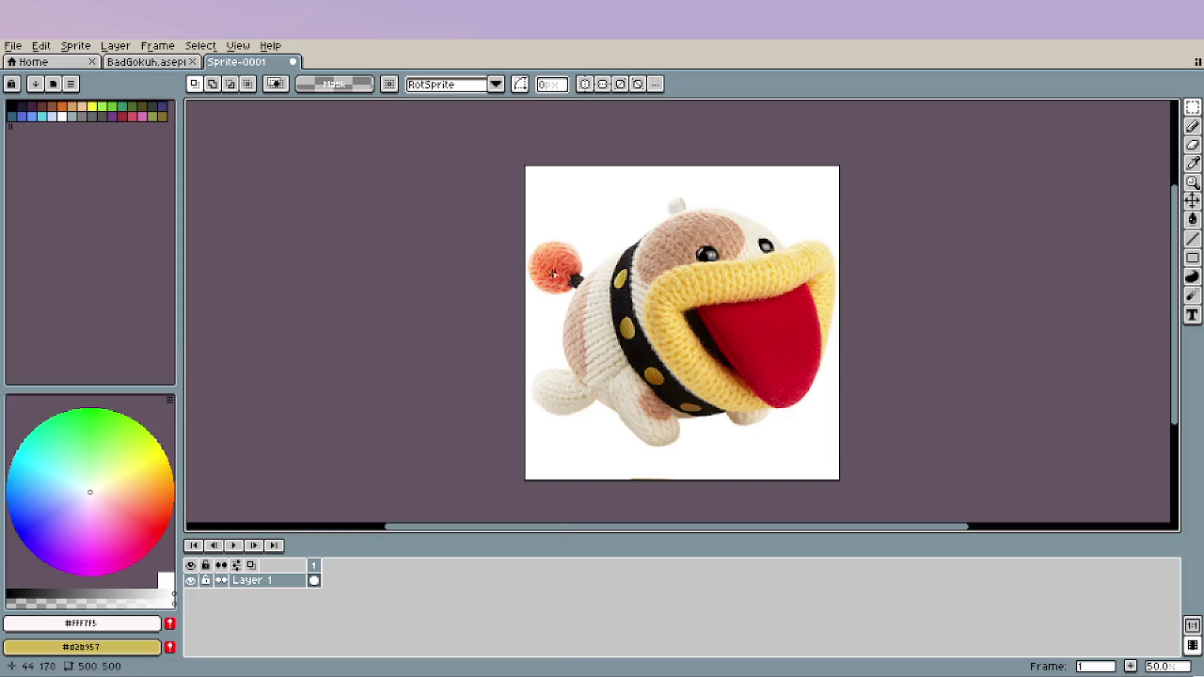
key(ctrl+v)
Commit the second pasted reference image onto the Poochy canvas.
click(887, 411)
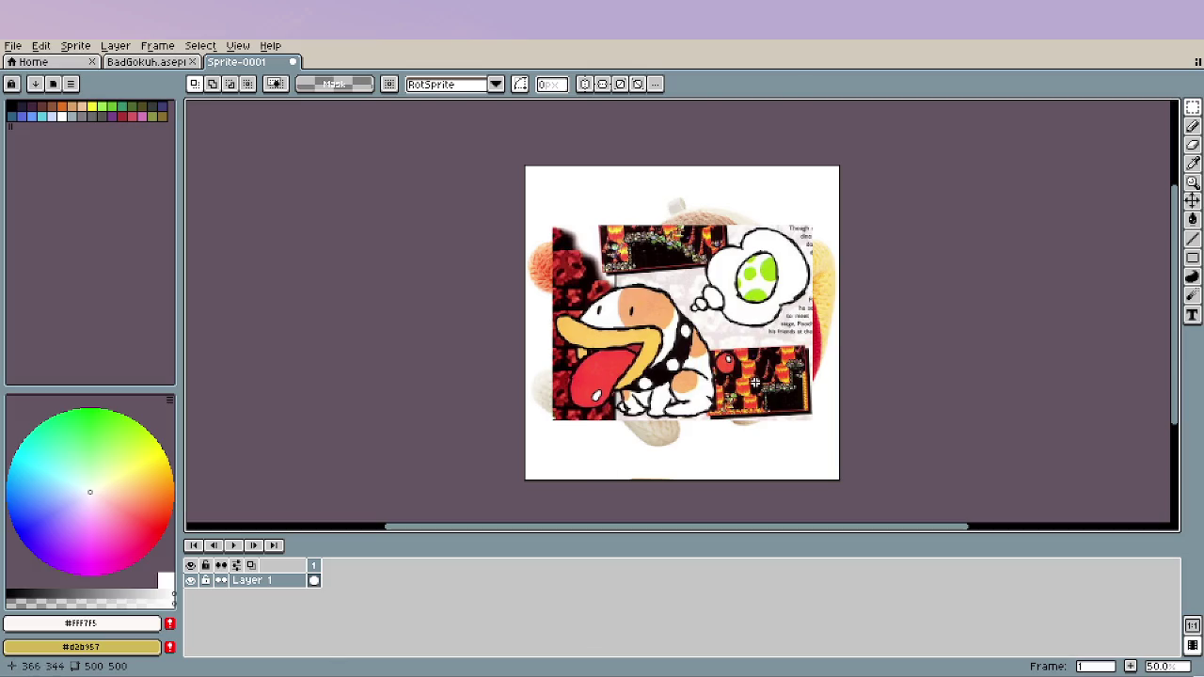
Paste and commit the Poochy sprite sheet, then zoom in on its frames.
key(ctrl+v)
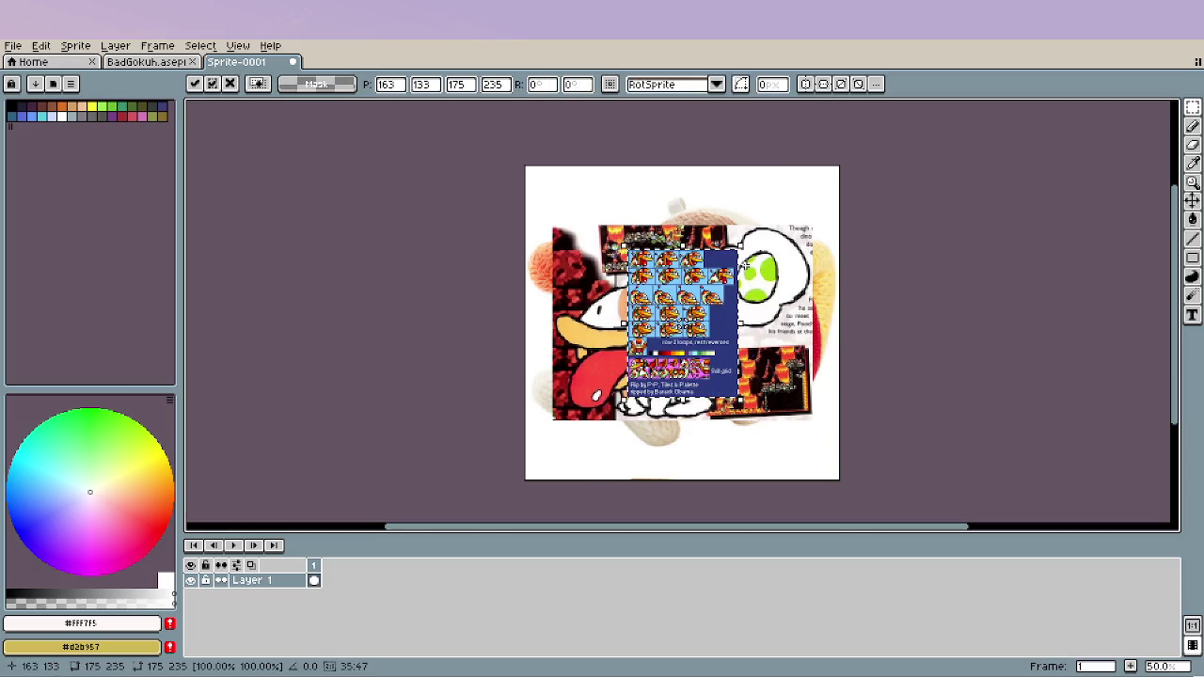
key(Return)
scroll(743, 268, up, 2)
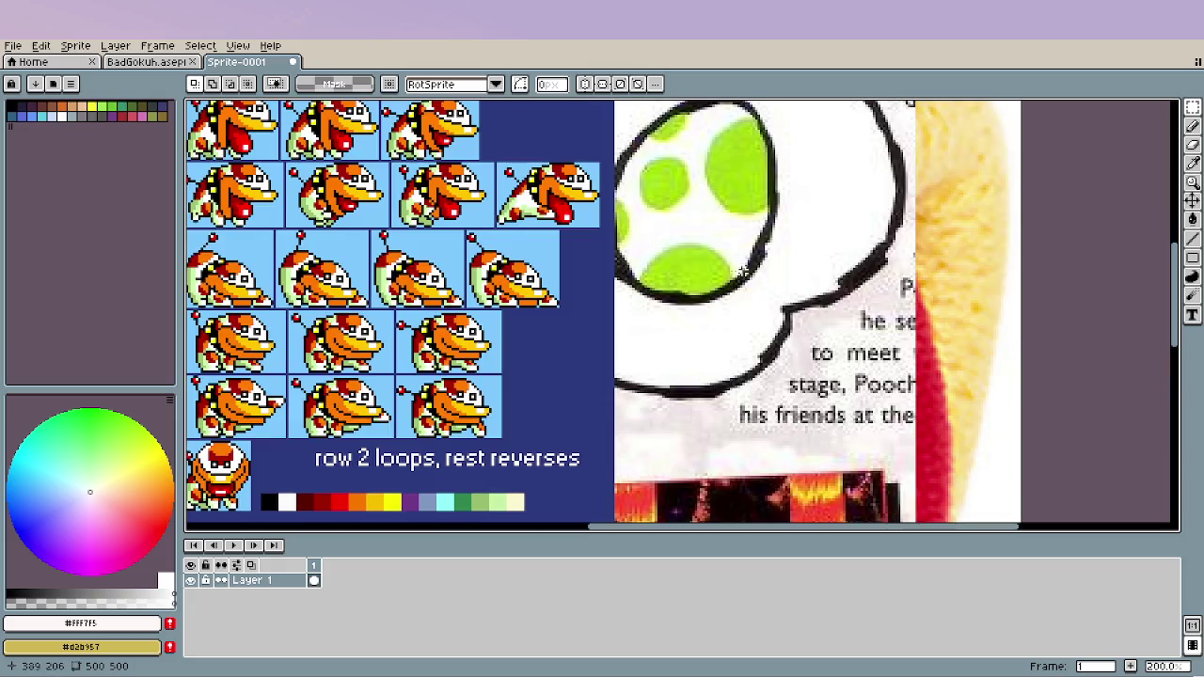
scroll(352, 266, up, 1)
scroll(352, 266, up, 1)
mouse_move(352, 267)
mouse_down()
mouse_move(581, 405)
mouse_move(599, 431)
mouse_up()
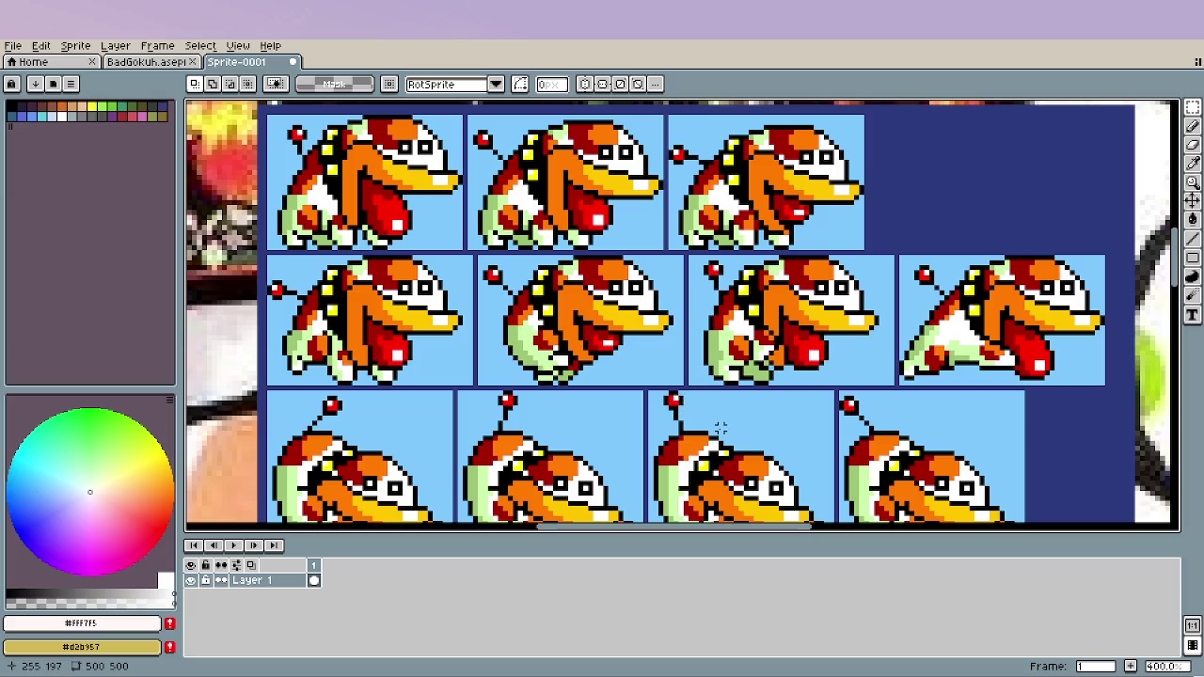
Pan across the sheet's sprite rows, palette, 8x8 grid tiles and credit line.
drag(722, 428, 722, 299)
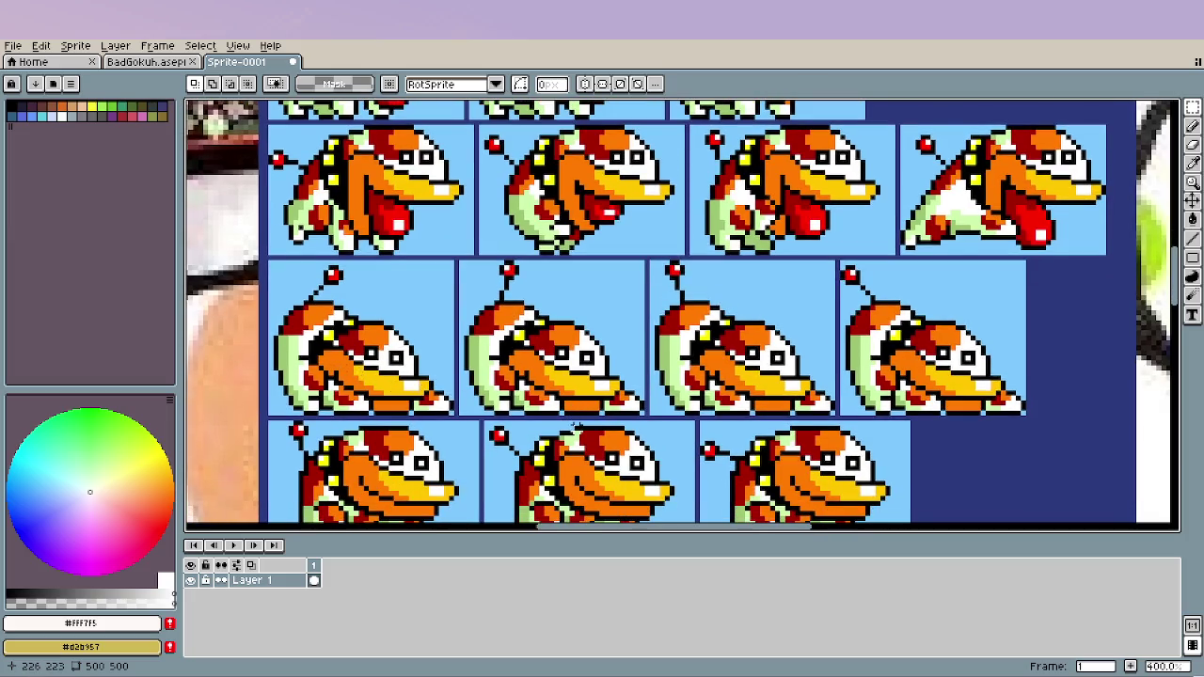
drag(595, 436, 543, 242)
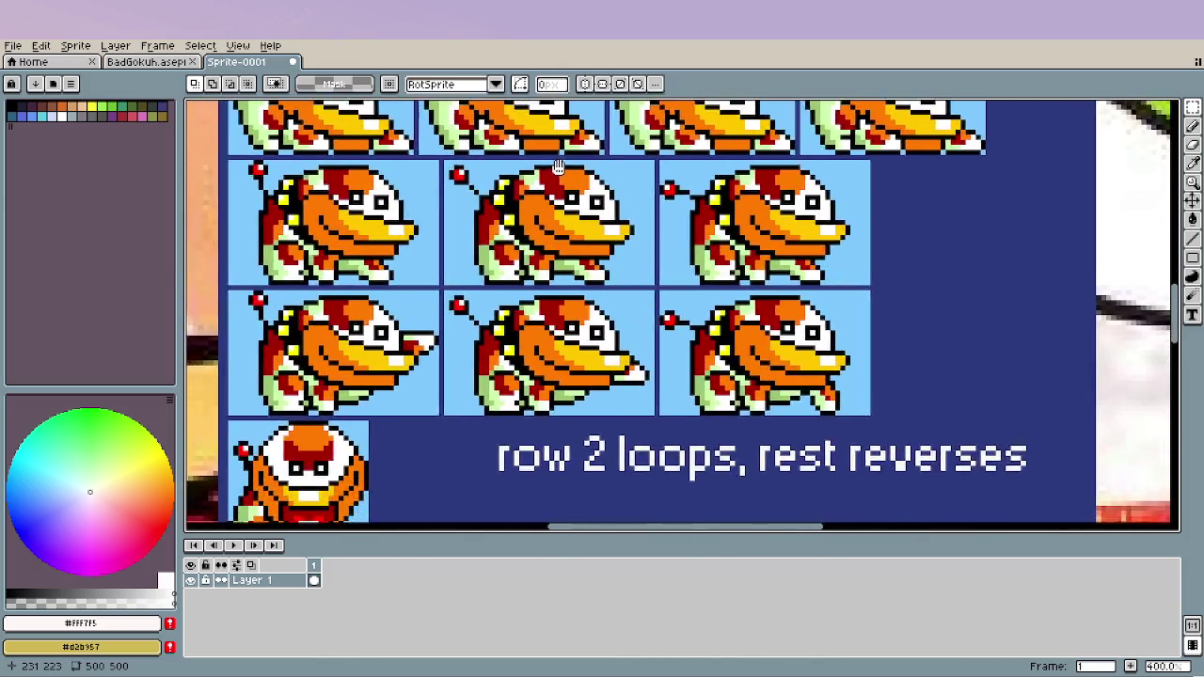
drag(543, 242, 561, 97)
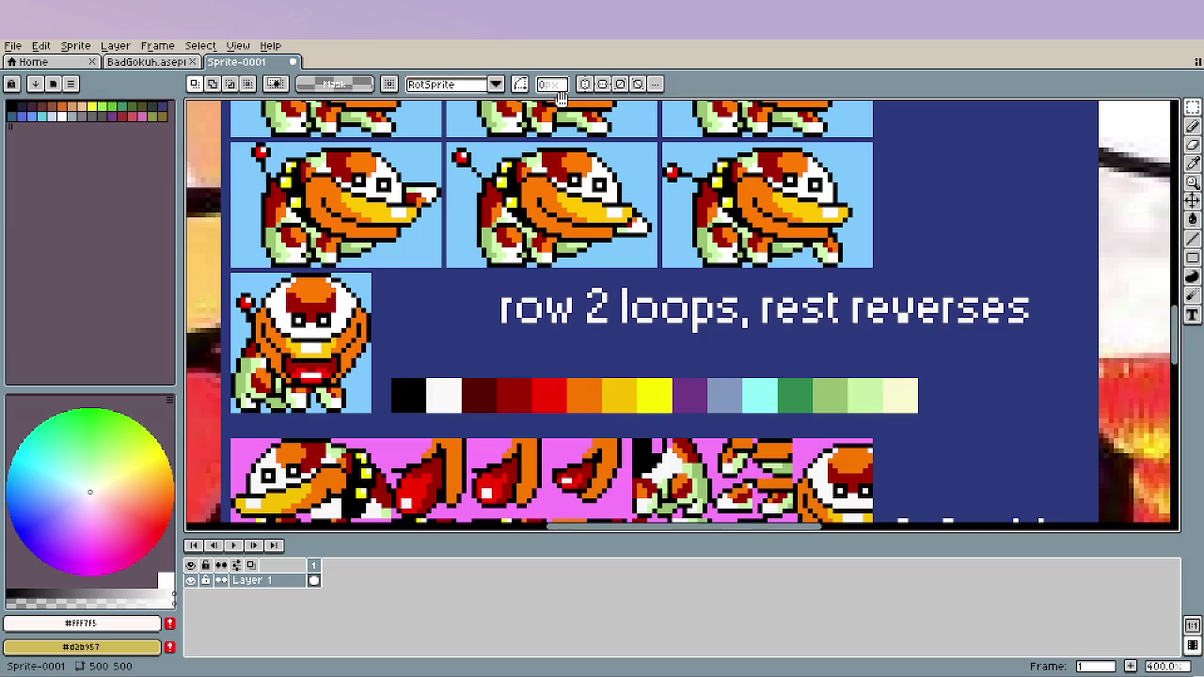
drag(561, 97, 564, 100)
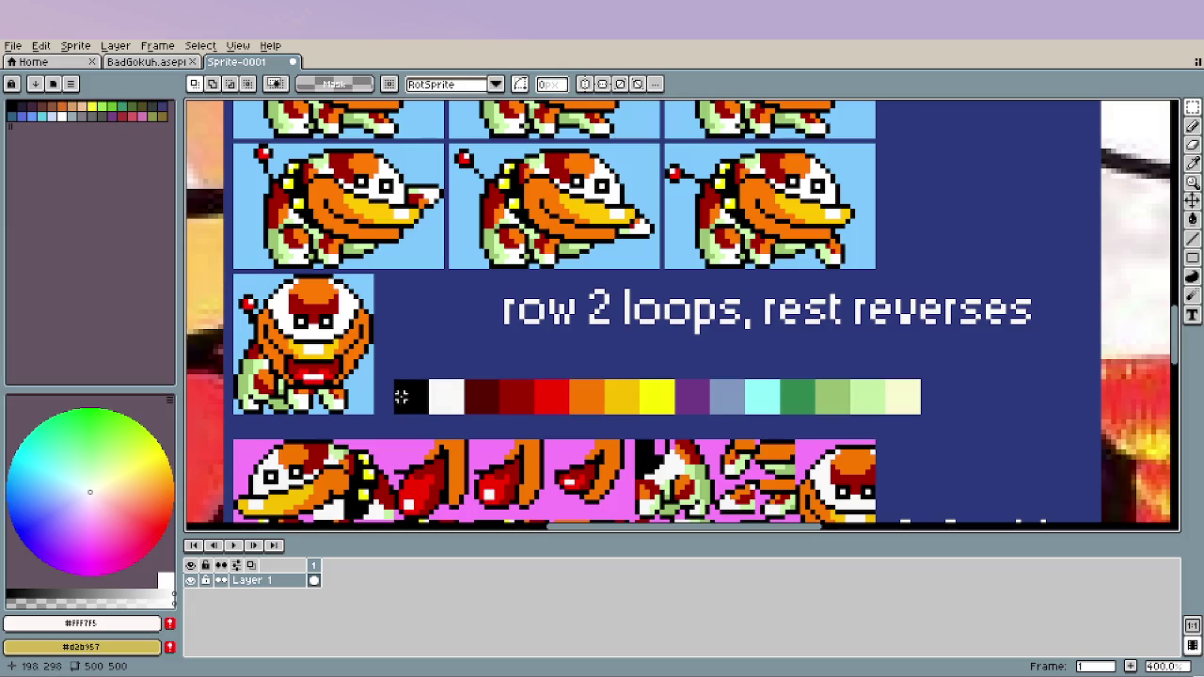
mouse_move(526, 394)
mouse_down()
mouse_move(560, 314)
mouse_move(564, 232)
mouse_up()
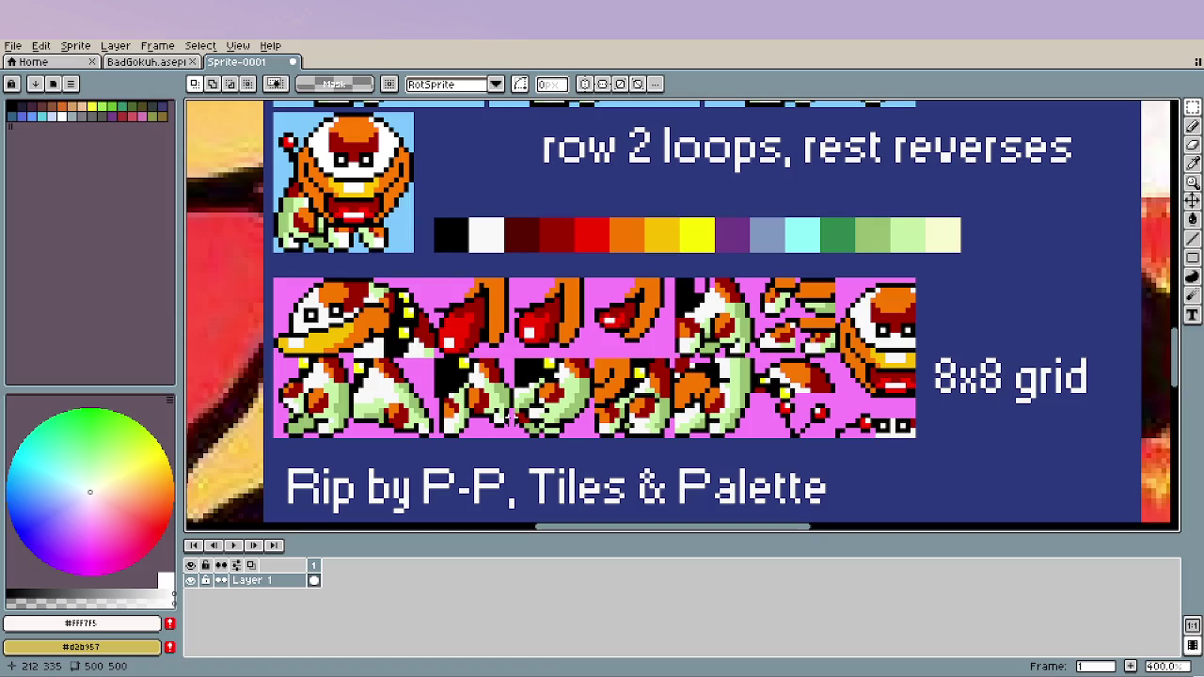
mouse_move(508, 419)
mouse_down()
mouse_move(486, 99)
mouse_move(491, 389)
mouse_move(505, 475)
mouse_up()
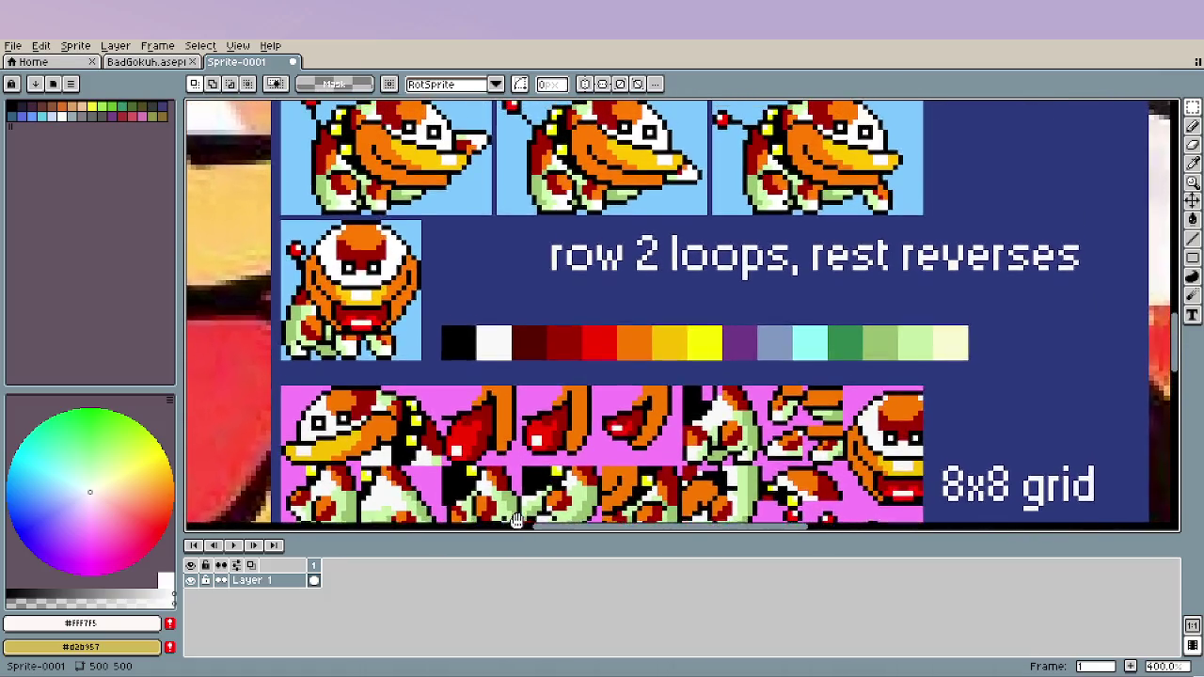
drag(505, 475, 522, 545)
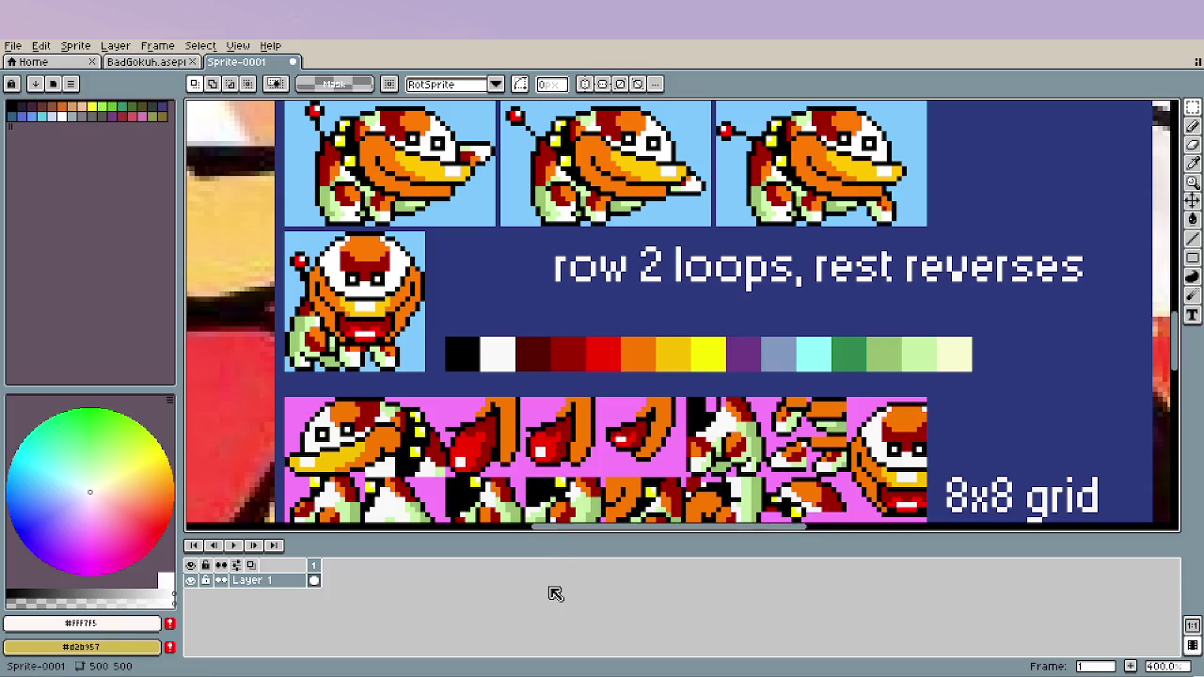
mouse_move(451, 208)
mouse_down()
mouse_move(466, 336)
mouse_move(414, 521)
mouse_up()
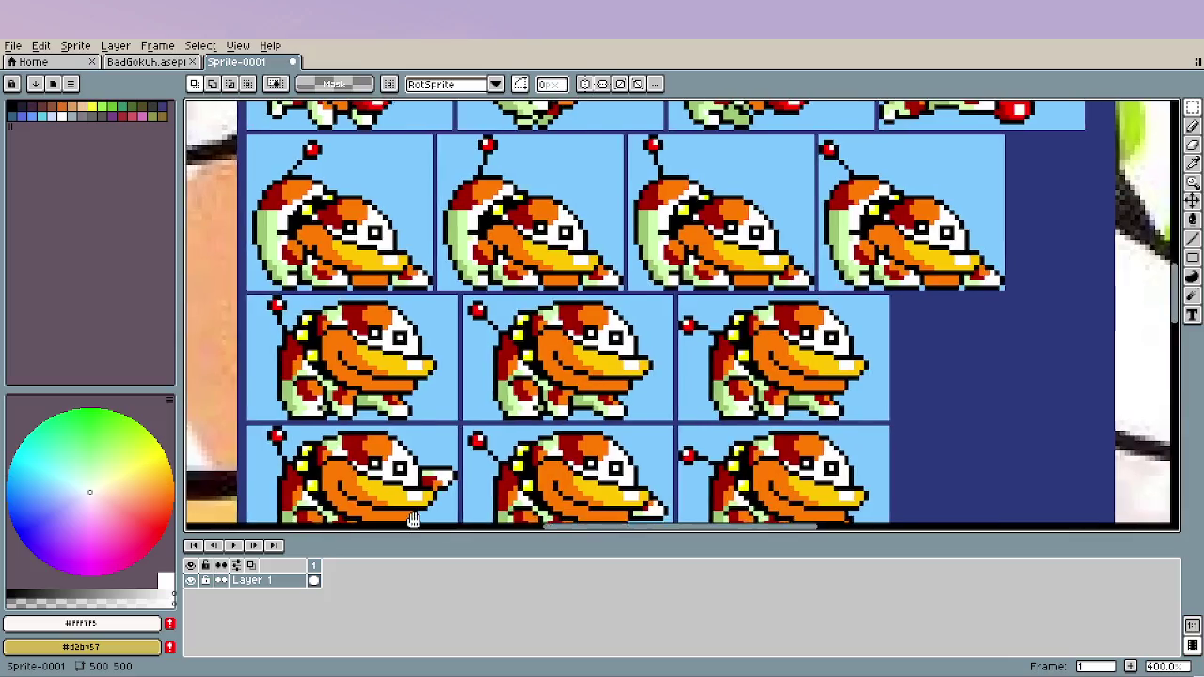
mouse_move(456, 236)
mouse_down()
mouse_move(462, 491)
mouse_move(407, 478)
mouse_up()
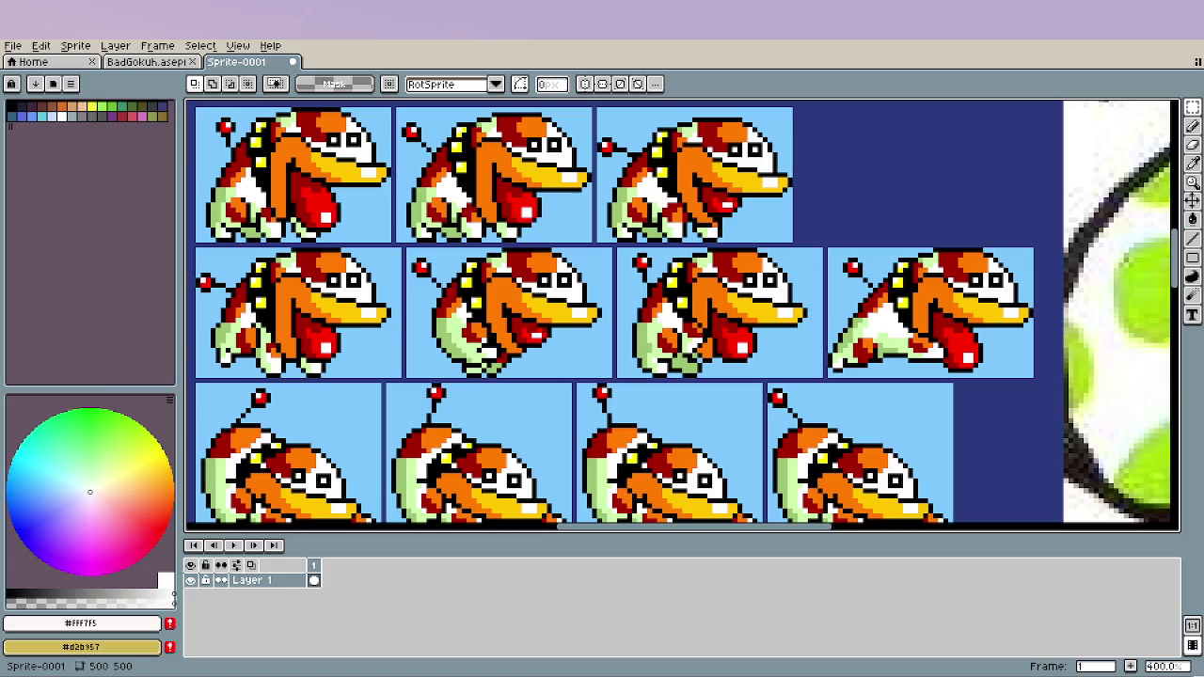
key(ctrl+v)
scroll(712, 414, down, 4)
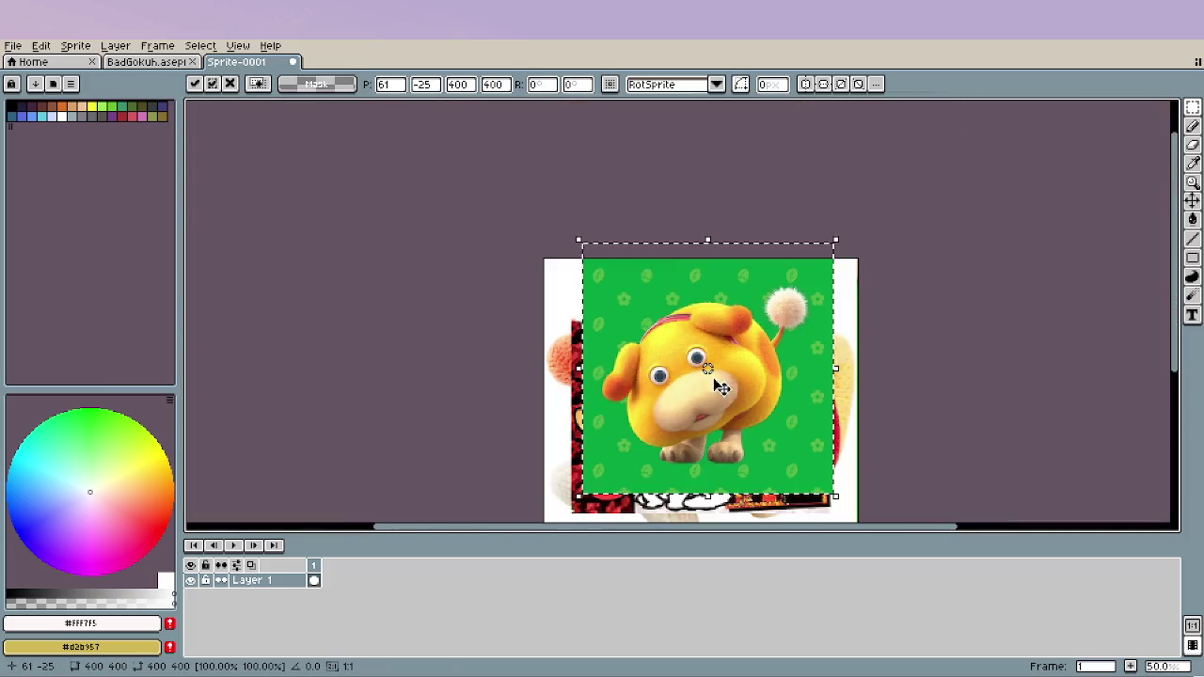
scroll(668, 344, up, 1)
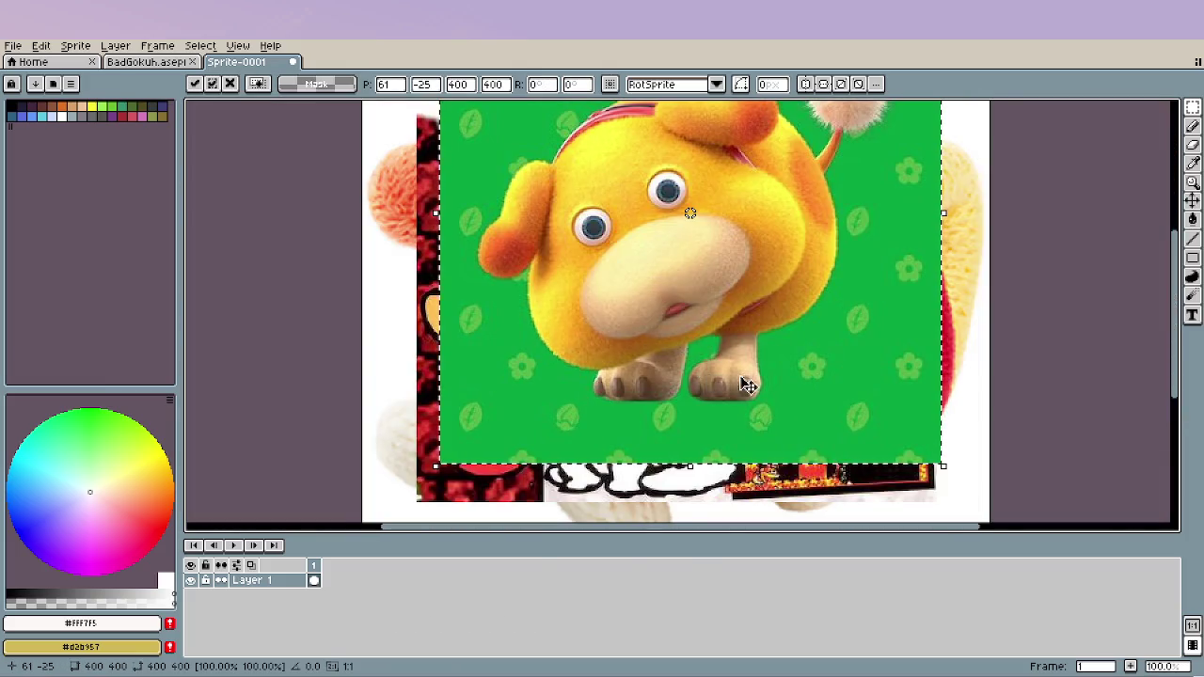
scroll(786, 392, down, 2)
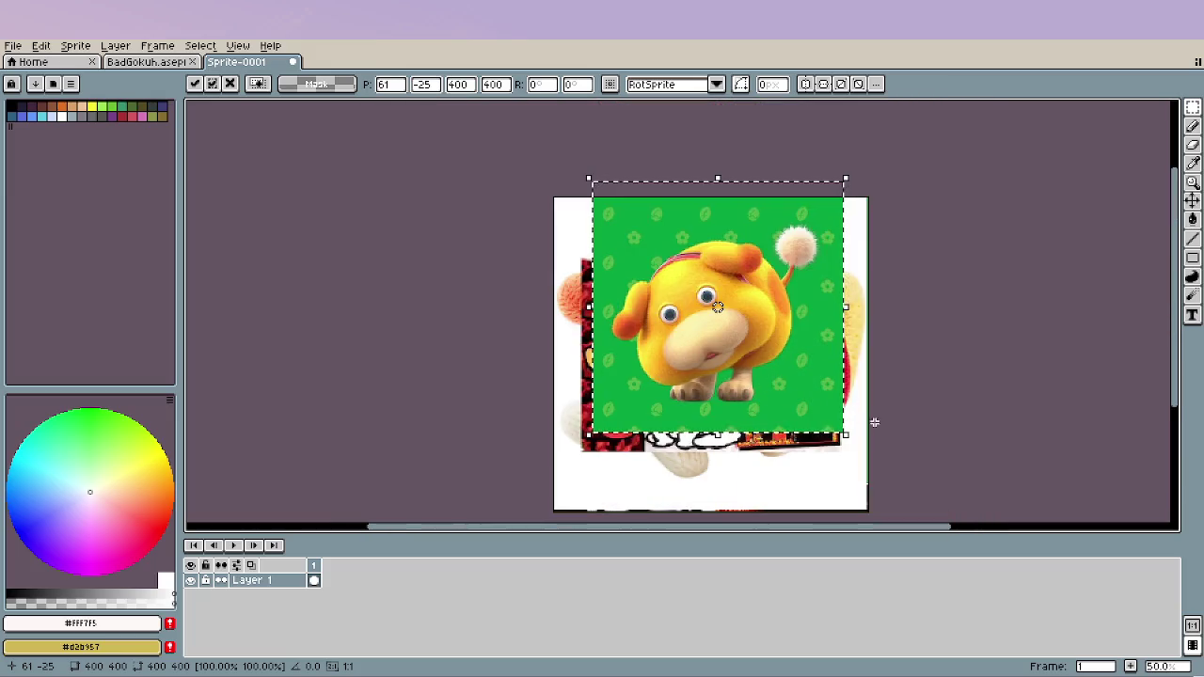
scroll(740, 319, up, 1)
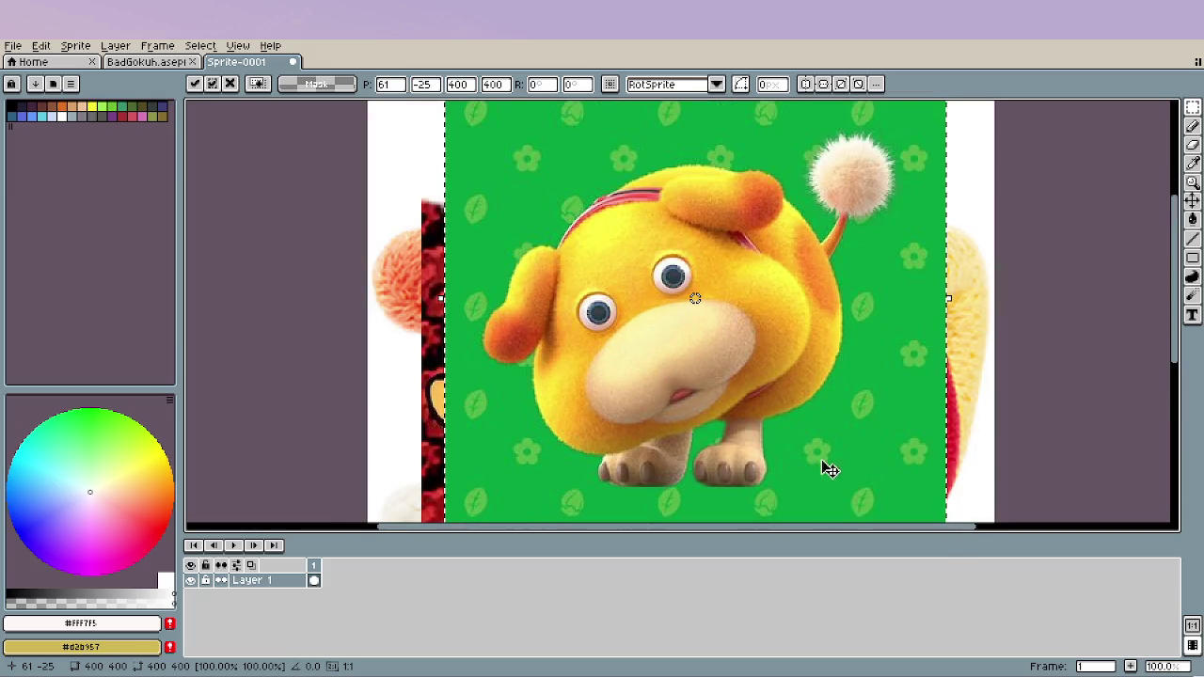
scroll(820, 401, down, 2)
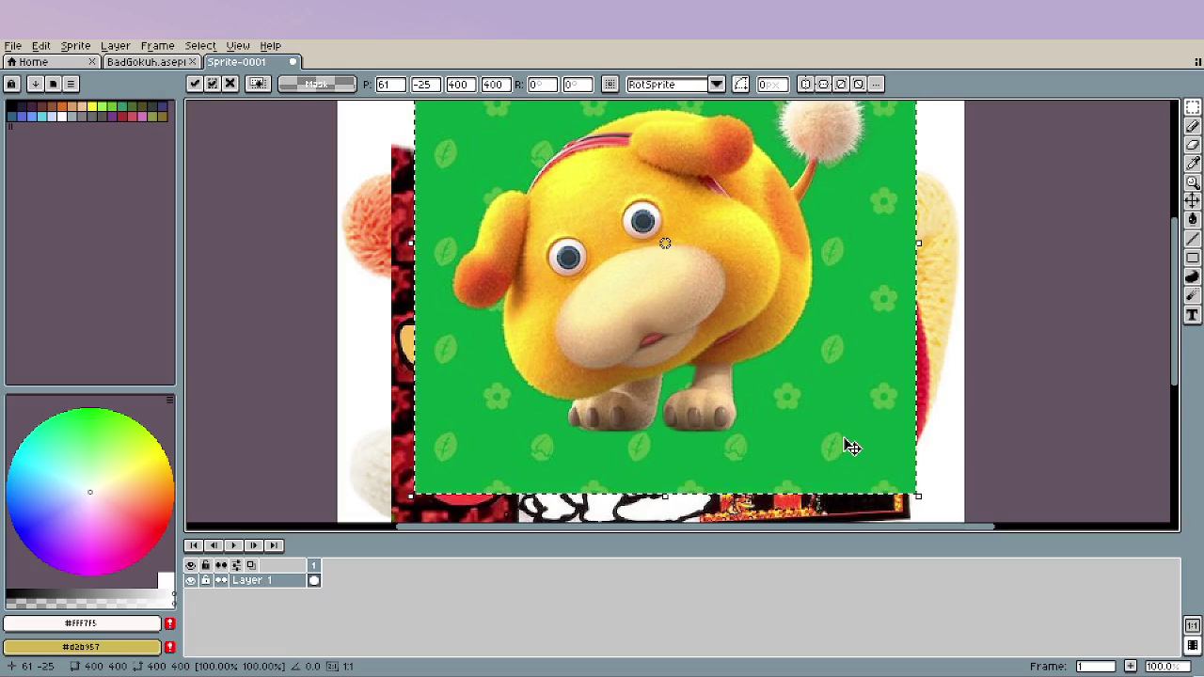
key(Escape)
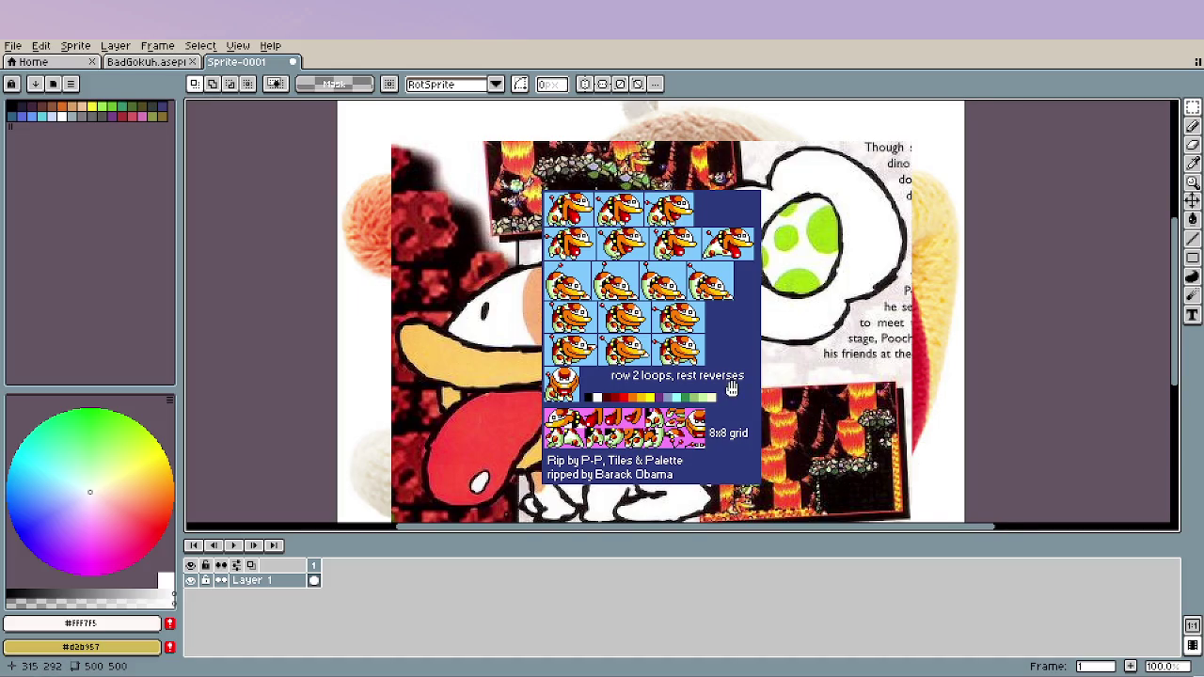
Undo the sprite sheet paste and recent collage changes, then return to BadGokuh.aseprite.
drag(732, 388, 681, 345)
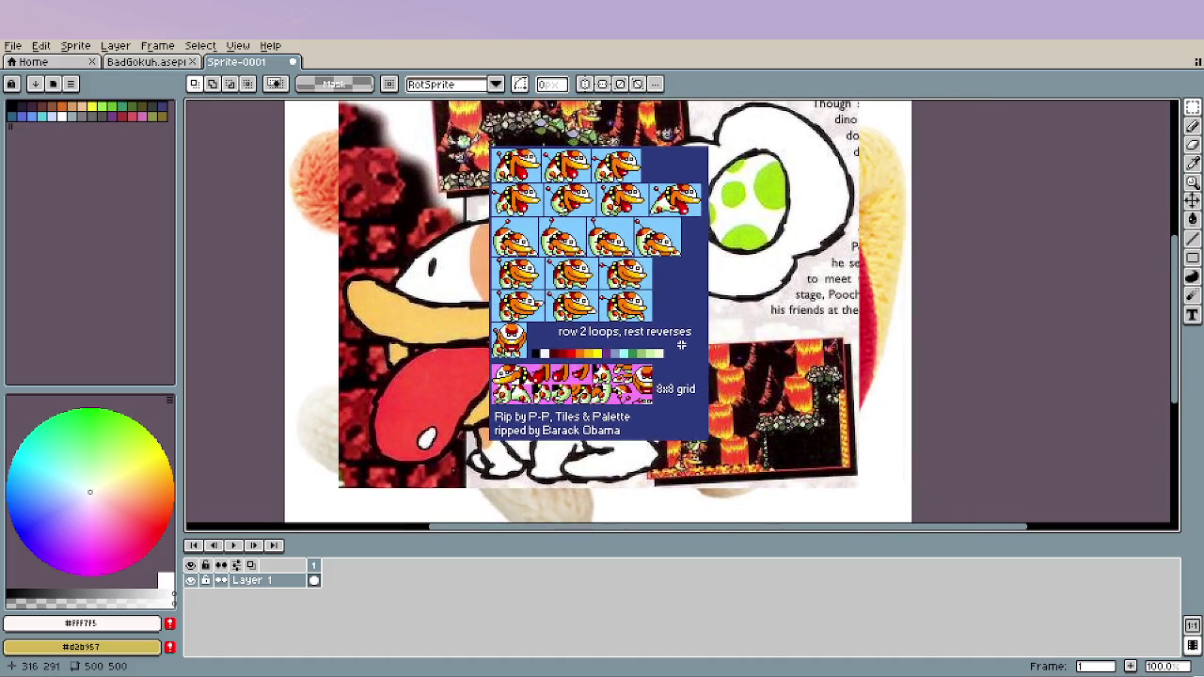
scroll(681, 345, down, 1)
scroll(687, 349, up, 1)
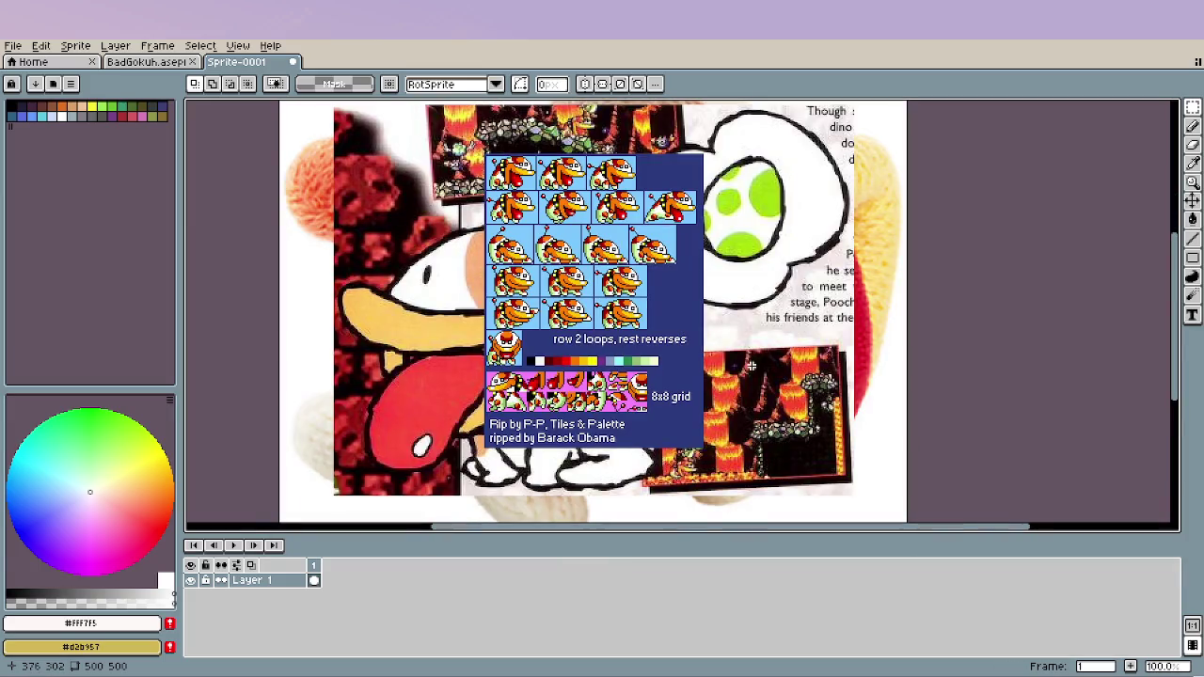
key(ctrl+z)
key(ctrl+z)
key(ctrl+z)
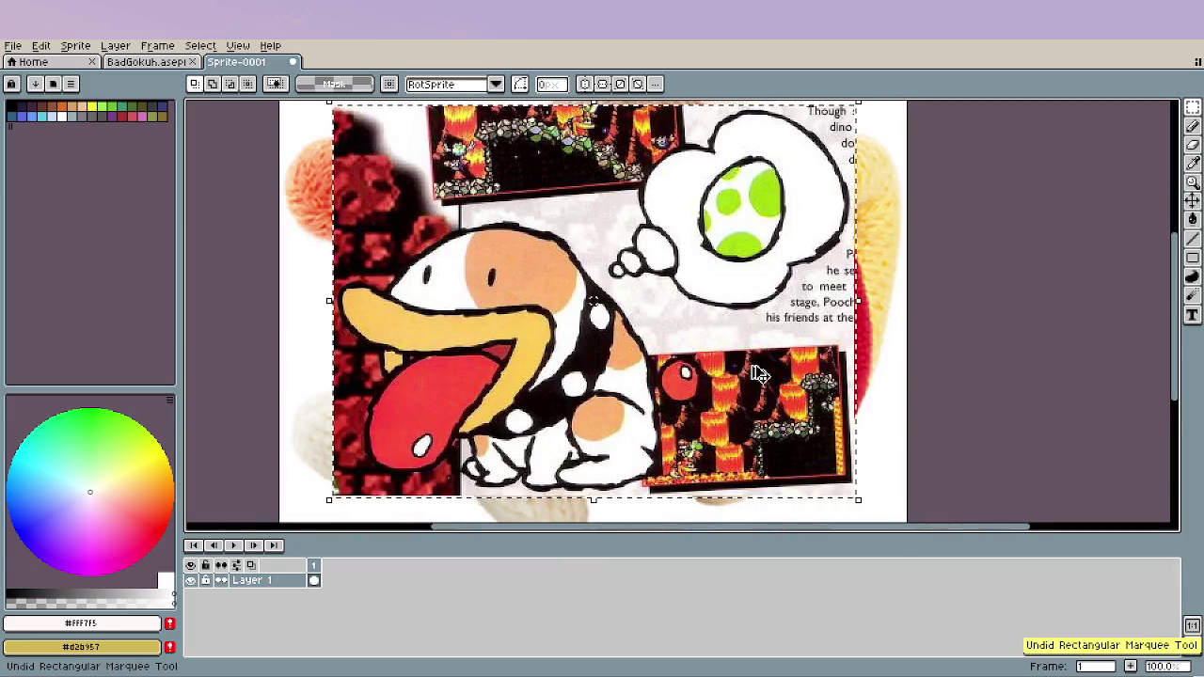
key(ctrl+z)
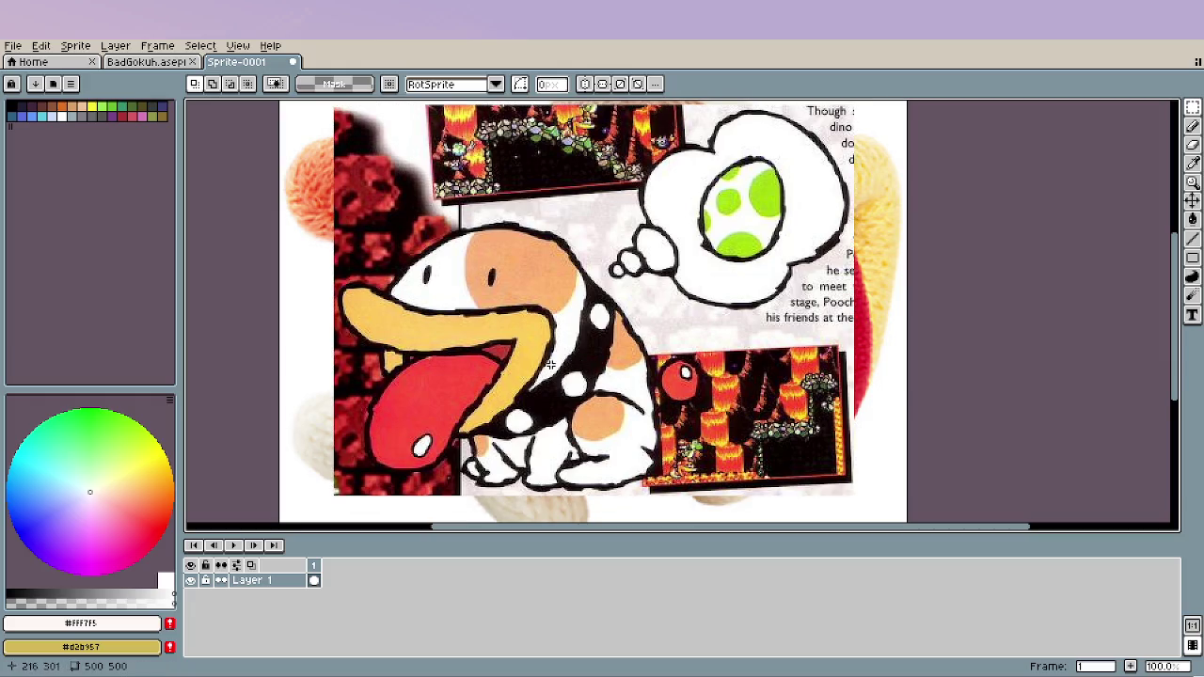
key(ctrl+z)
key(ctrl+z)
key(ctrl+z)
key(ctrl+z)
key(ctrl+z)
key(ctrl+z)
key(ctrl+z)
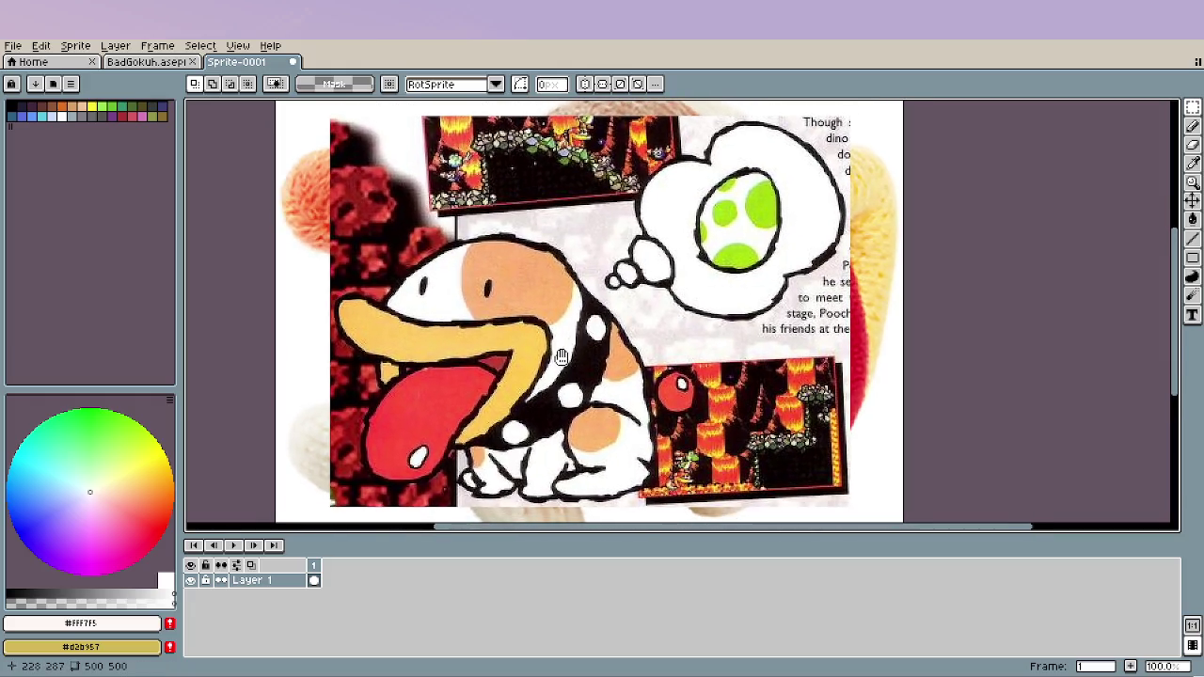
key(ctrl+shift+Tab)
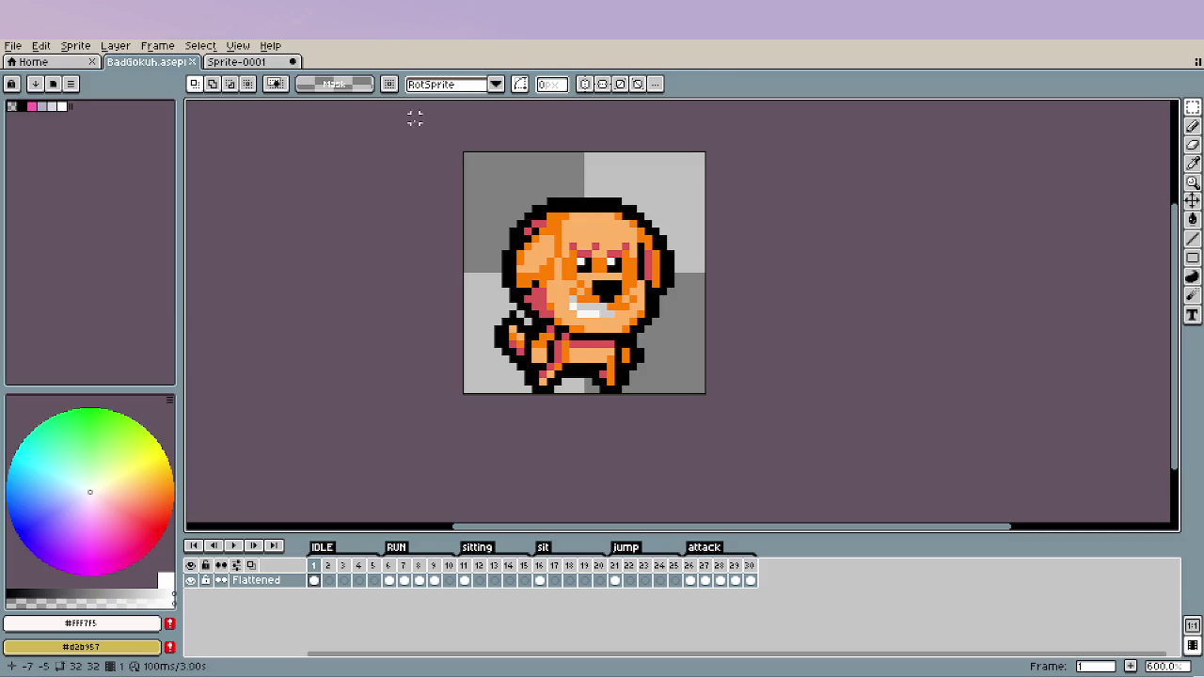
Compare the Poochy reference and dog sprite tabs, switching selection mode to subtract.
click(270, 68)
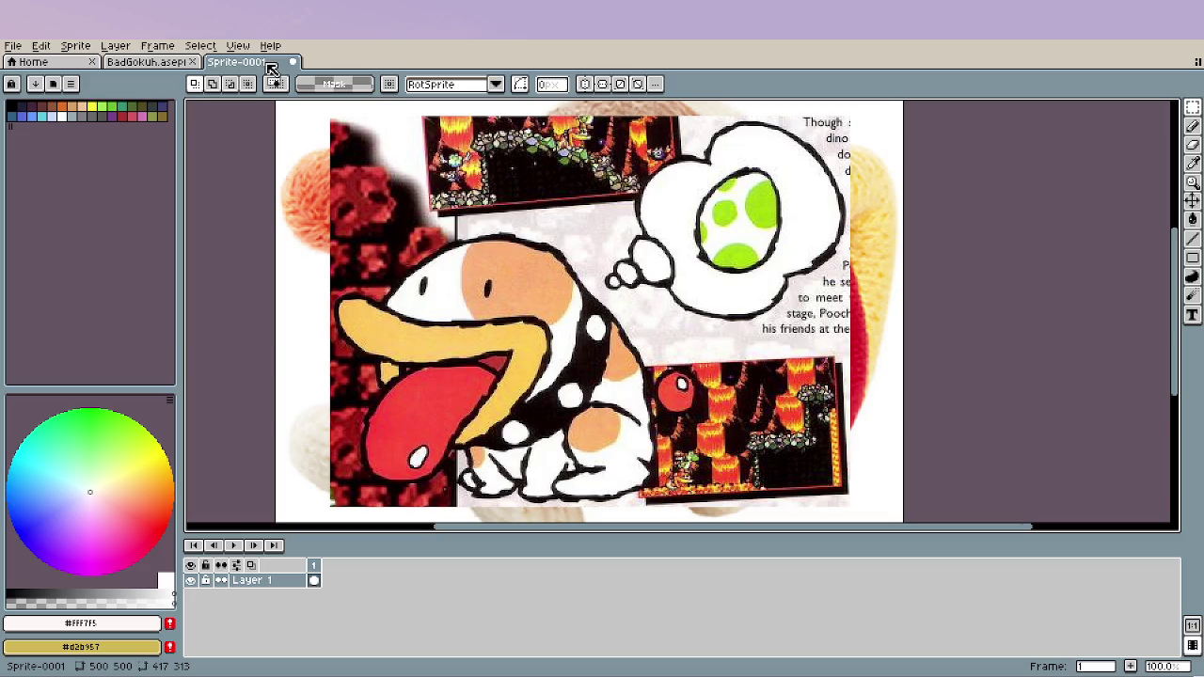
click(163, 64)
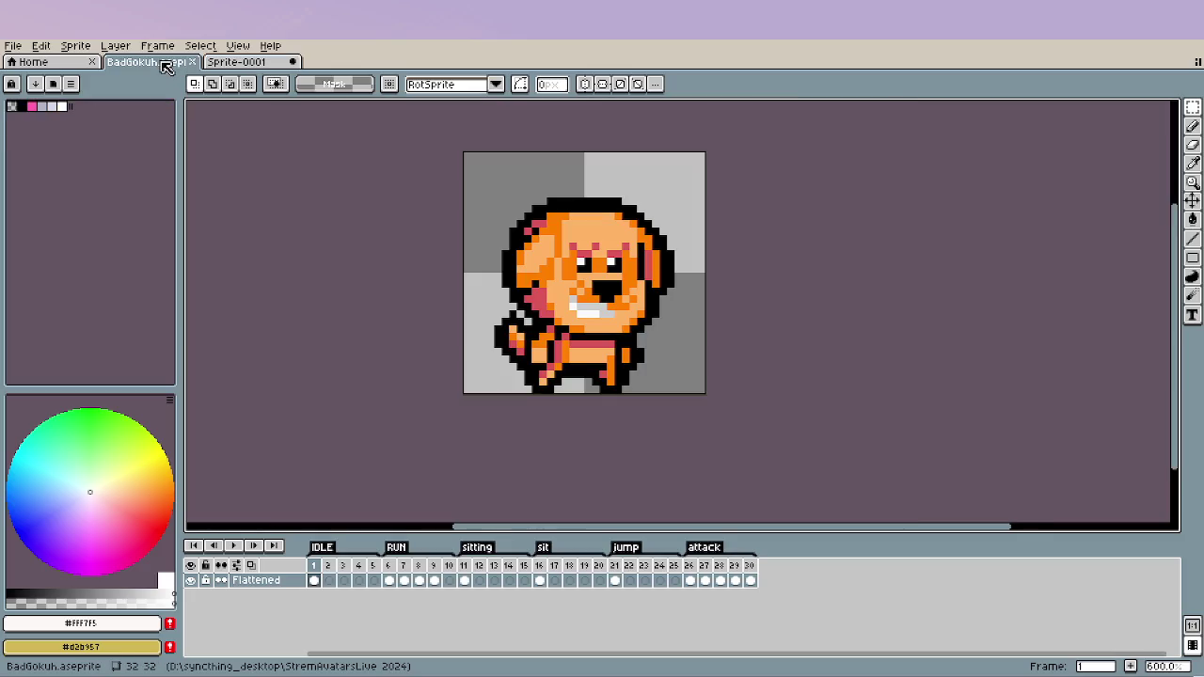
click(241, 66)
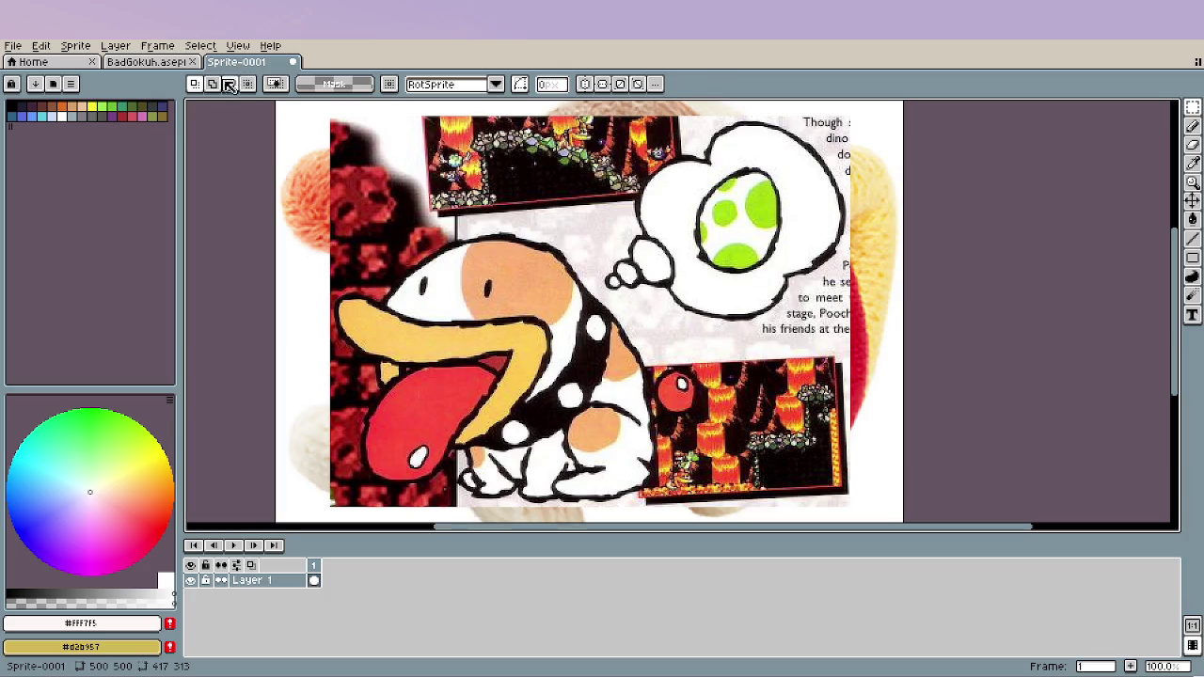
click(228, 87)
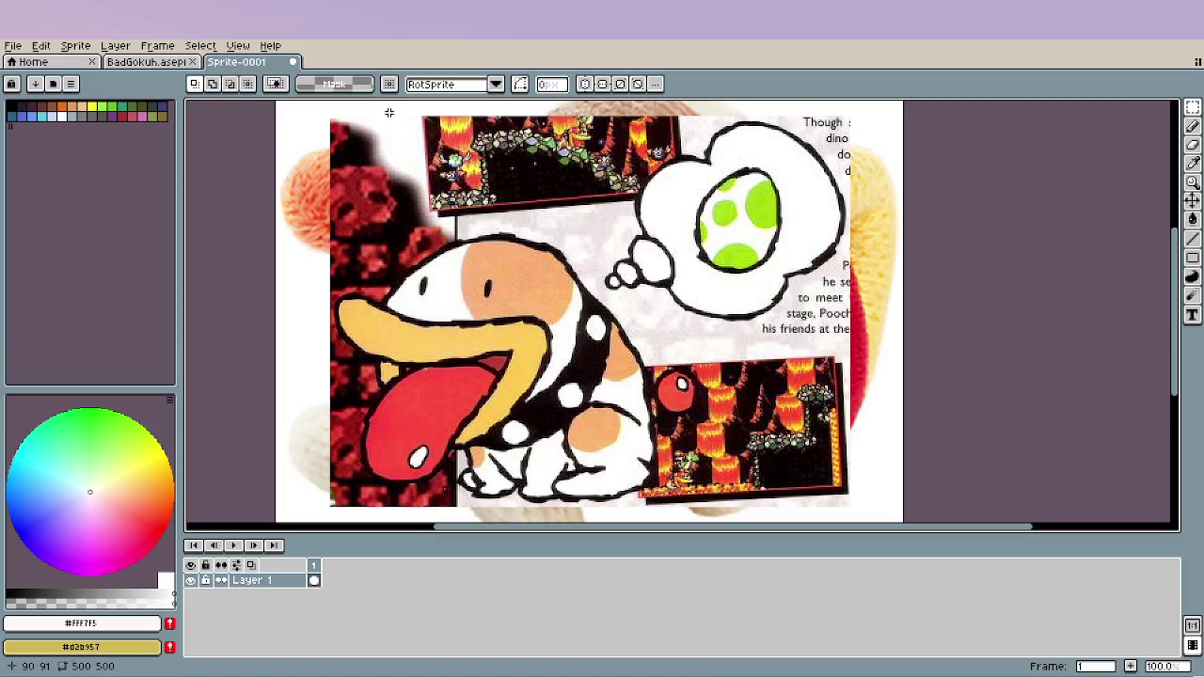
mouse_move(722, 319)
mouse_down()
mouse_move(742, 392)
mouse_move(734, 314)
mouse_up()
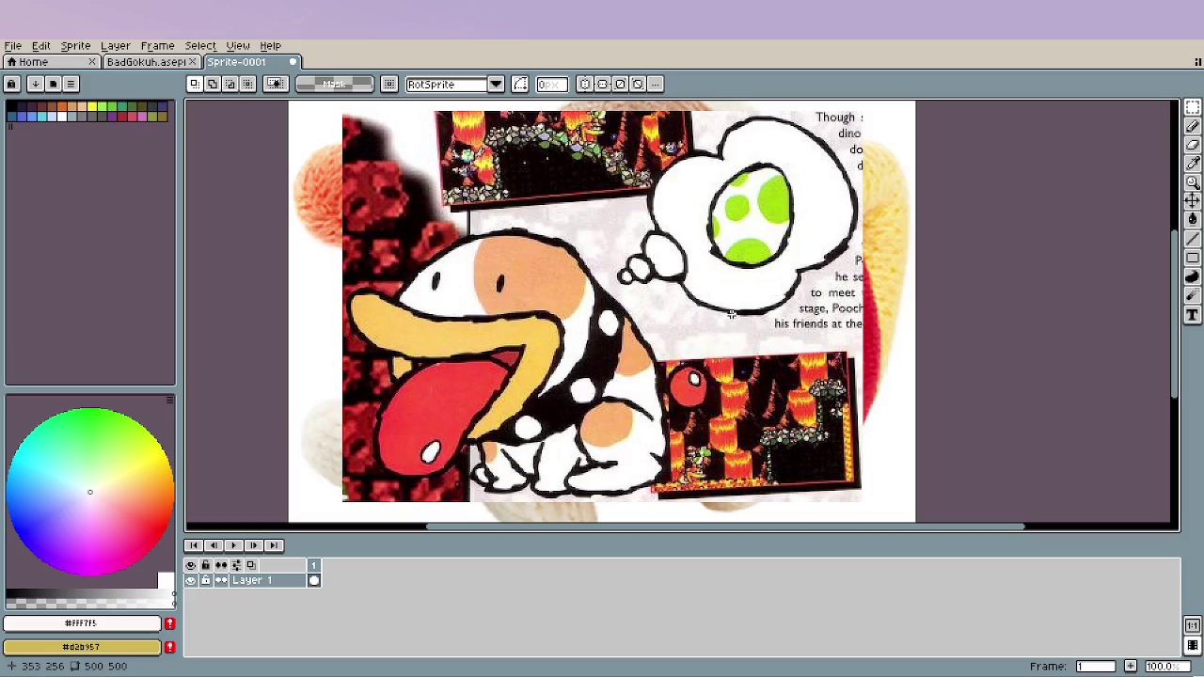
Dock the BadGokuh.aseprite tab as a split pane beside the Poochy reference.
click(168, 62)
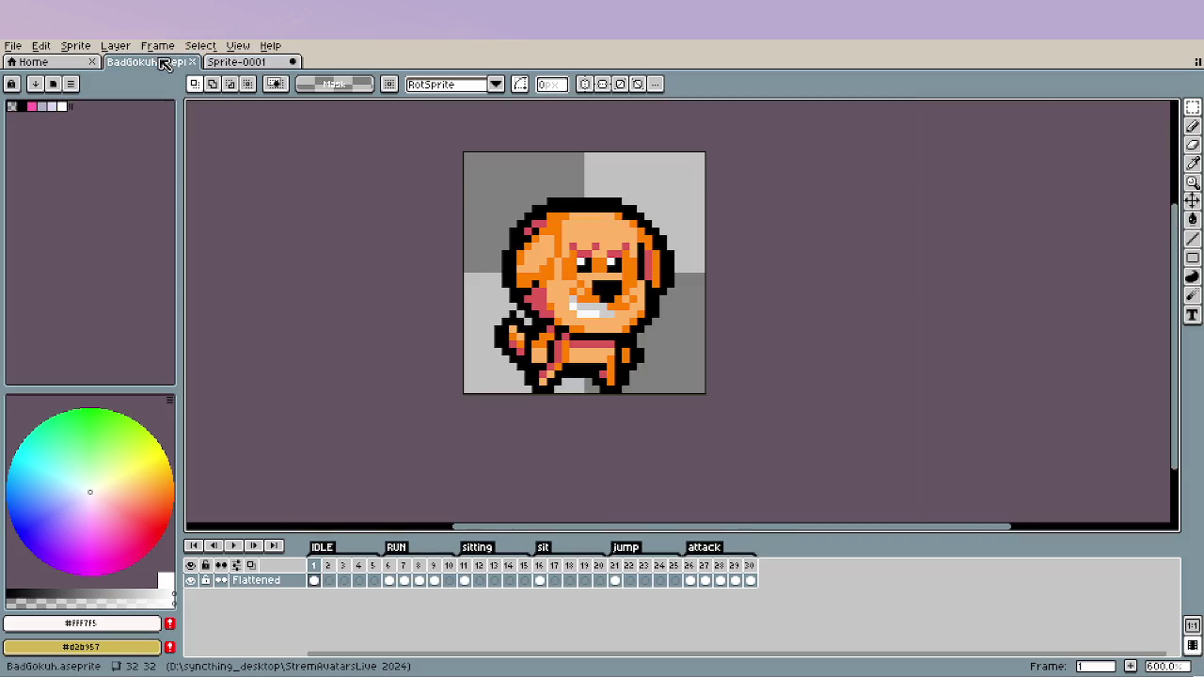
click(14, 46)
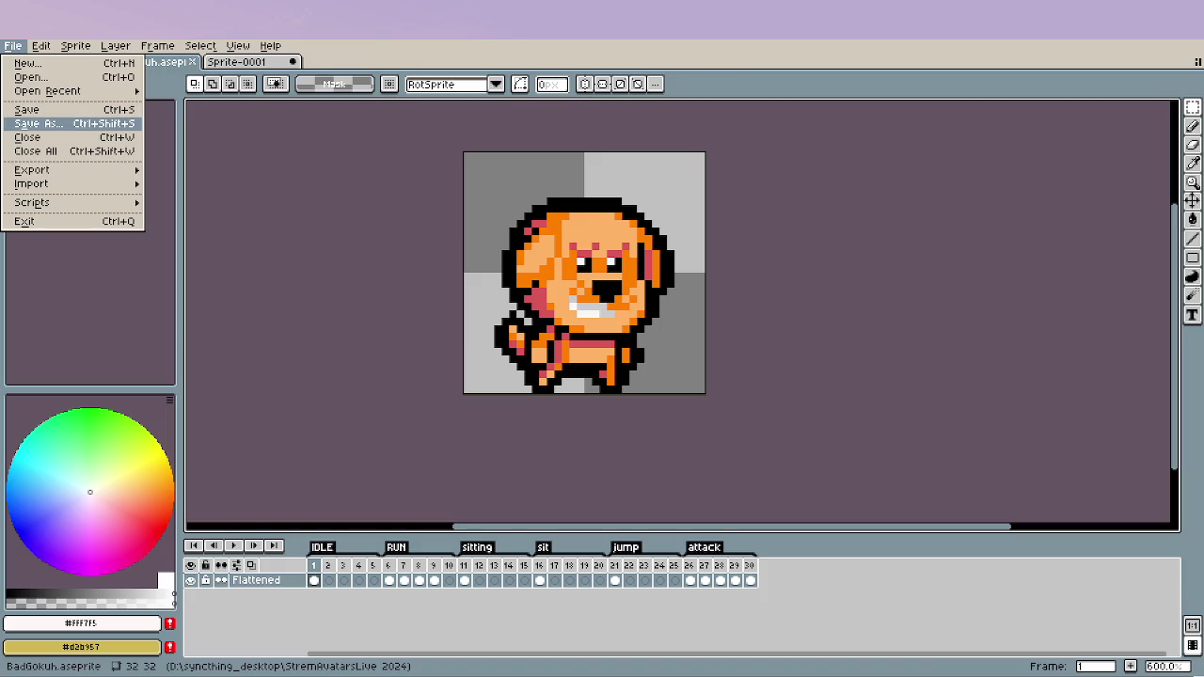
click(998, 468)
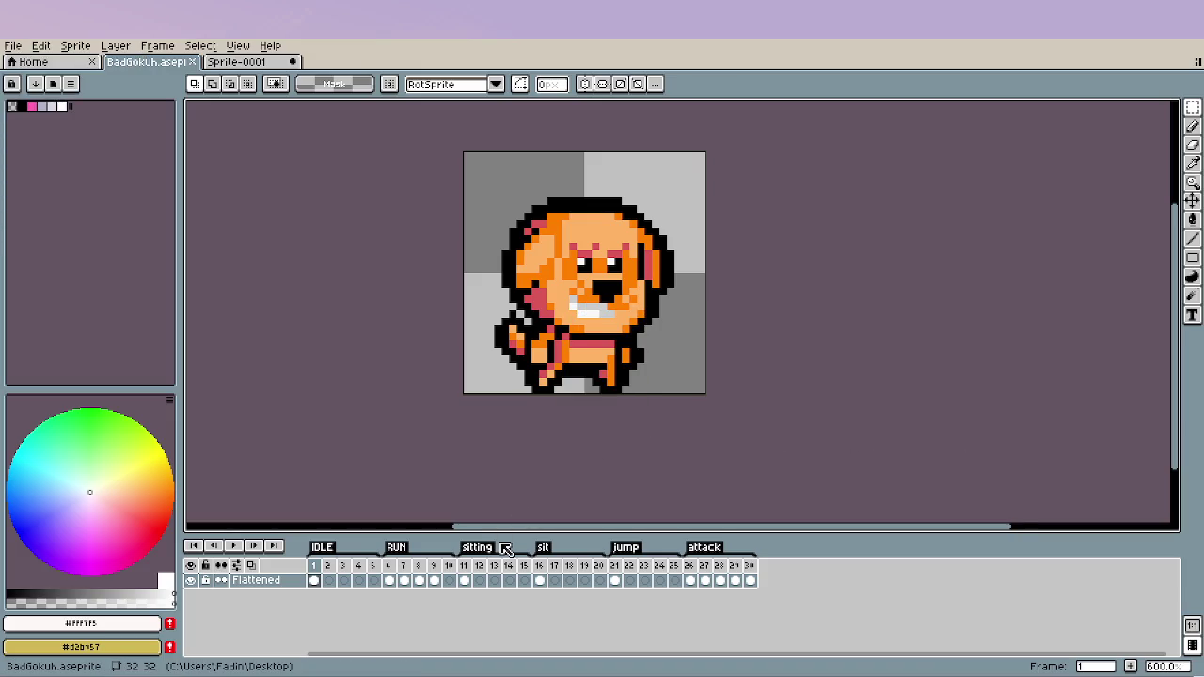
drag(146, 61, 207, 175)
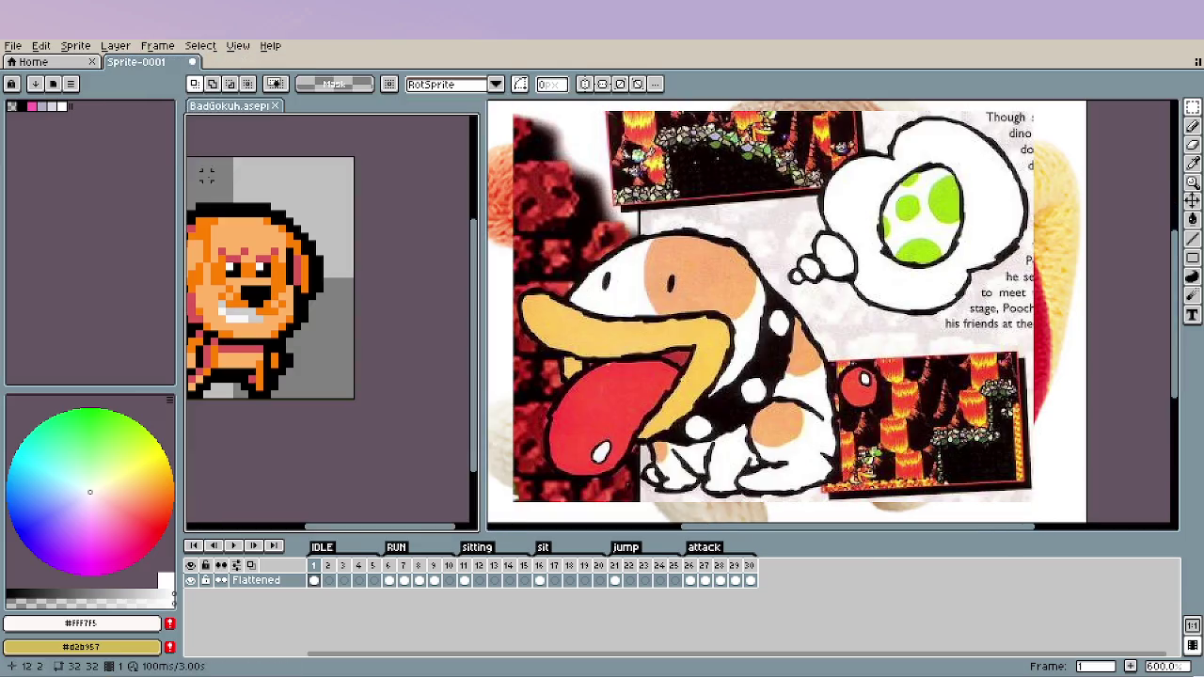
Scrub through the RUN frames, then delete frames 2 to 5 and the following block.
scroll(283, 283, left, 4)
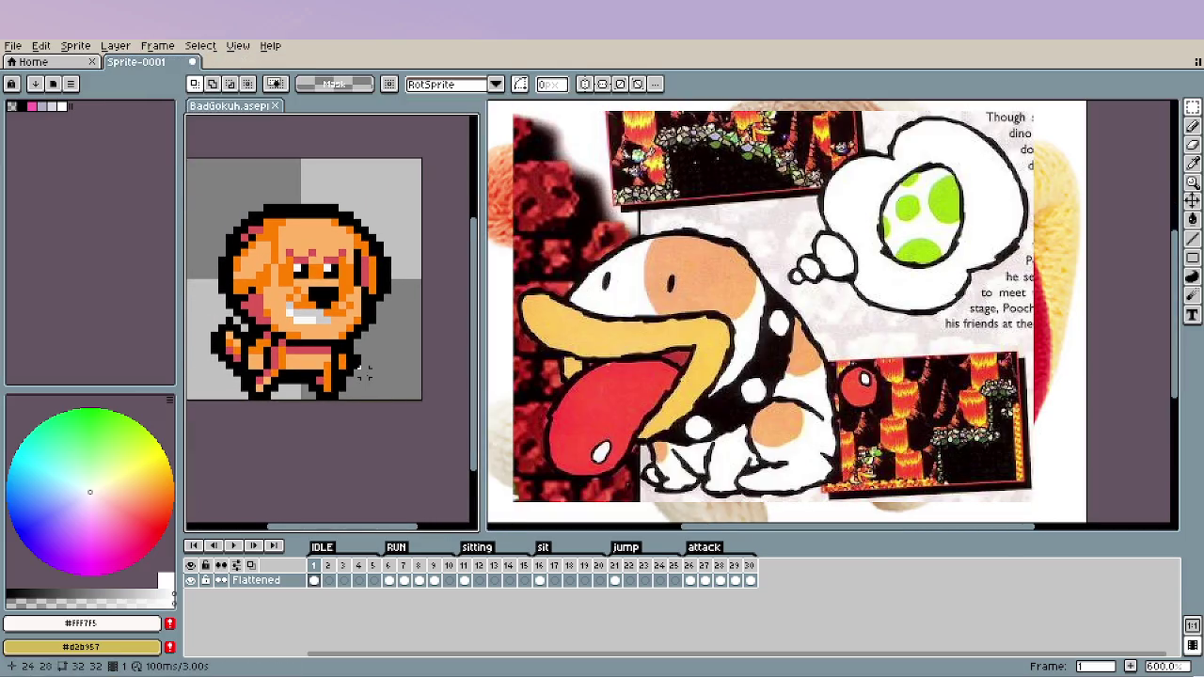
click(389, 570)
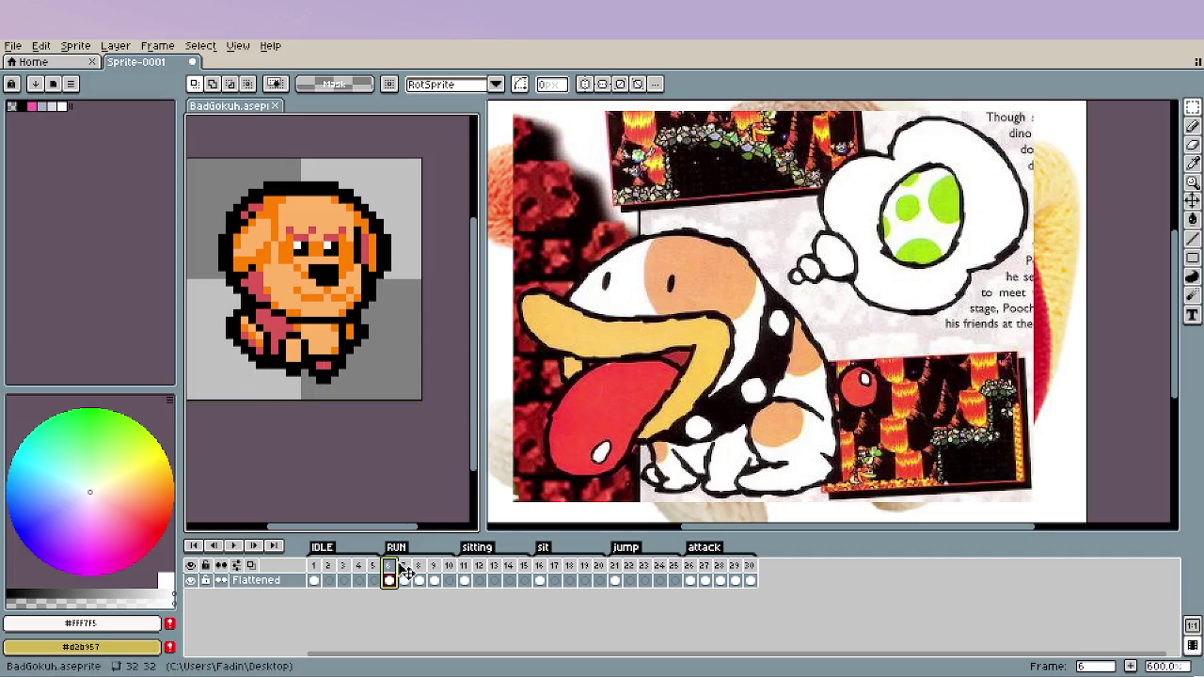
drag(401, 568, 479, 567)
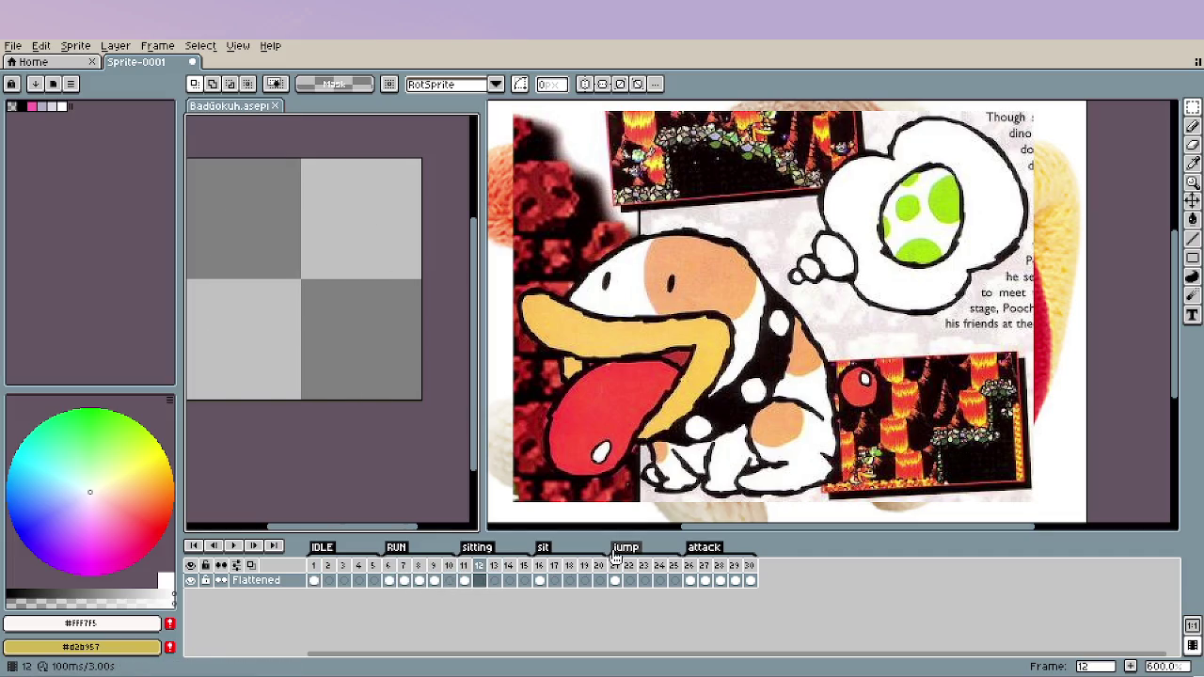
key(Left)
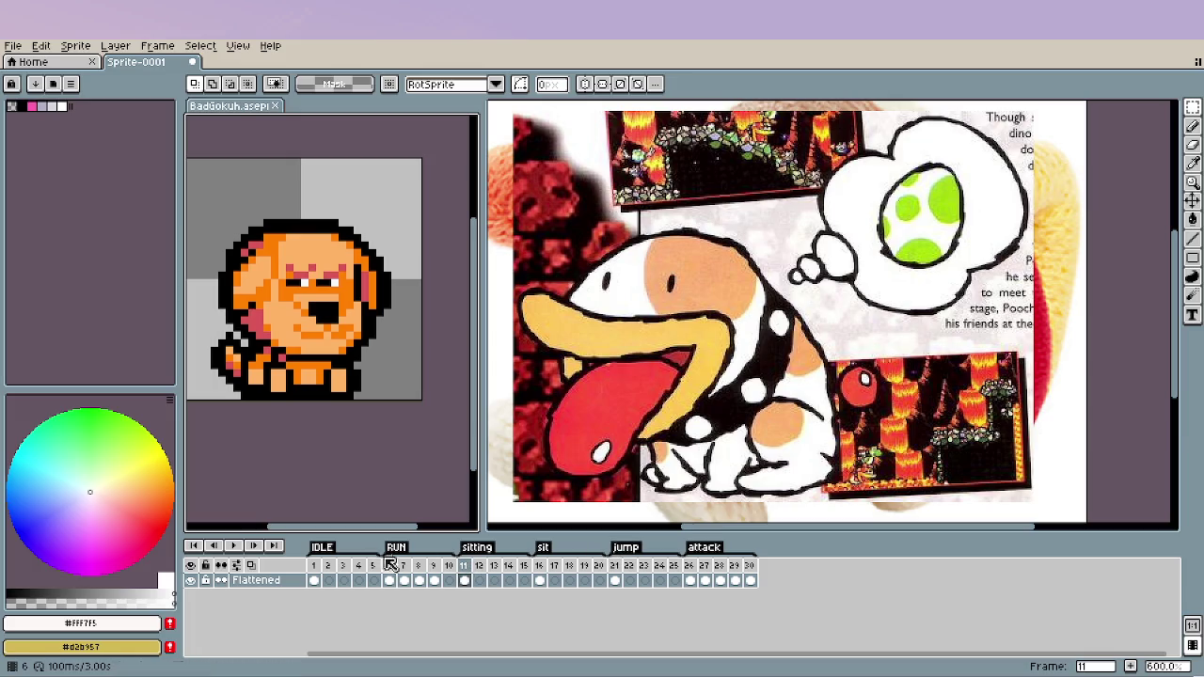
drag(335, 567, 391, 583)
key(Delete)
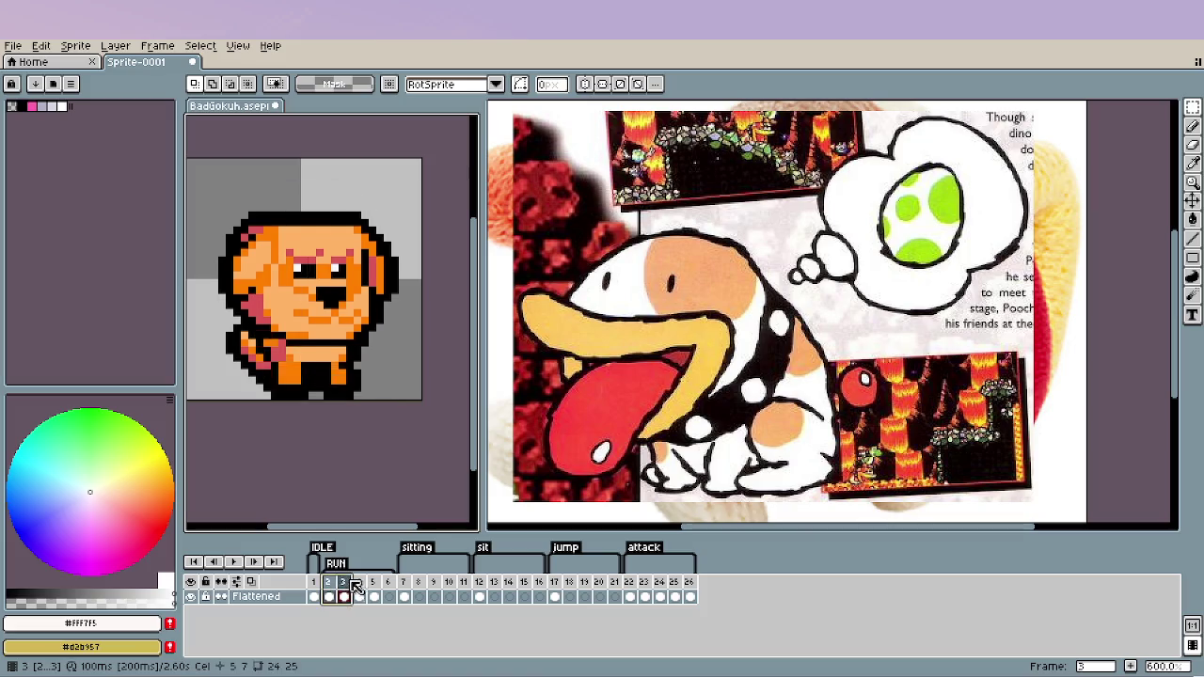
key(Delete)
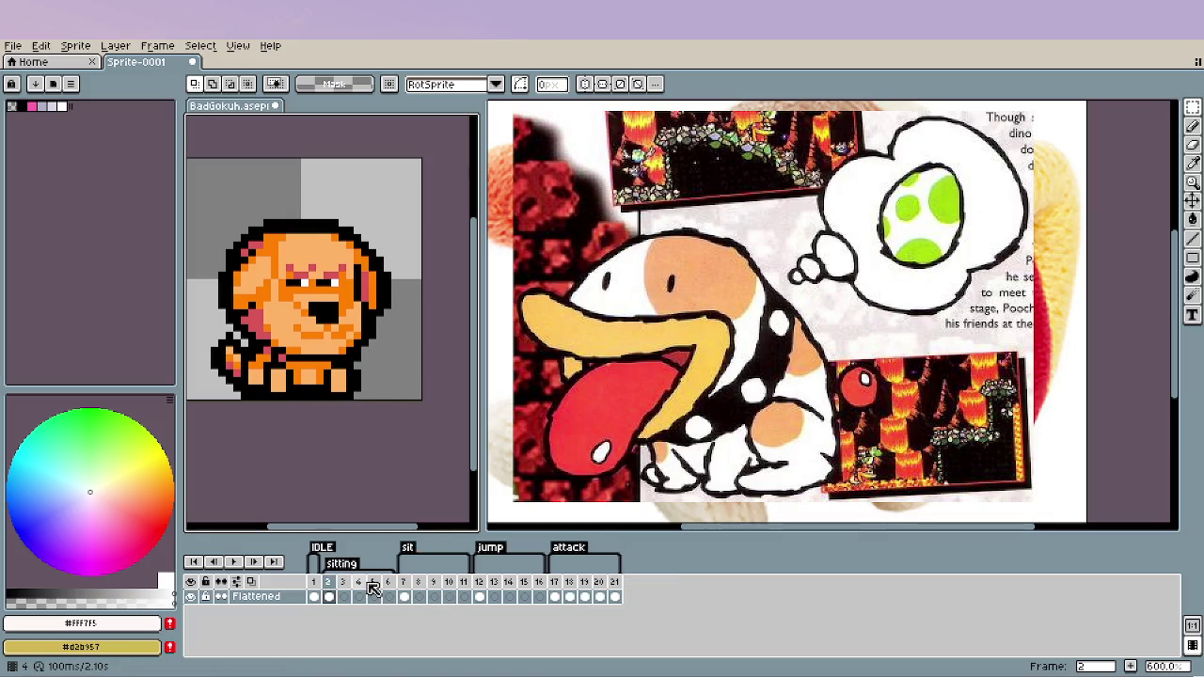
Delete another block of four frames and preview the animation.
click(348, 583)
drag(349, 584, 395, 583)
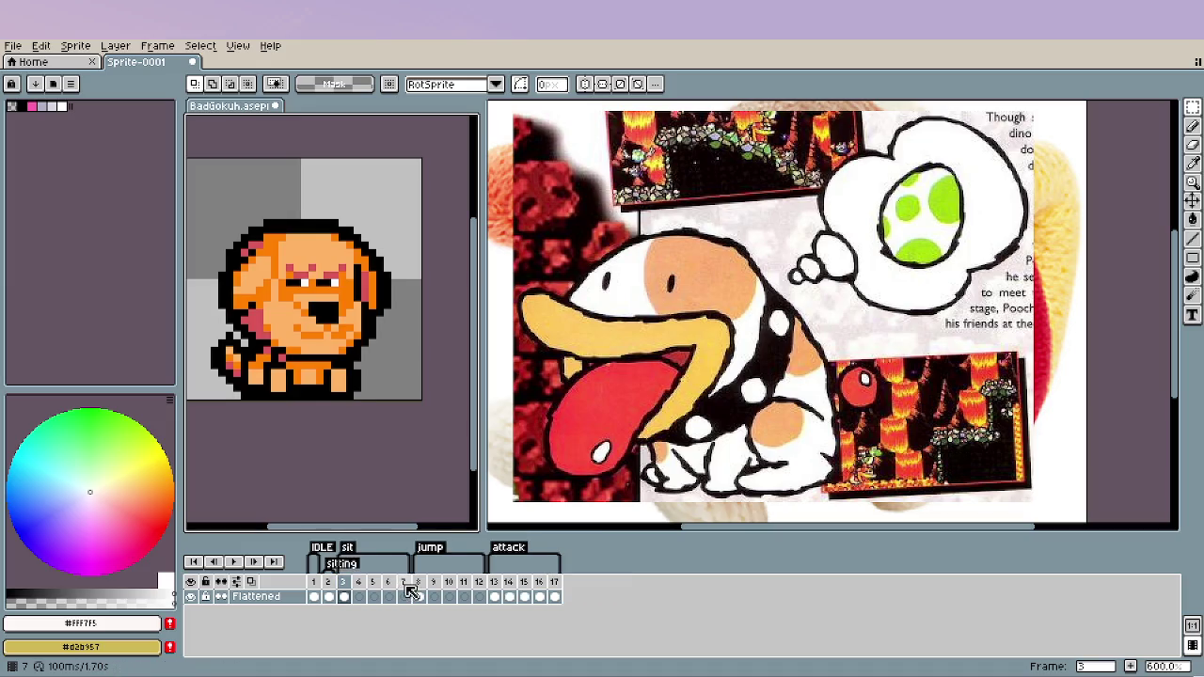
key(Delete)
key(Return)
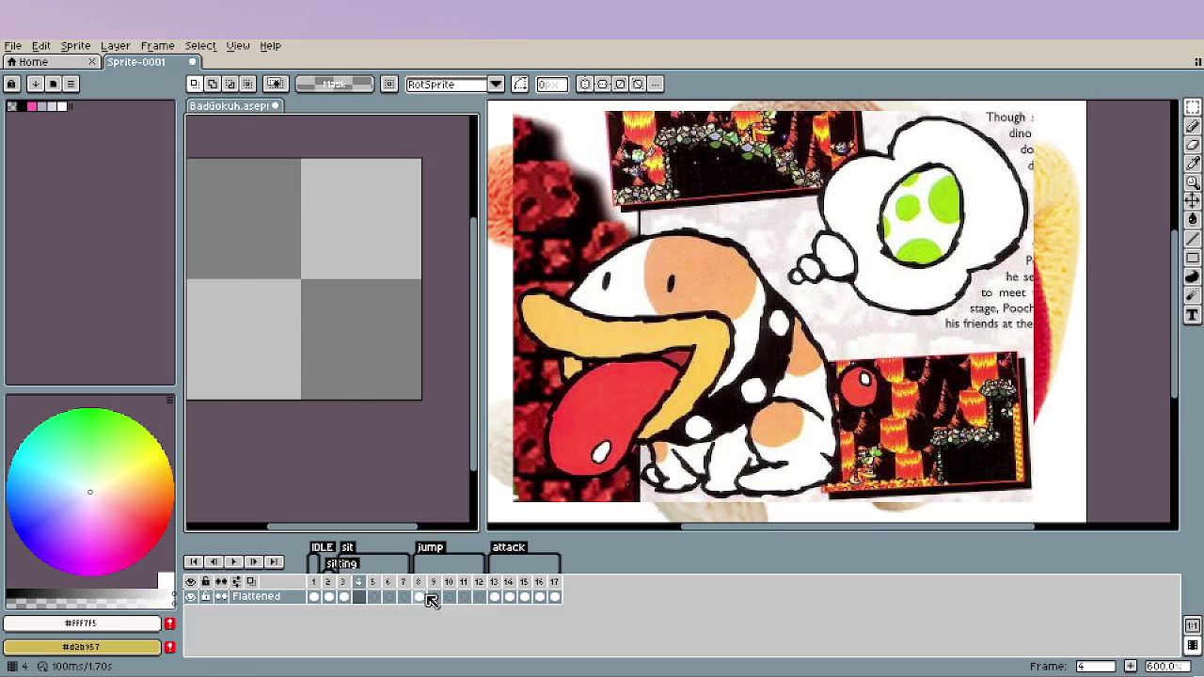
Delete frames 4–16 holding the jump and attack tags, then play the remaining frames.
click(344, 584)
drag(360, 583, 548, 585)
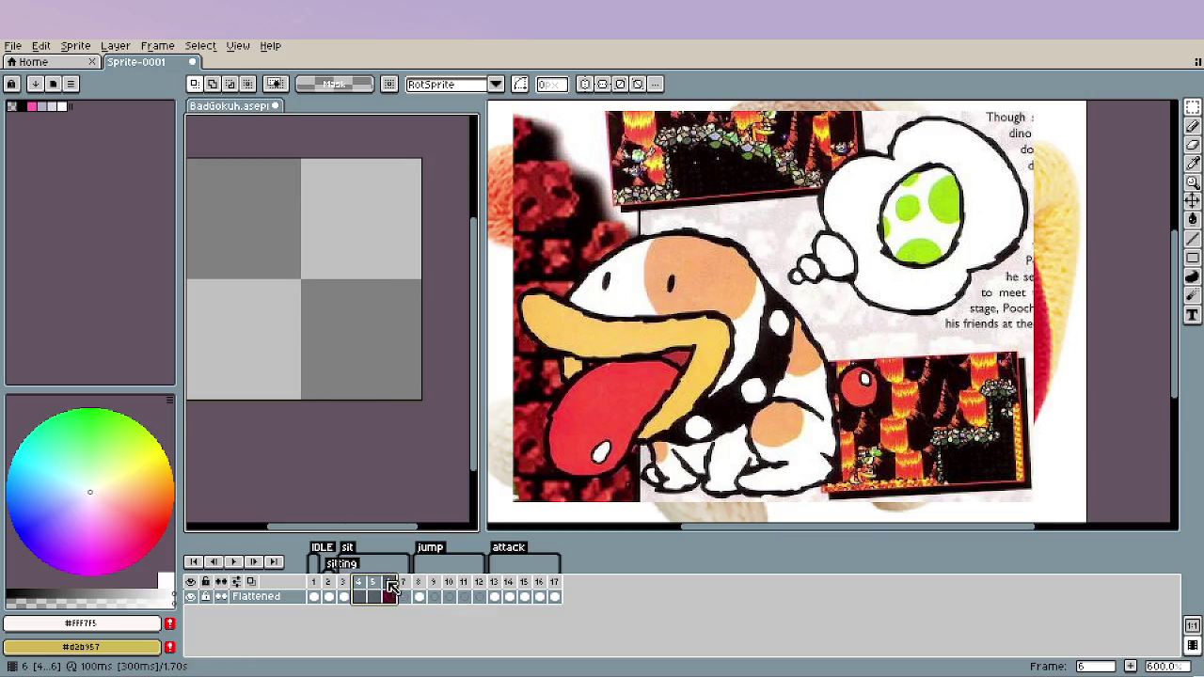
key(Delete)
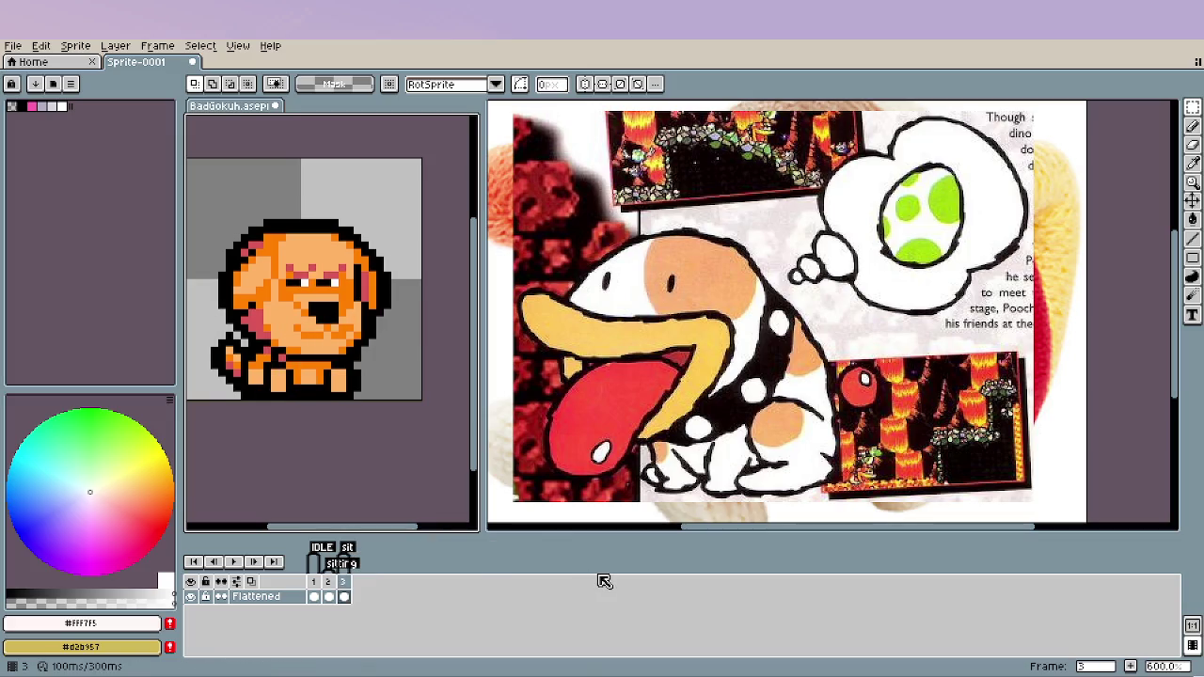
drag(304, 411, 336, 409)
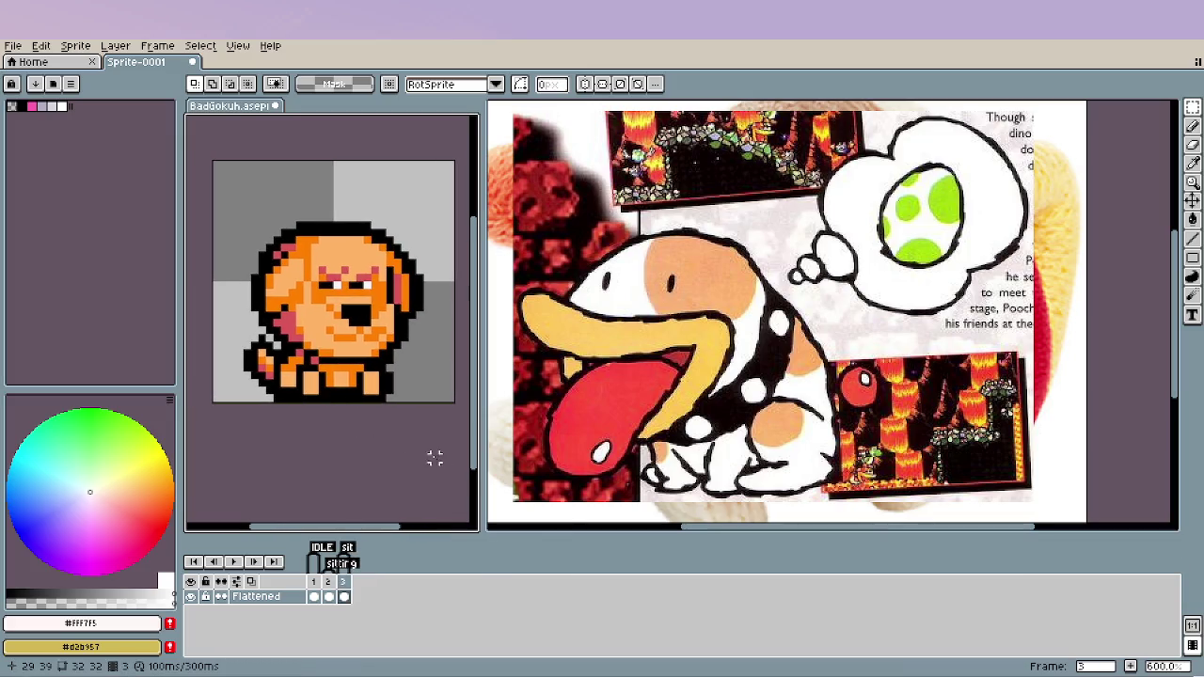
key(Left)
key(Left)
key(Return)
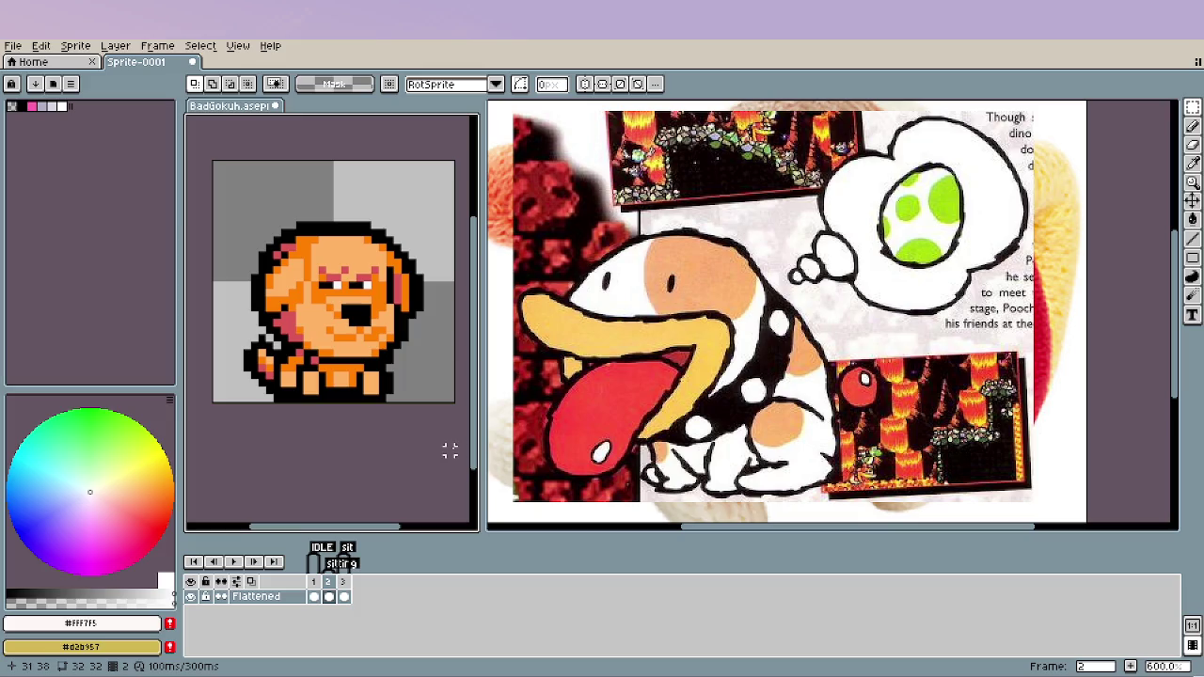
scroll(405, 399, down, 1)
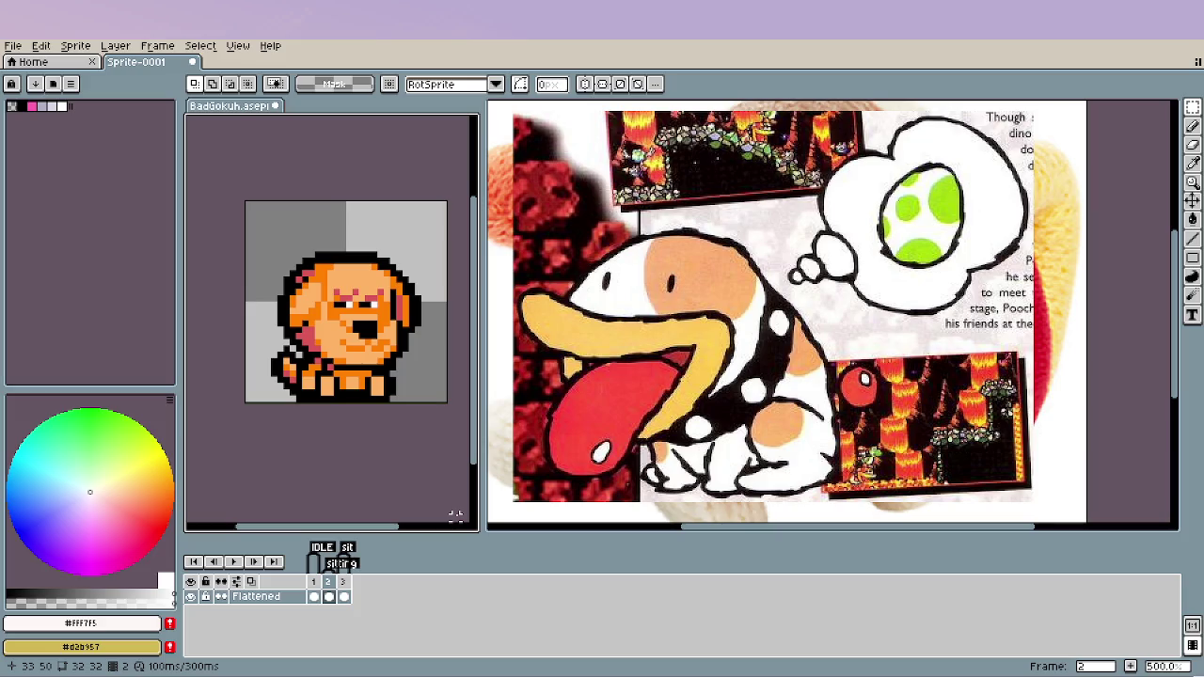
key(Left)
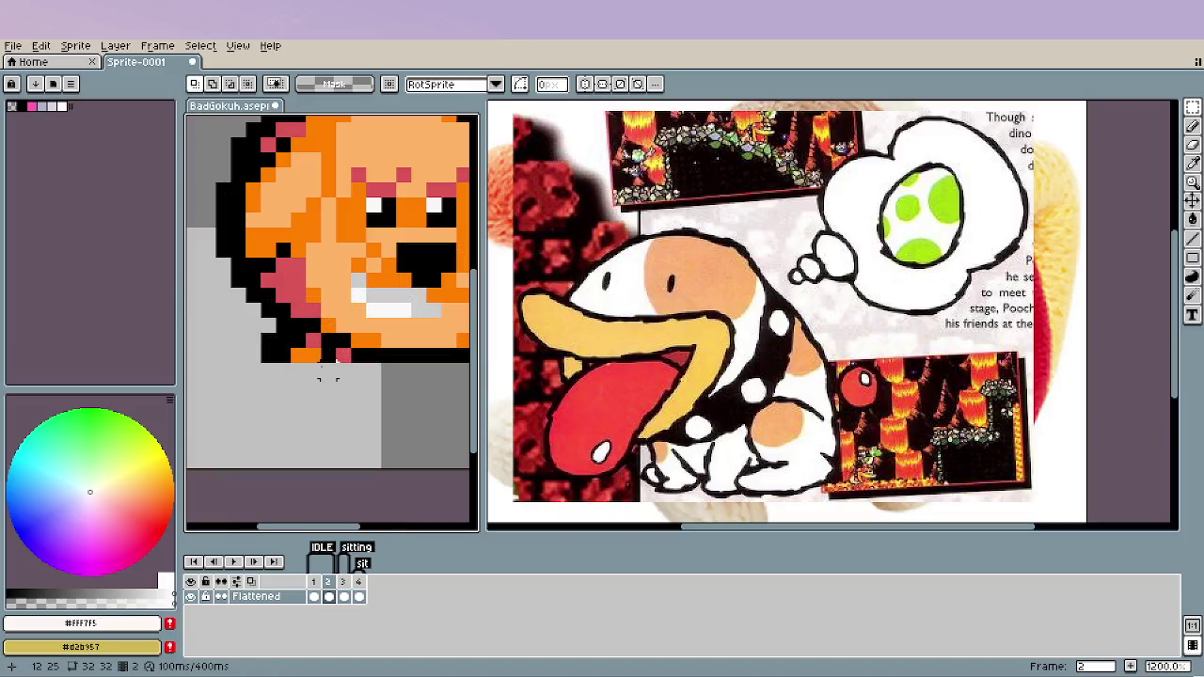
Paint over the dog's lower body on frame 2 with the background colour using a 1px pencil.
key(b)
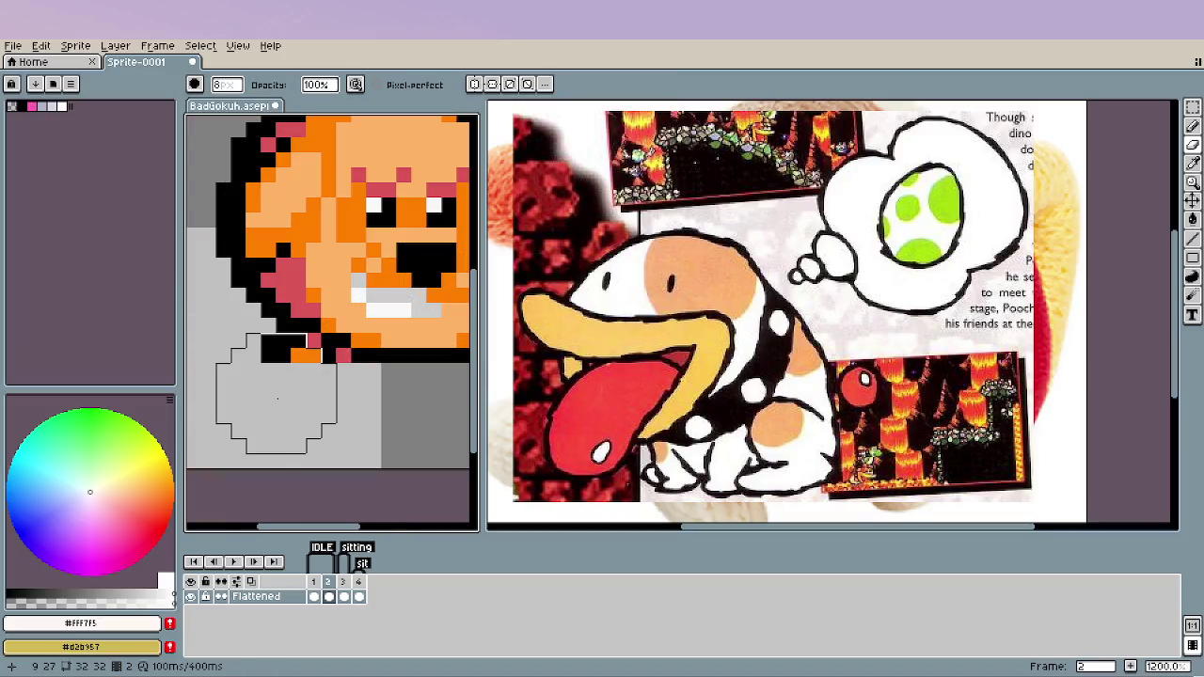
key(minus)
key(minus)
key(minus)
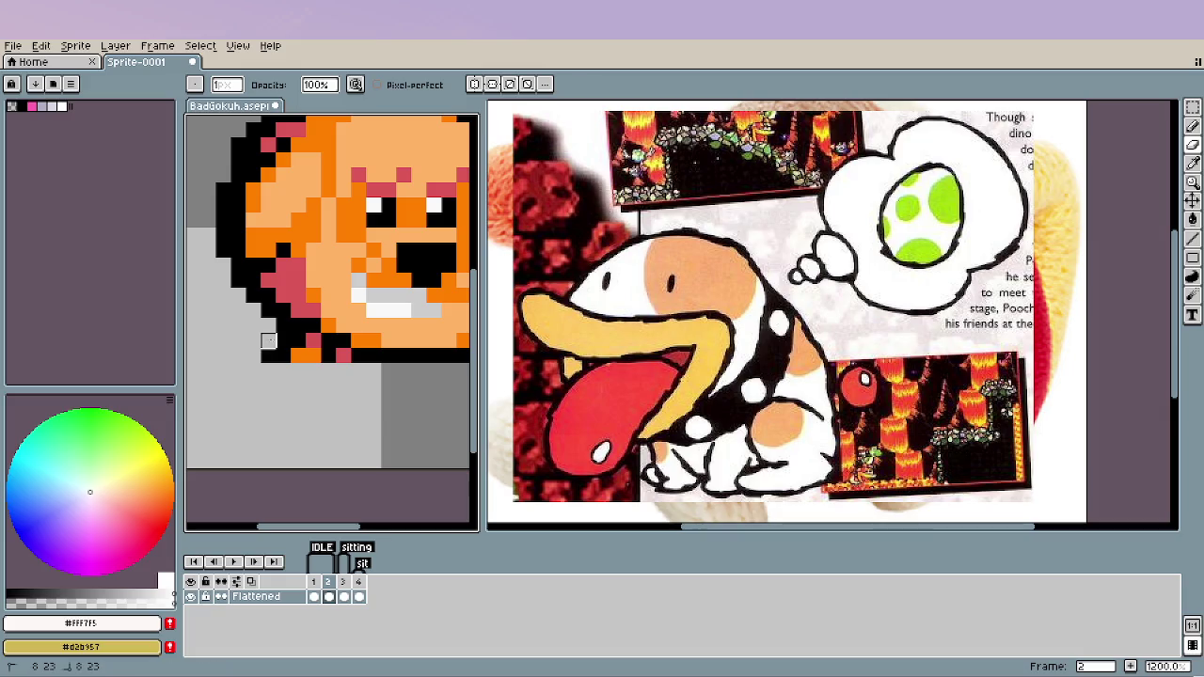
mouse_move(298, 340)
mouse_down()
mouse_move(314, 355)
mouse_move(350, 356)
mouse_up()
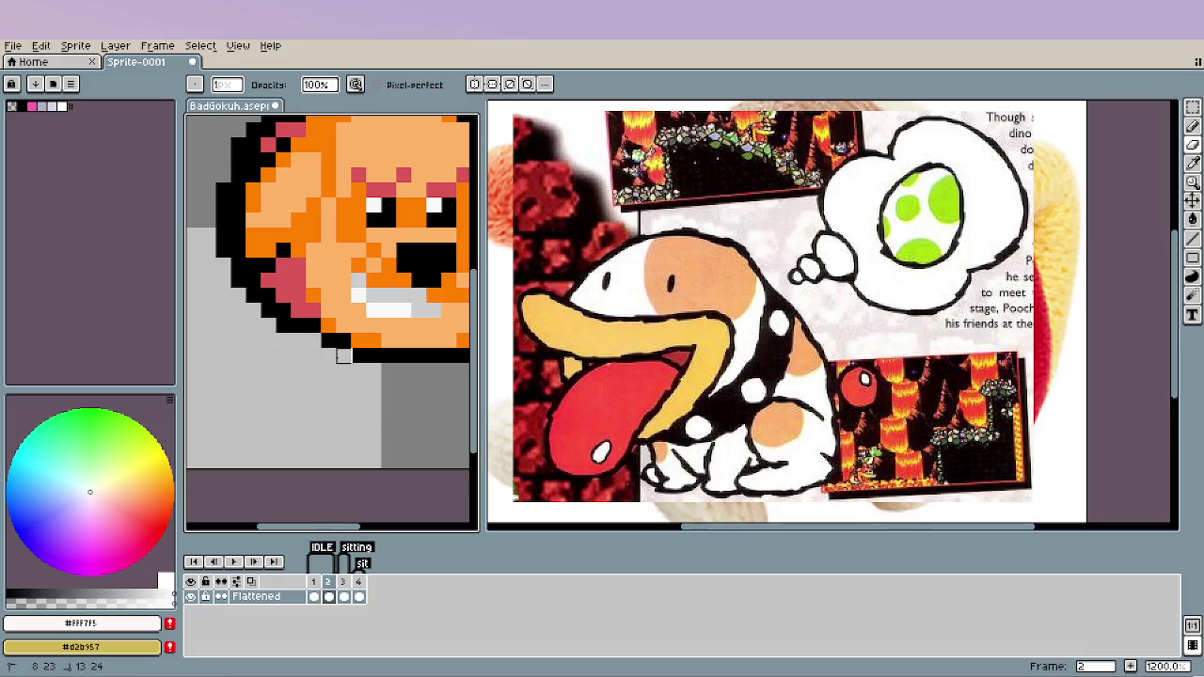
scroll(313, 416, down, 3)
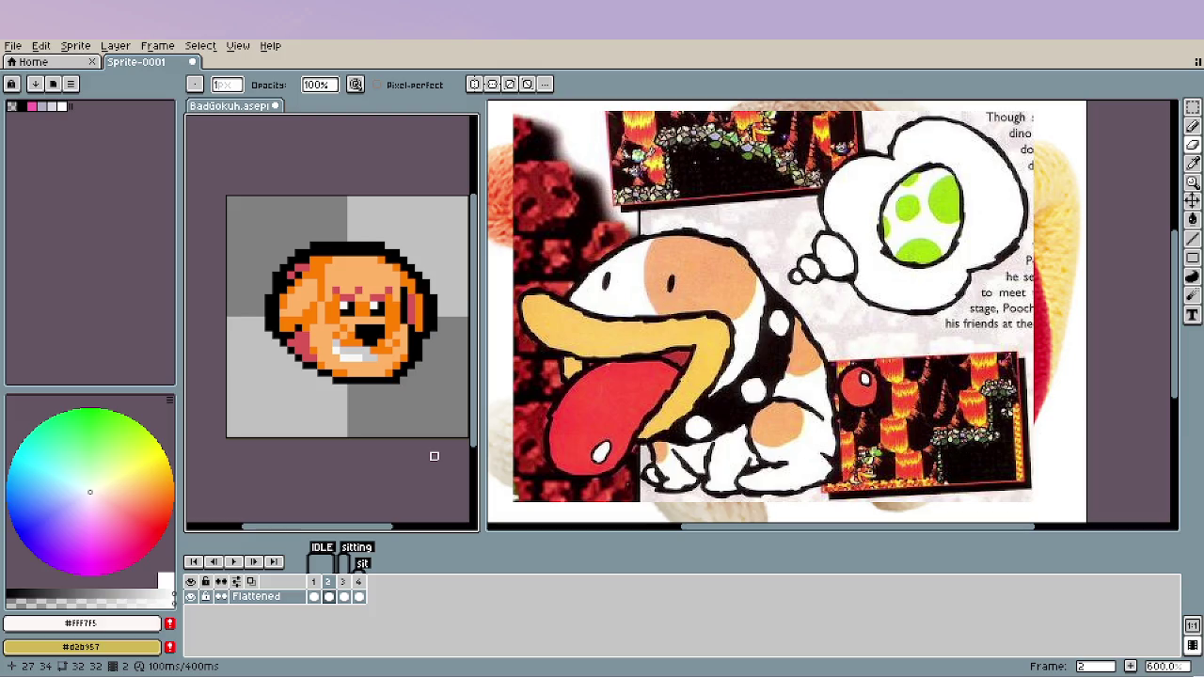
Clear all of frame 2 and pick the dog's red from frame 1.
key(m)
drag(224, 208, 448, 410)
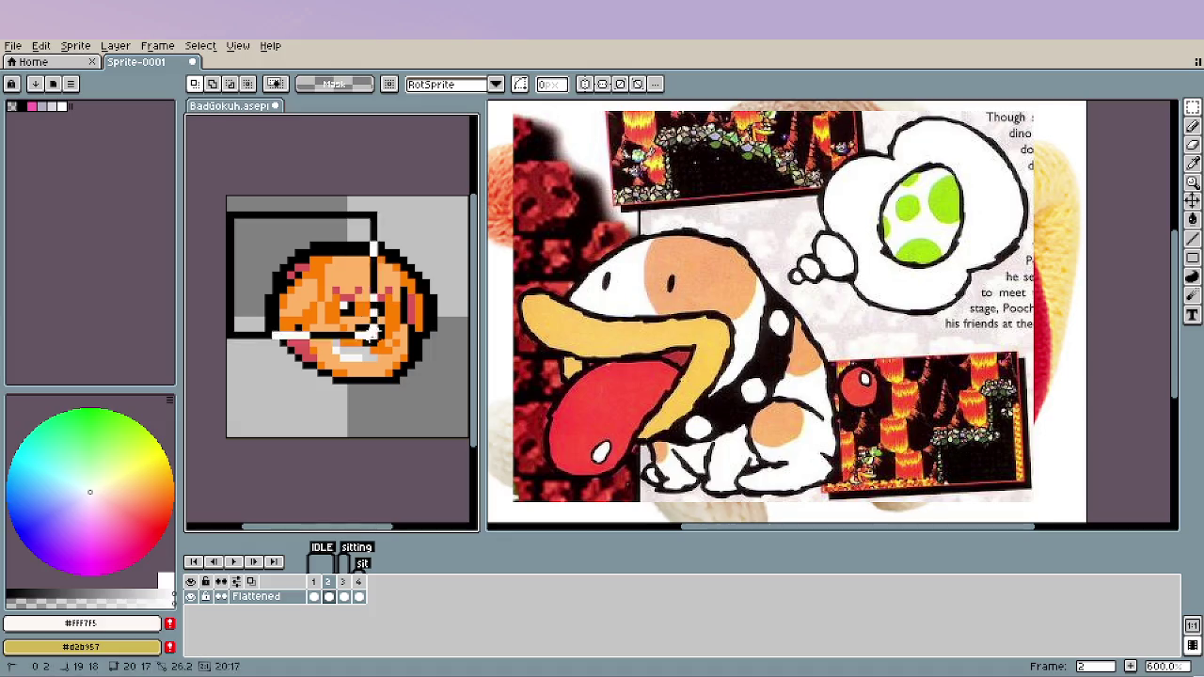
key(Delete)
click(313, 597)
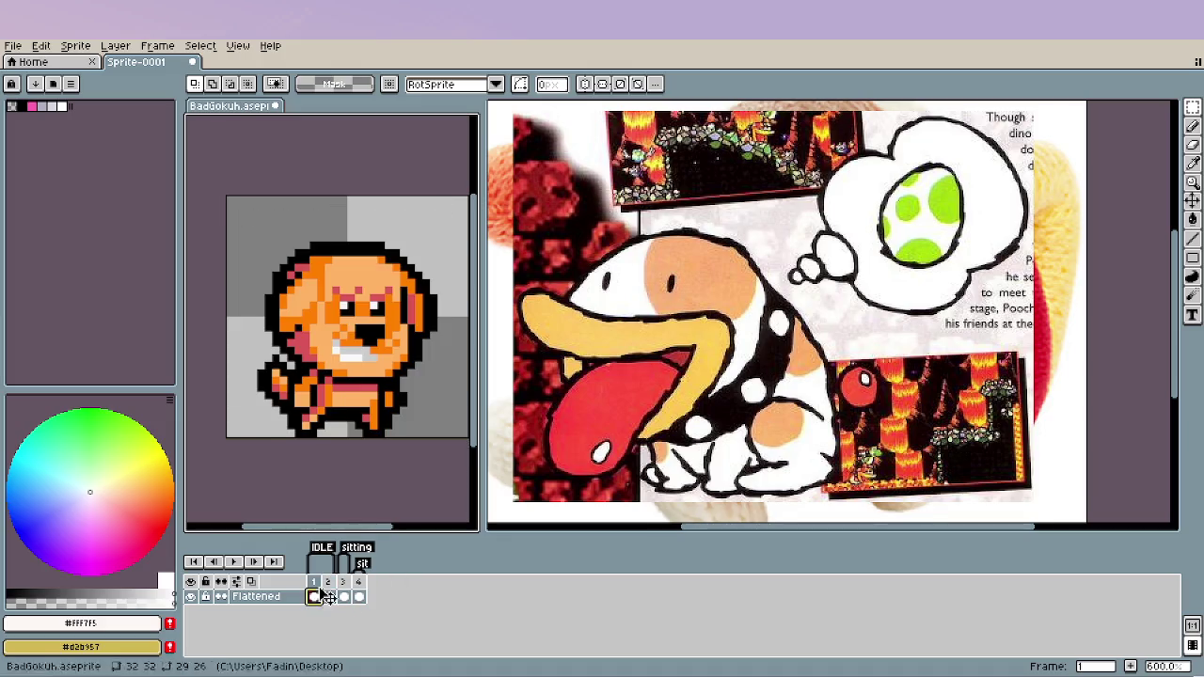
key(i)
click(310, 339)
click(329, 597)
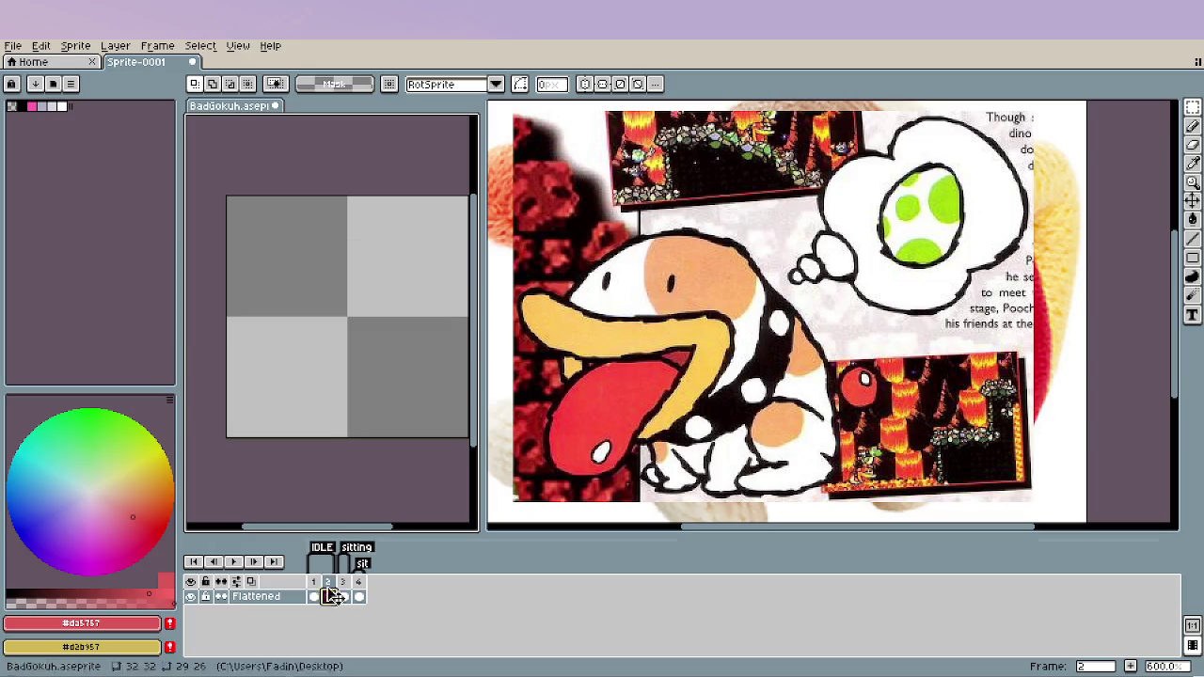
With onion skin on, block in a large red rounded head with a 5px pencil.
key(b)
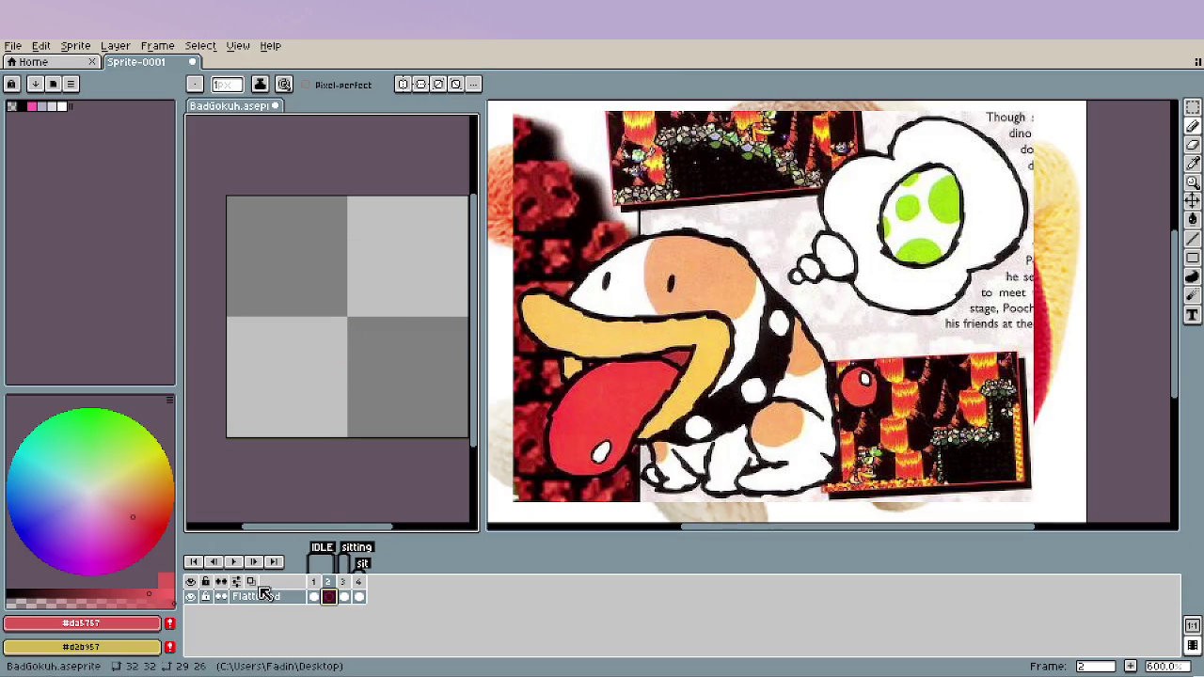
click(251, 582)
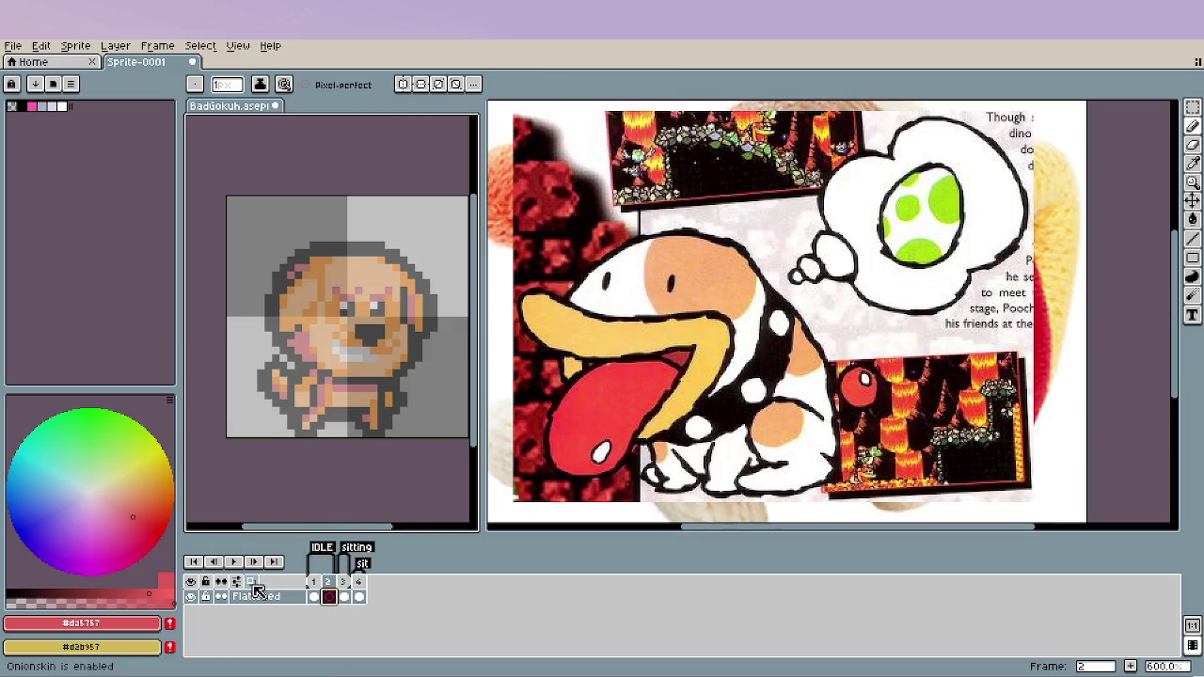
key(plus)
key(plus)
key(plus)
click(356, 344)
drag(355, 344, 311, 350)
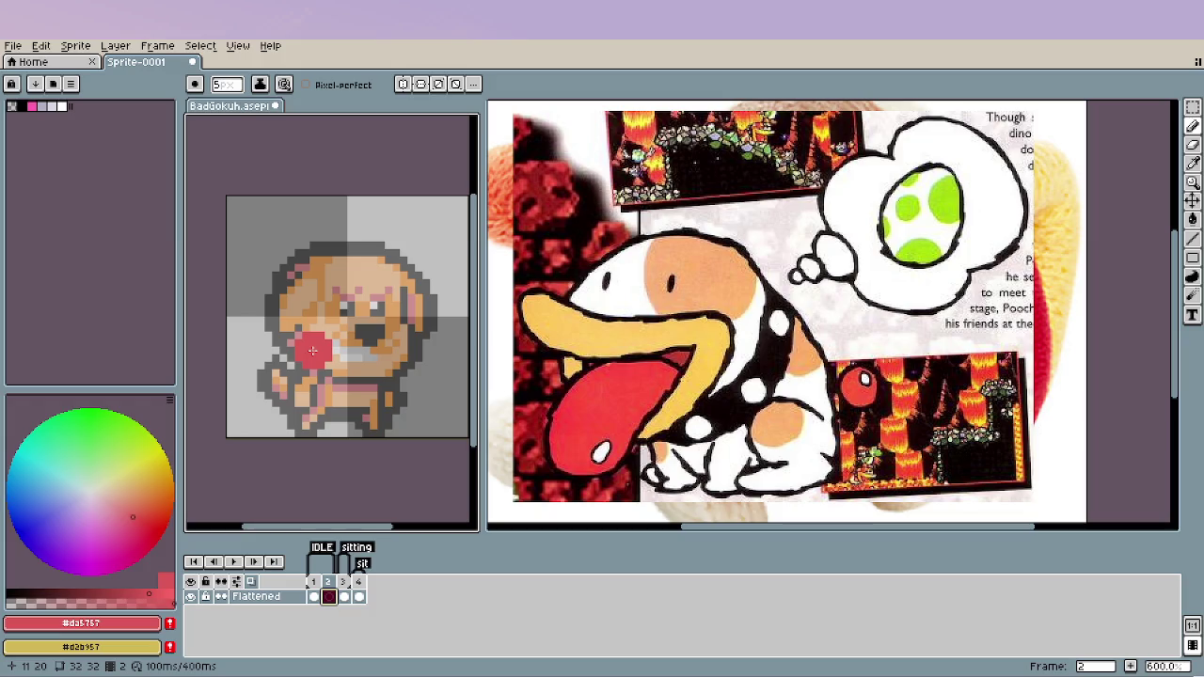
mouse_move(300, 336)
mouse_down()
mouse_move(365, 359)
mouse_move(414, 330)
mouse_move(298, 285)
mouse_move(425, 313)
mouse_up()
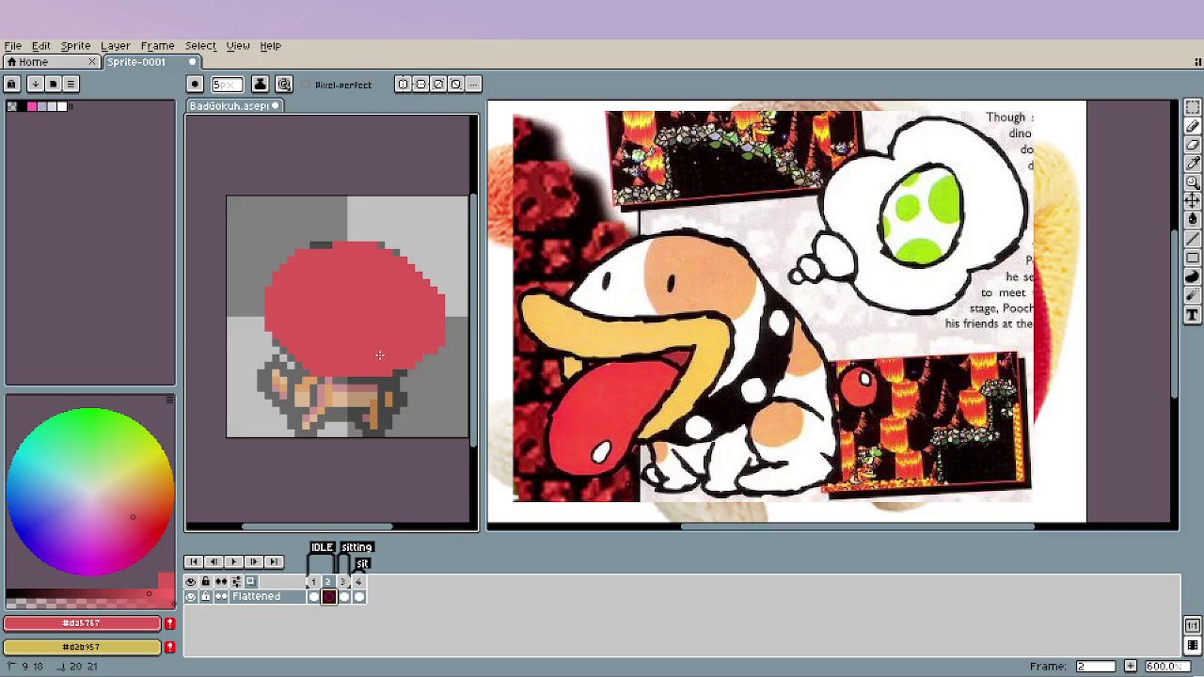
drag(362, 238, 399, 287)
Erase the red shape's lower-right edge and compare it against frame 1.
key(e)
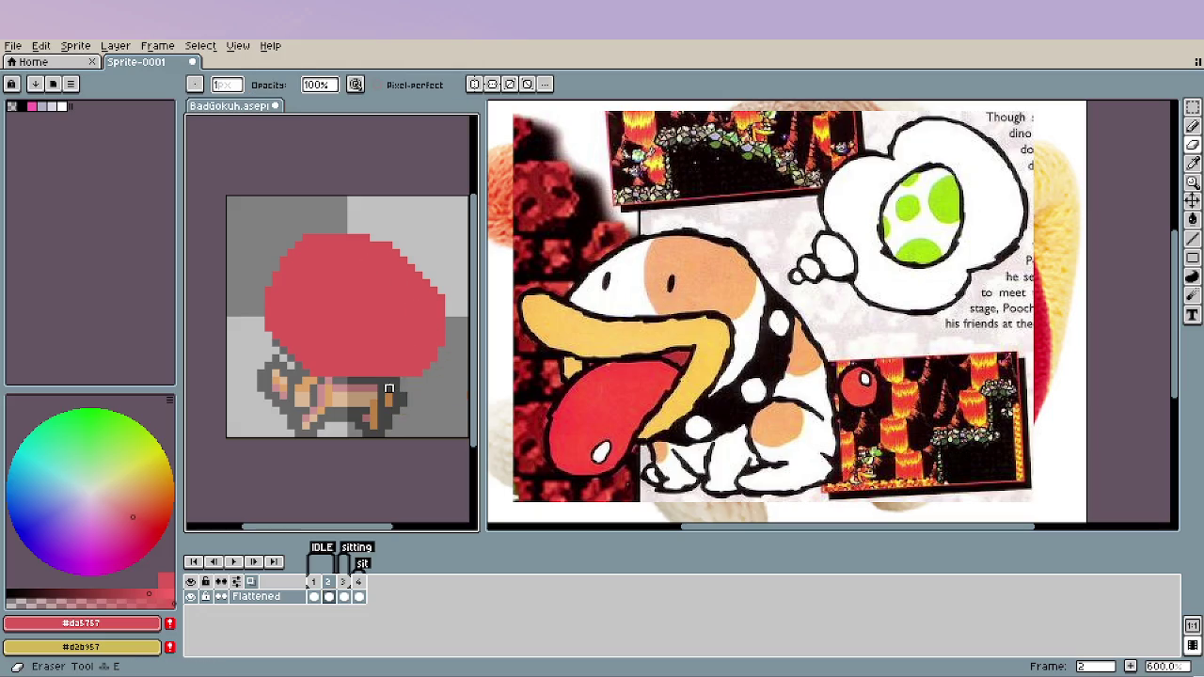
mouse_move(414, 373)
mouse_down()
mouse_move(434, 352)
mouse_move(427, 284)
mouse_move(434, 336)
mouse_up()
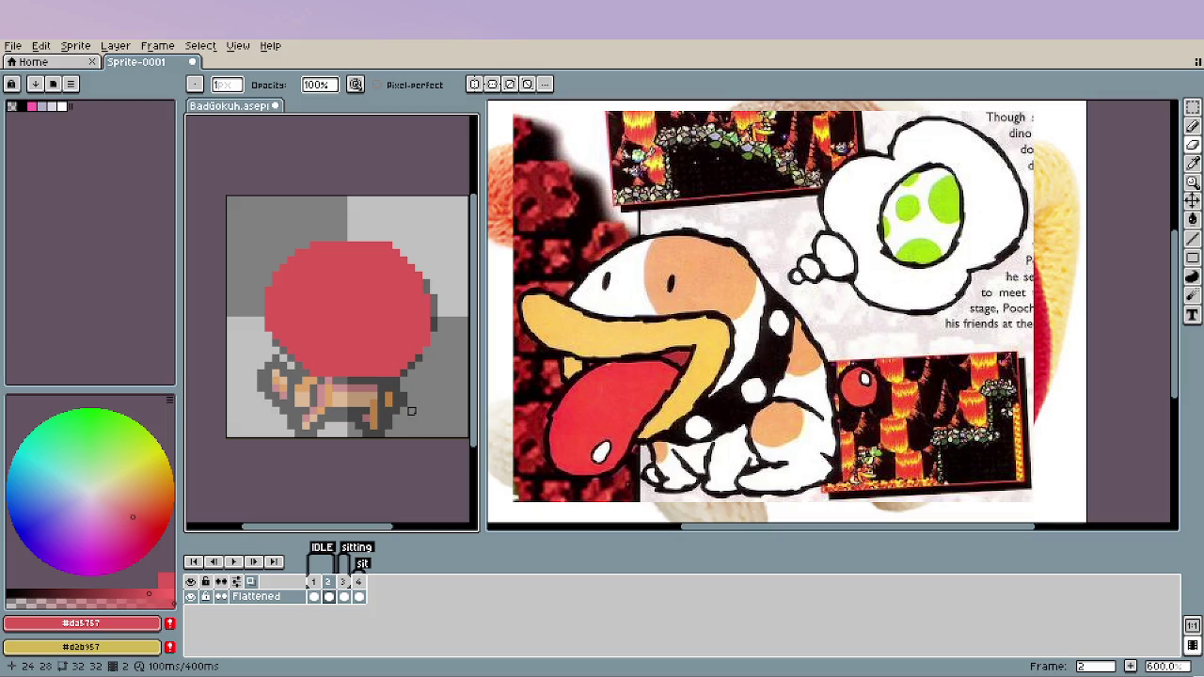
key(Left)
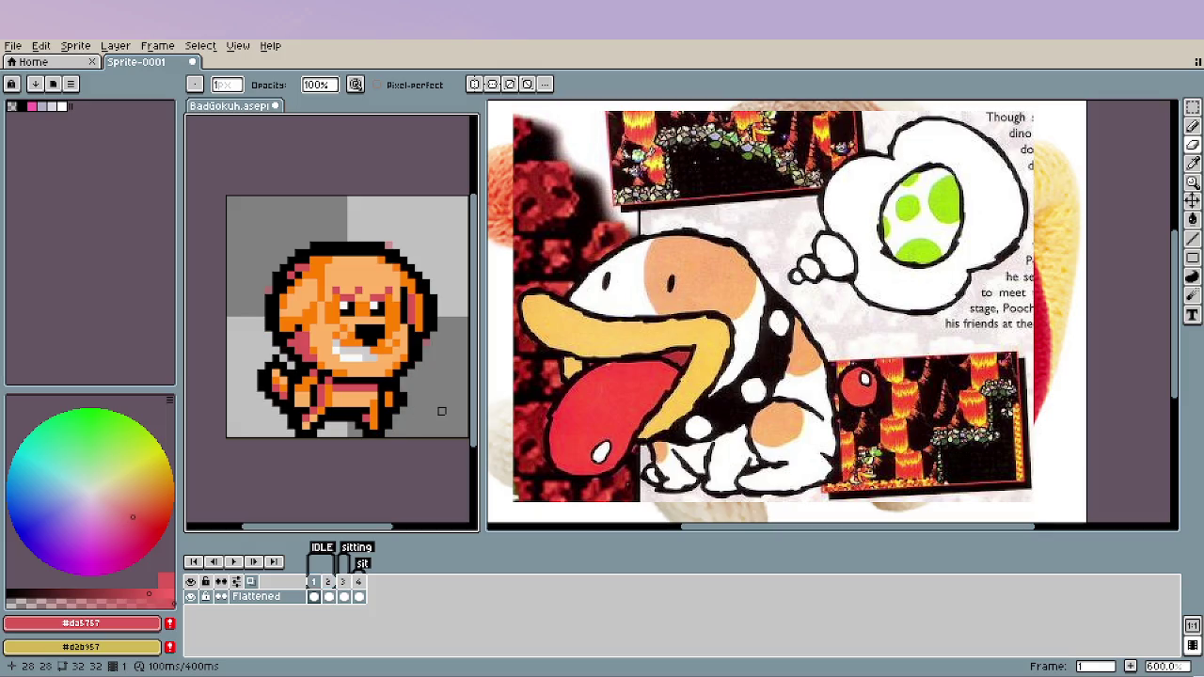
key(Right)
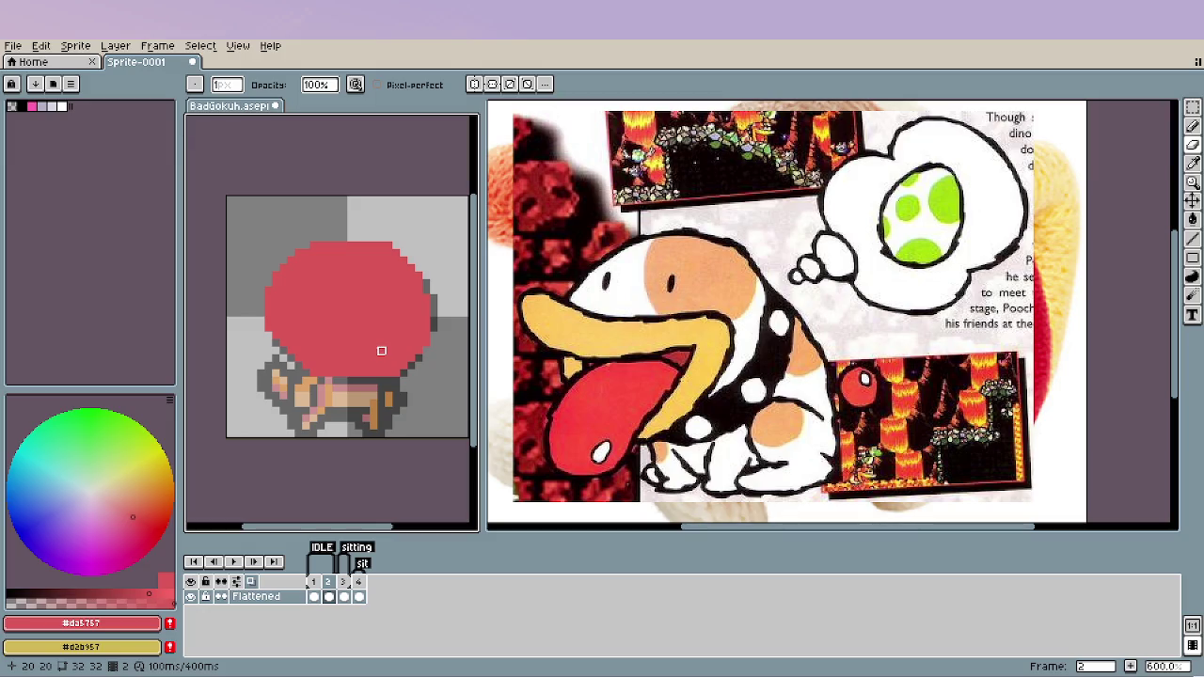
key(Left)
Sample the dog's orange from frame 1 and paint orange strokes across frame 2's red shape.
key(i)
click(390, 356)
key(b)
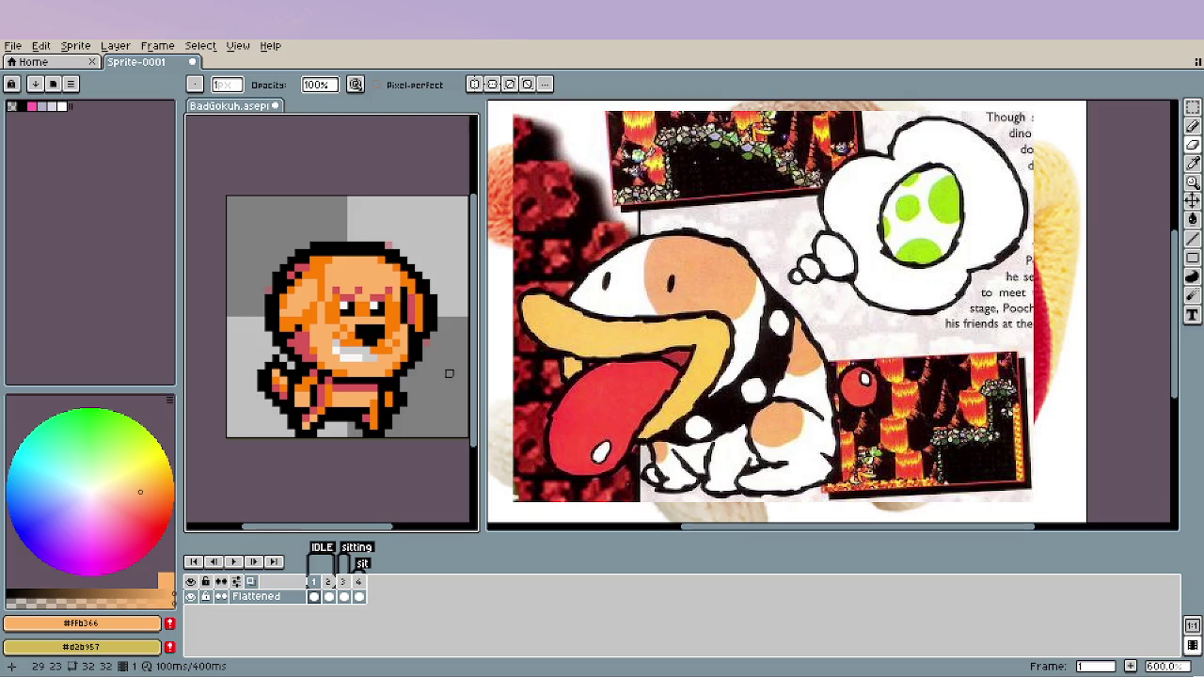
key(Right)
key(plus)
key(plus)
key(plus)
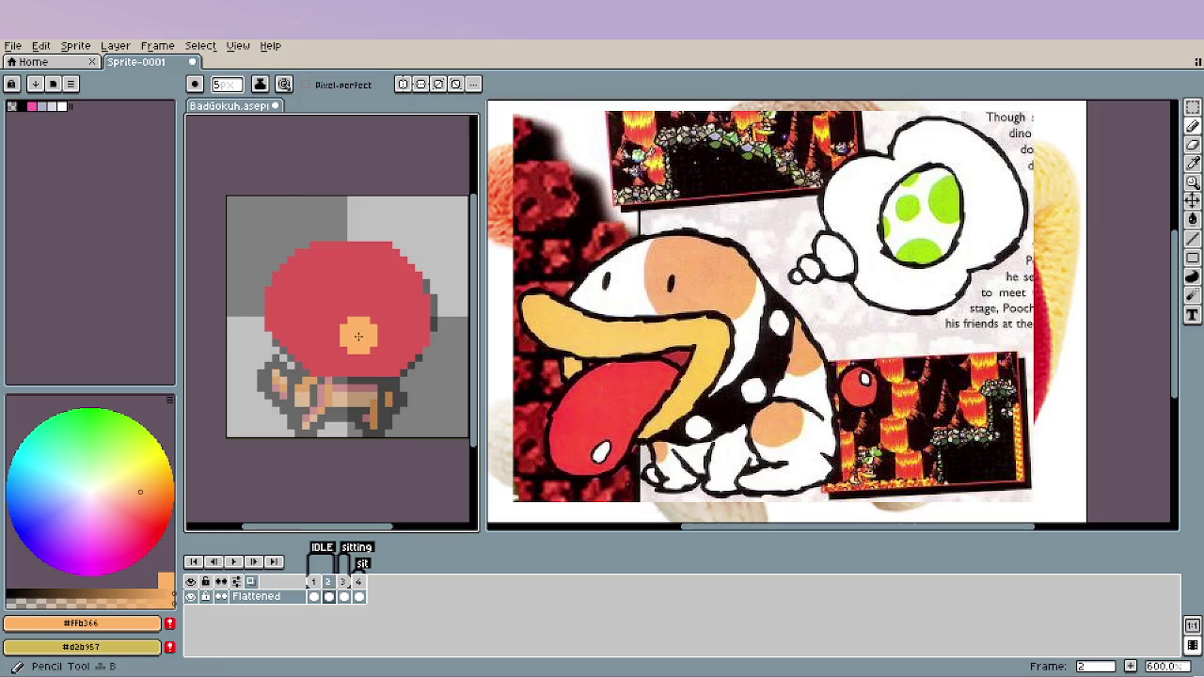
click(352, 340)
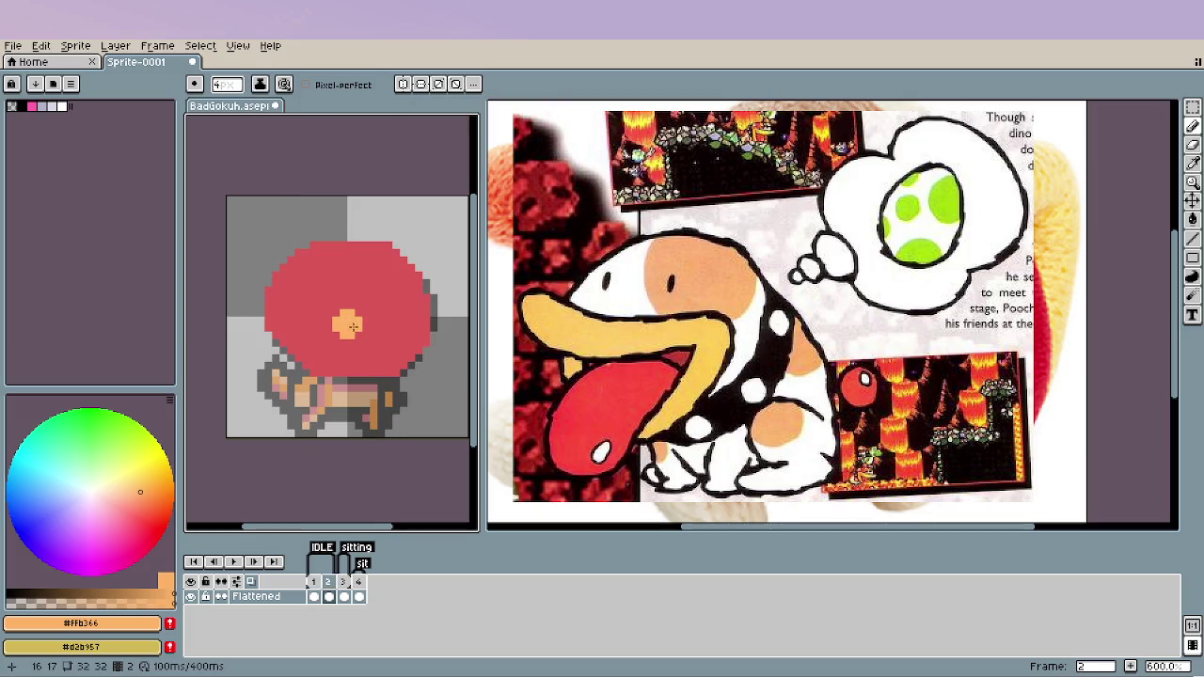
key(minus)
drag(325, 324, 427, 312)
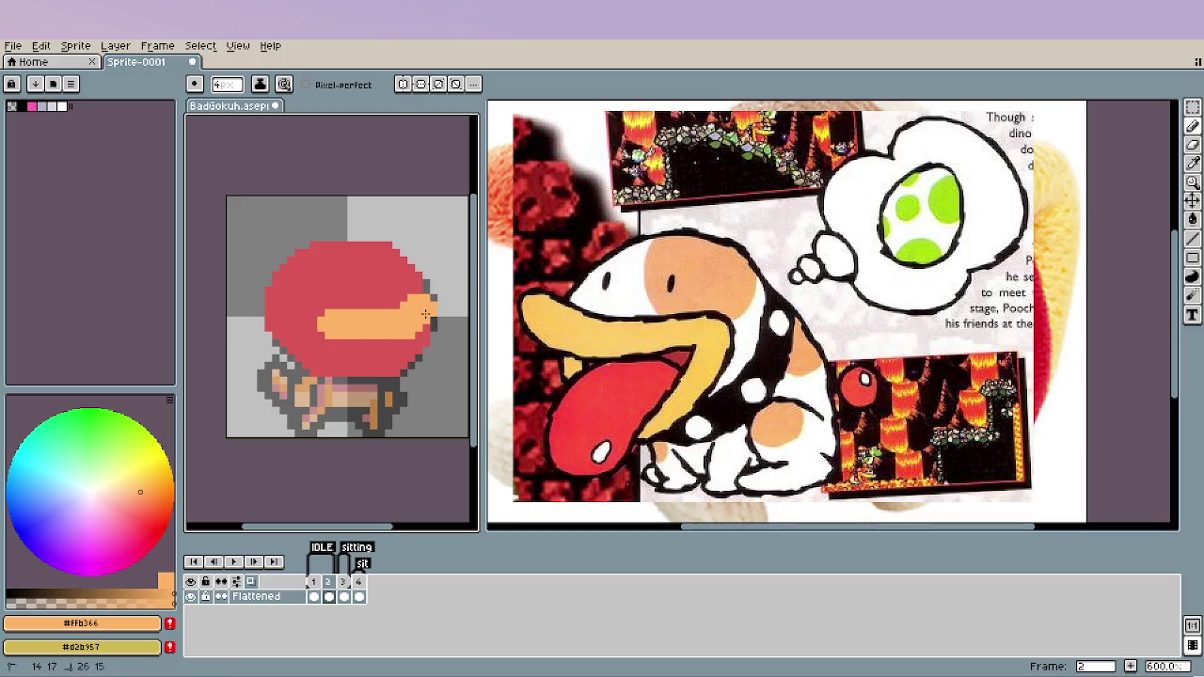
mouse_move(425, 315)
mouse_down()
mouse_move(343, 345)
mouse_move(399, 345)
mouse_up()
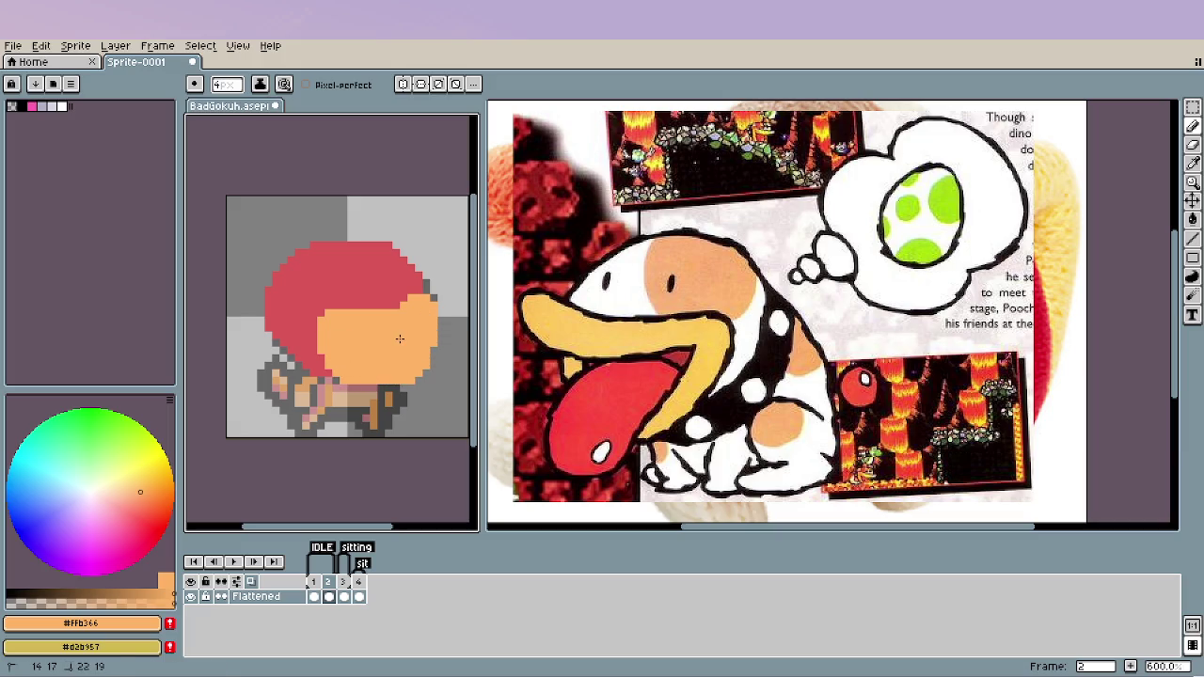
Paint a red mouth, then add orange along the face's right edge and mouth top.
click(424, 423)
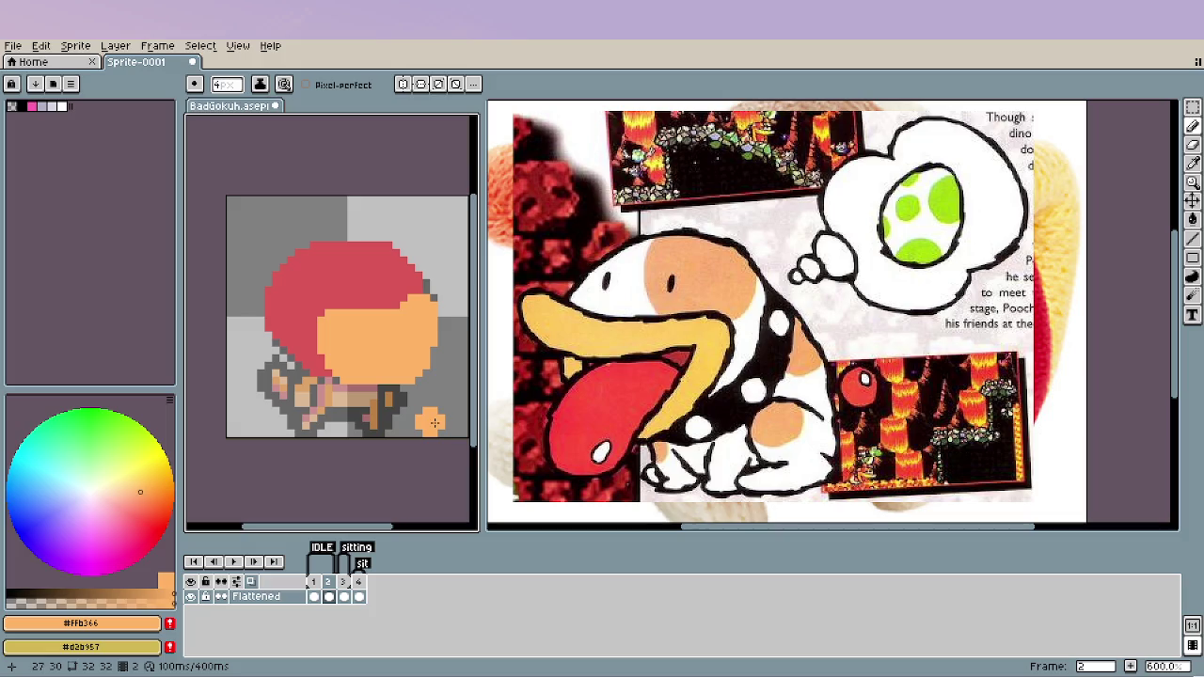
alt+click(370, 280)
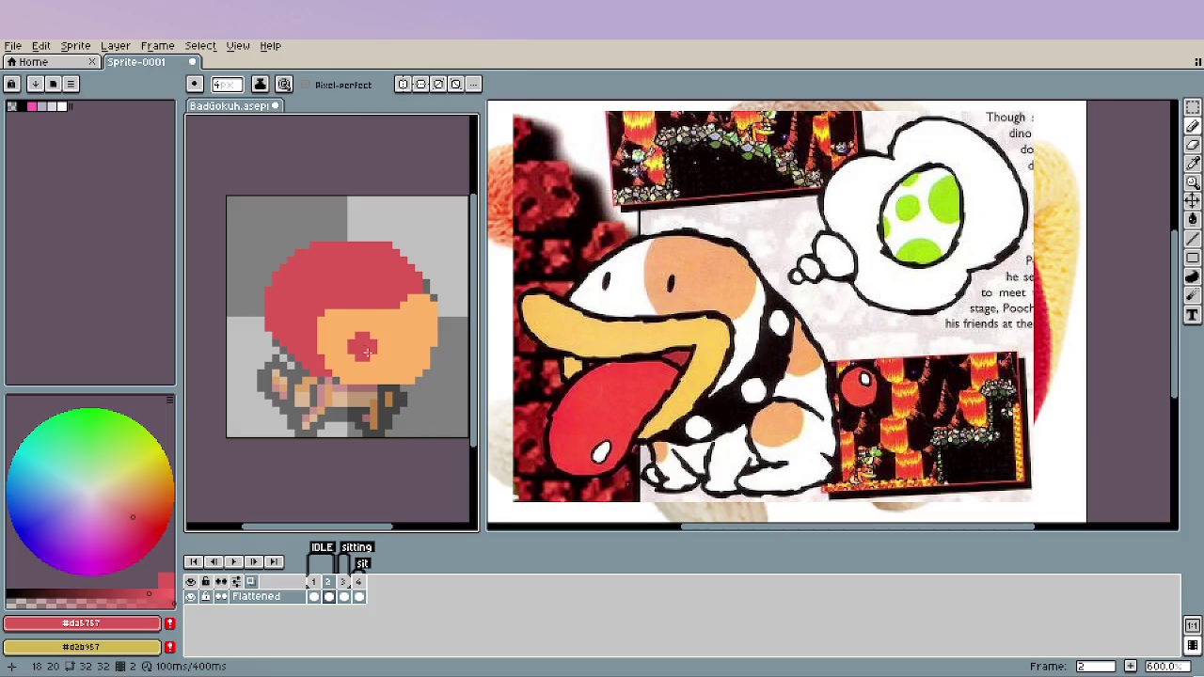
mouse_move(370, 356)
mouse_down()
mouse_move(405, 334)
mouse_move(367, 363)
mouse_up()
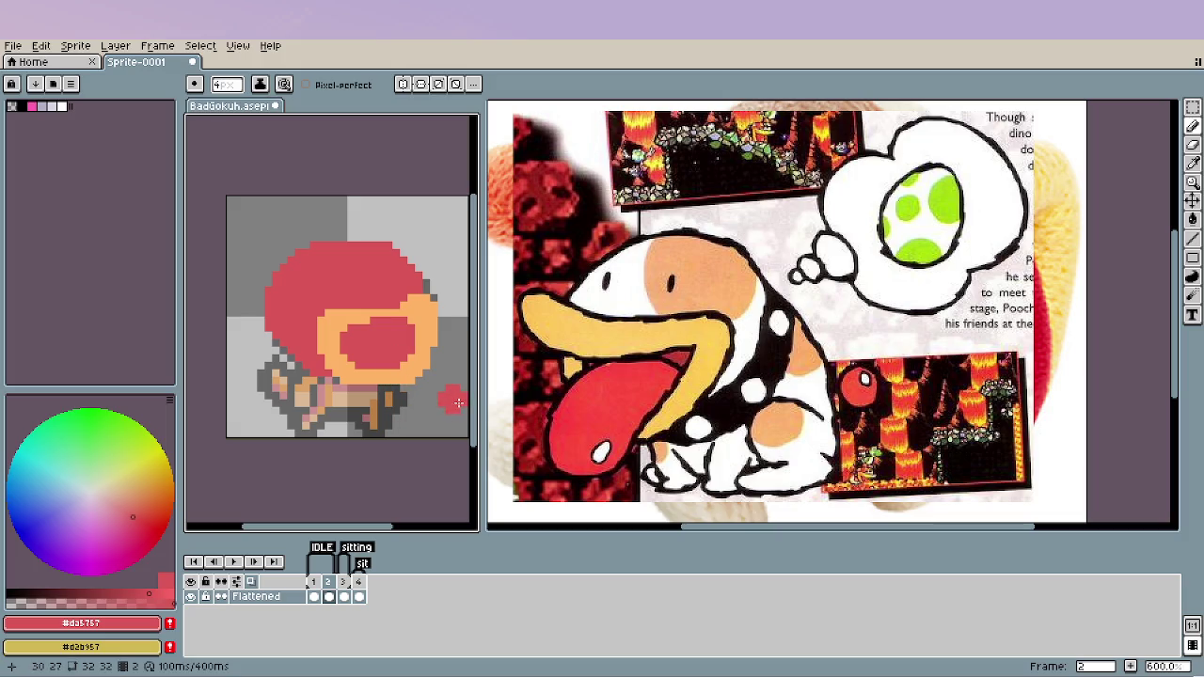
key(alt)
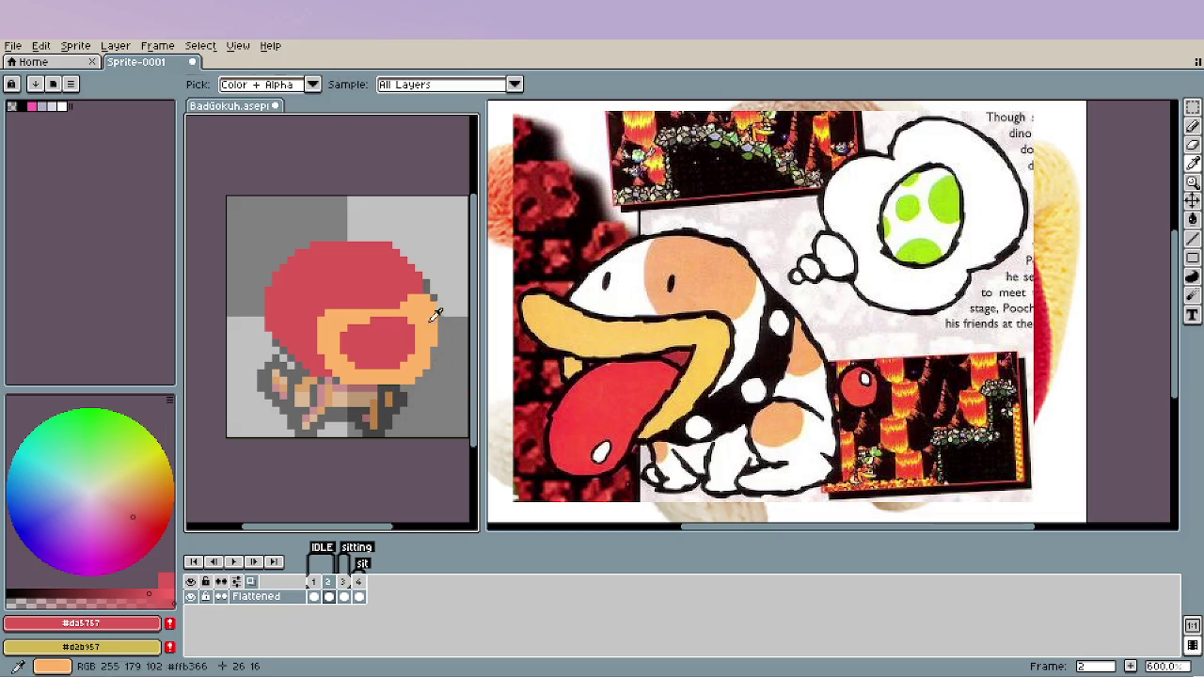
alt+click(435, 313)
drag(438, 313, 435, 341)
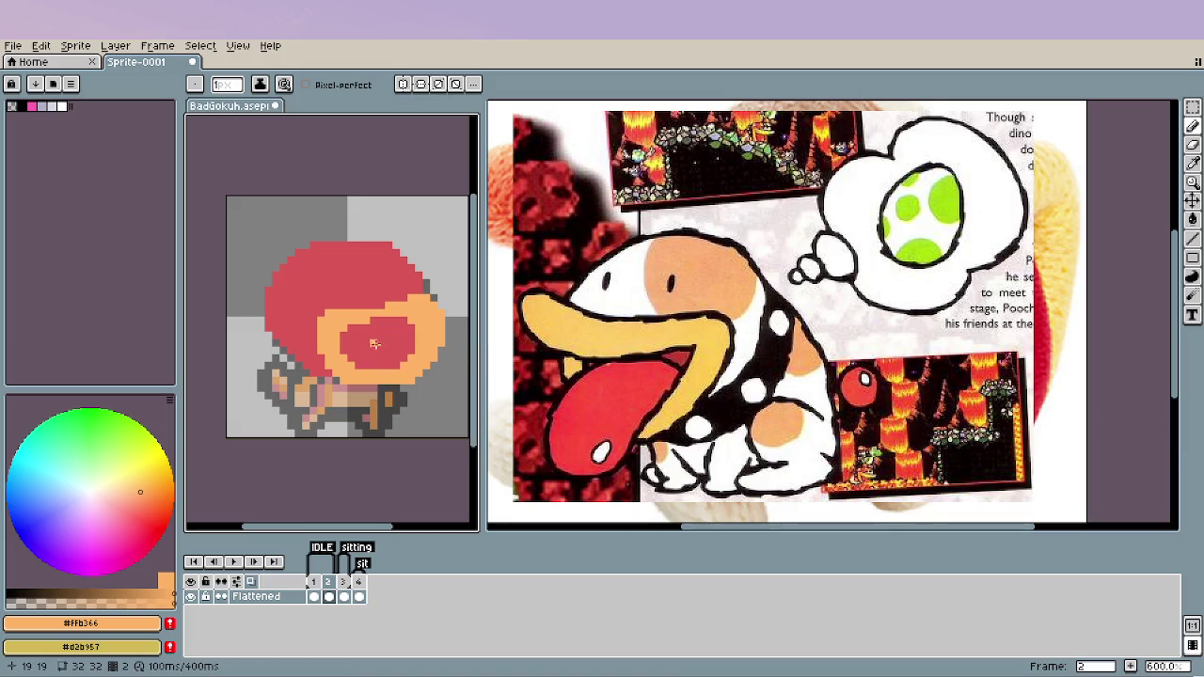
drag(336, 331, 409, 320)
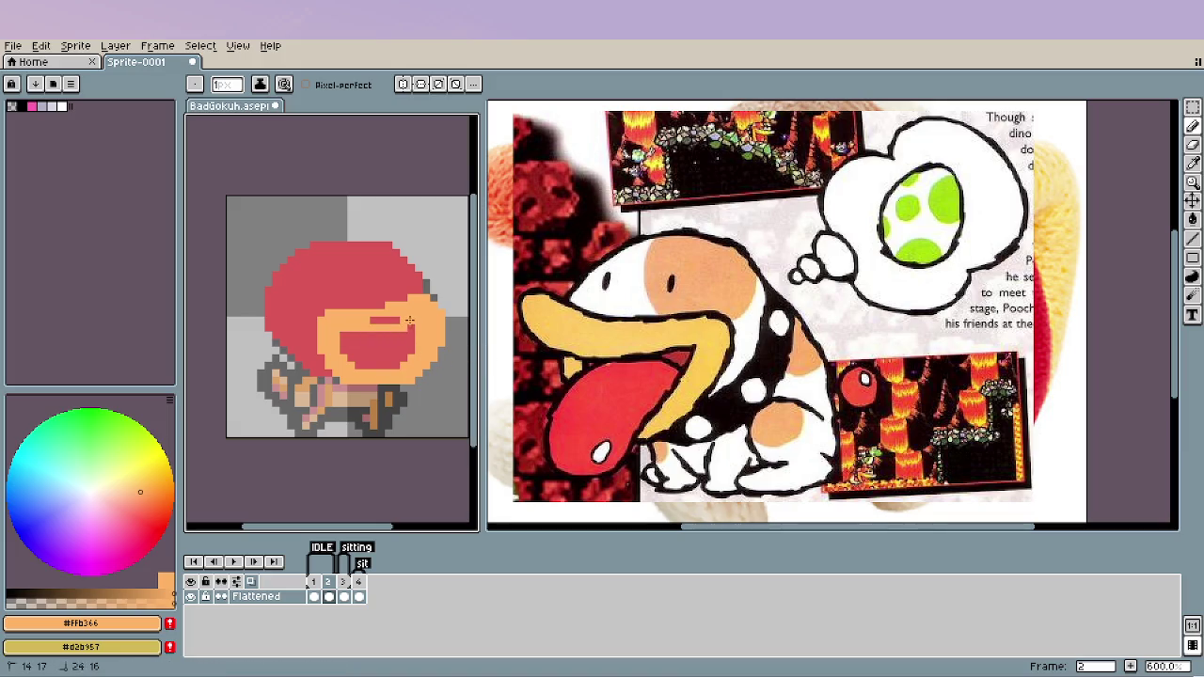
click(393, 320)
Sample red and orange from the sprite and paint an orange curve on the red cap.
alt+click(344, 305)
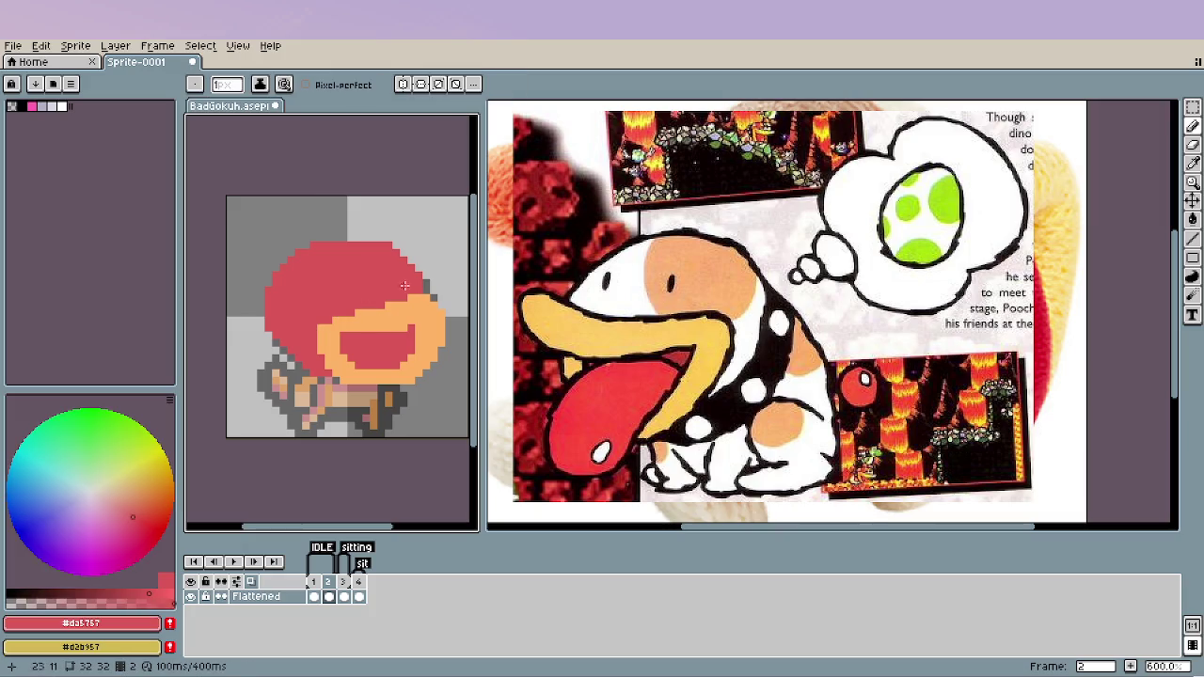
alt+click(336, 319)
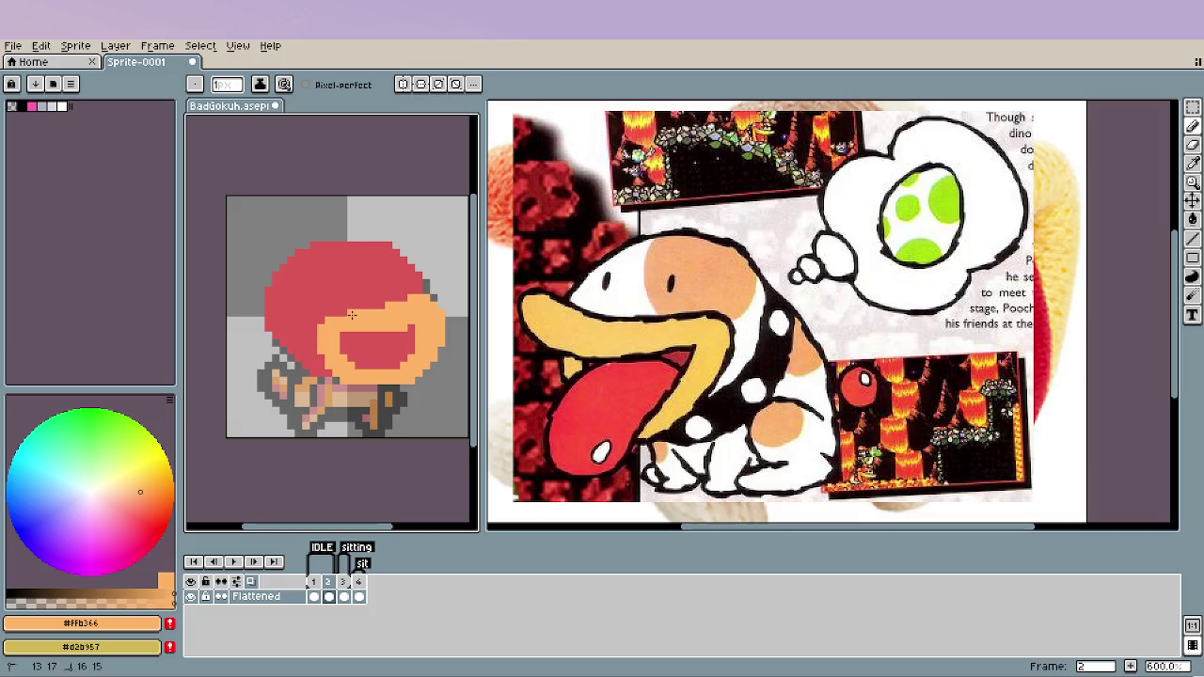
alt+click(412, 343)
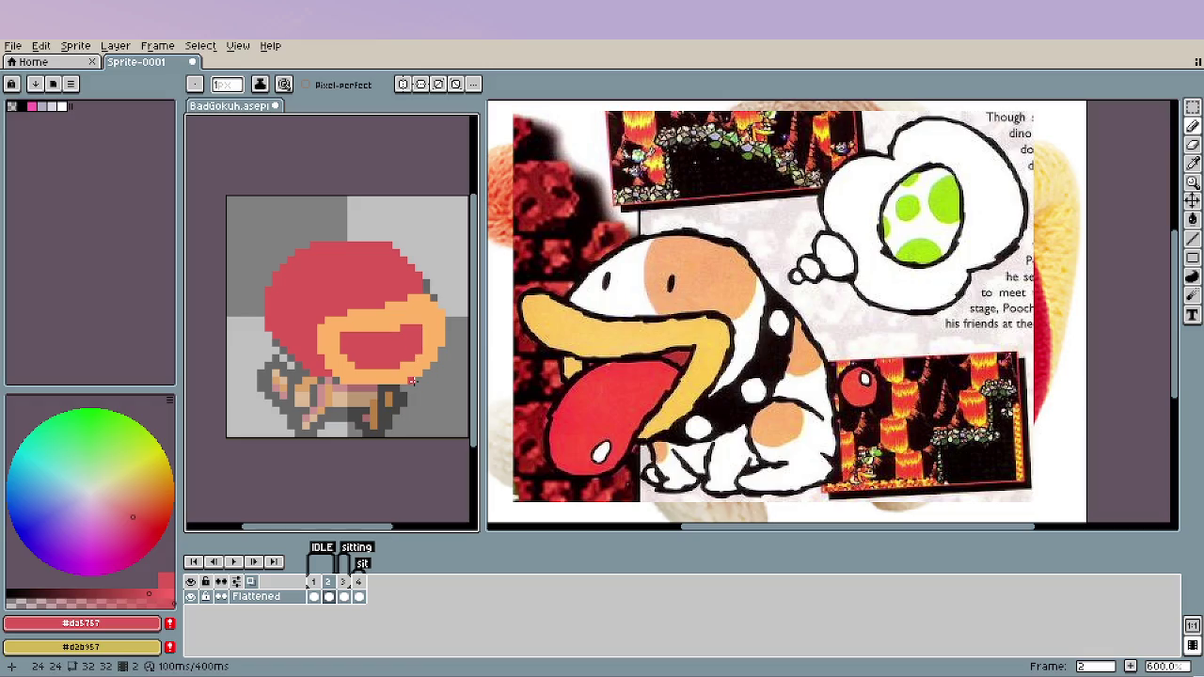
alt+click(342, 352)
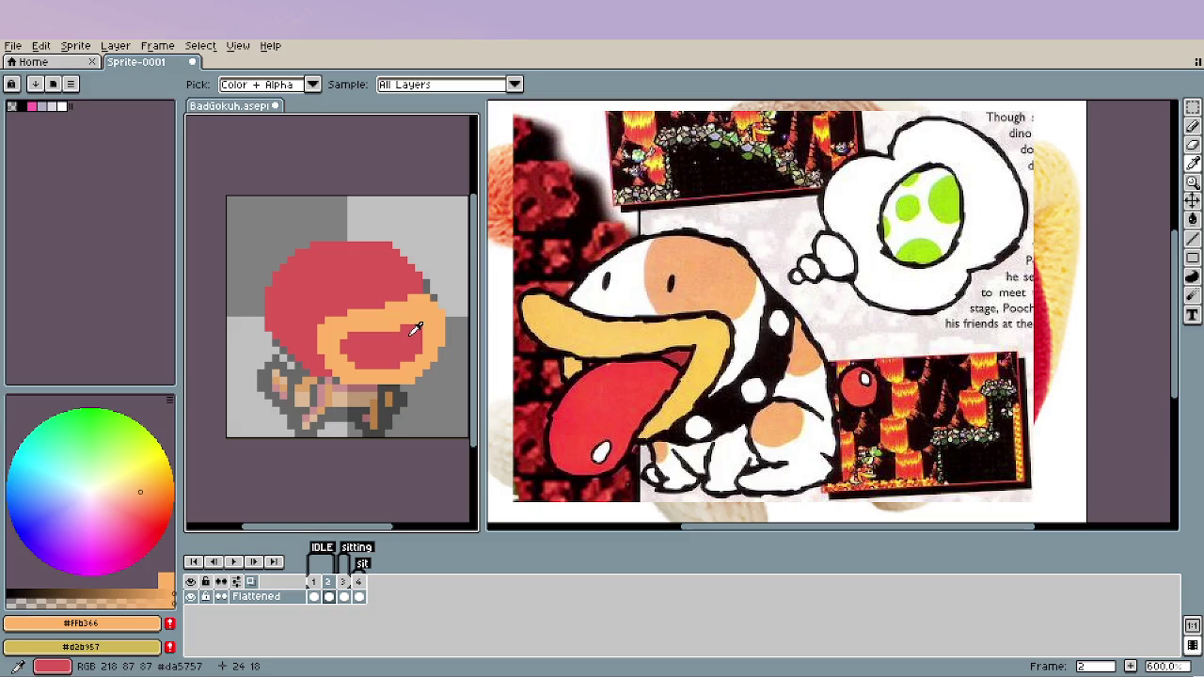
alt+click(357, 339)
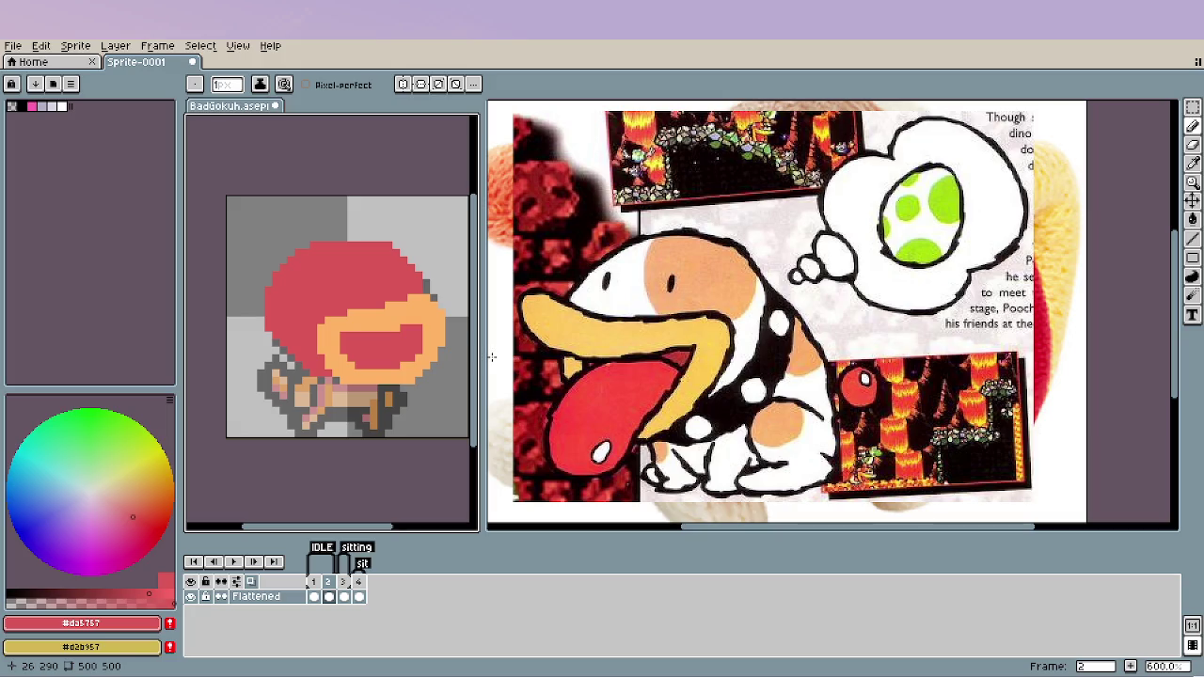
alt+click(370, 319)
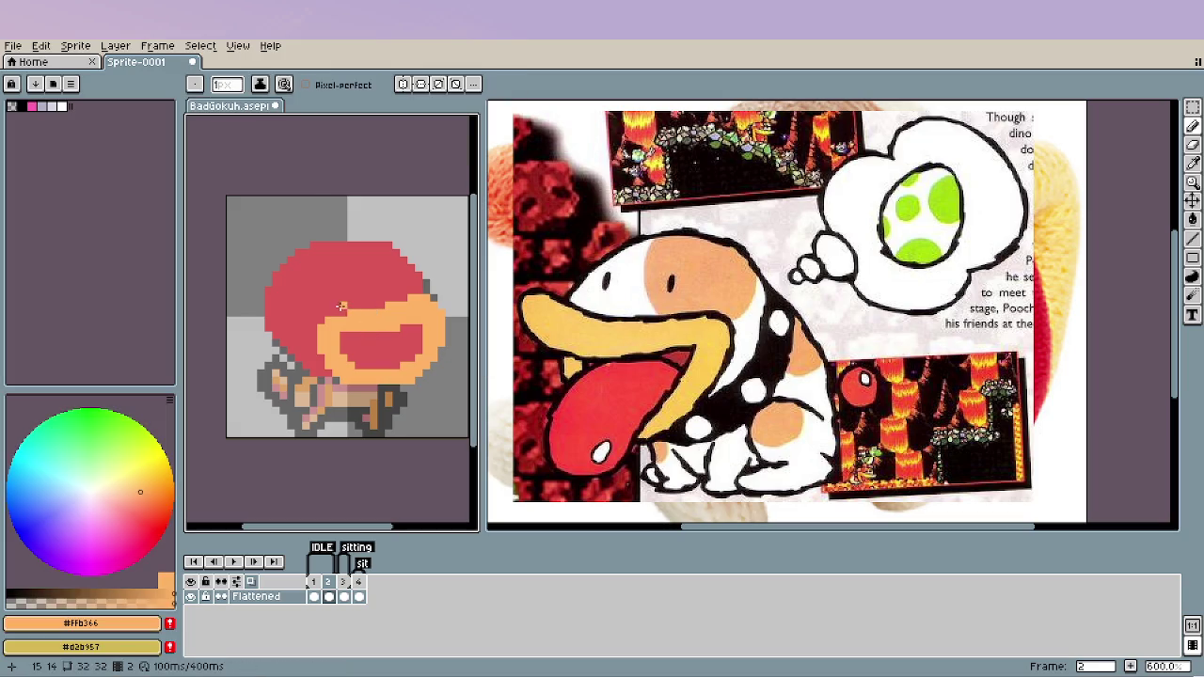
mouse_move(342, 306)
mouse_down()
mouse_move(322, 289)
mouse_move(323, 261)
mouse_up()
Bucket-fill the enclosed cap region orange and draw a red line across the face.
key(g)
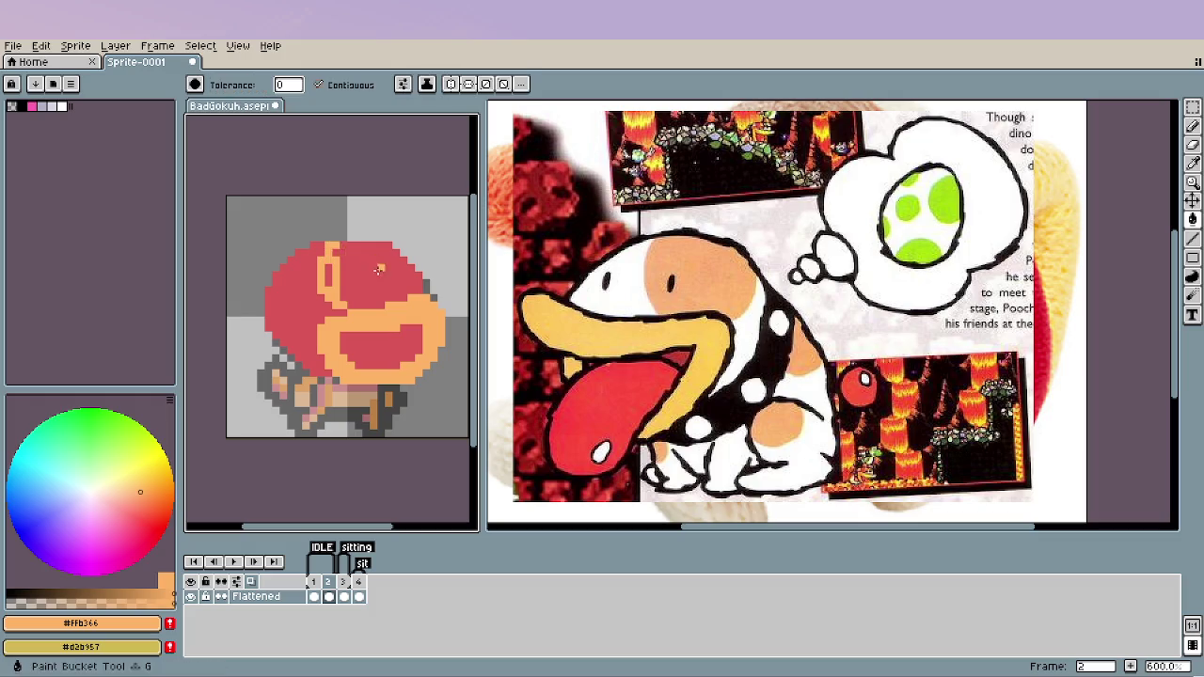
click(360, 289)
alt+click(405, 306)
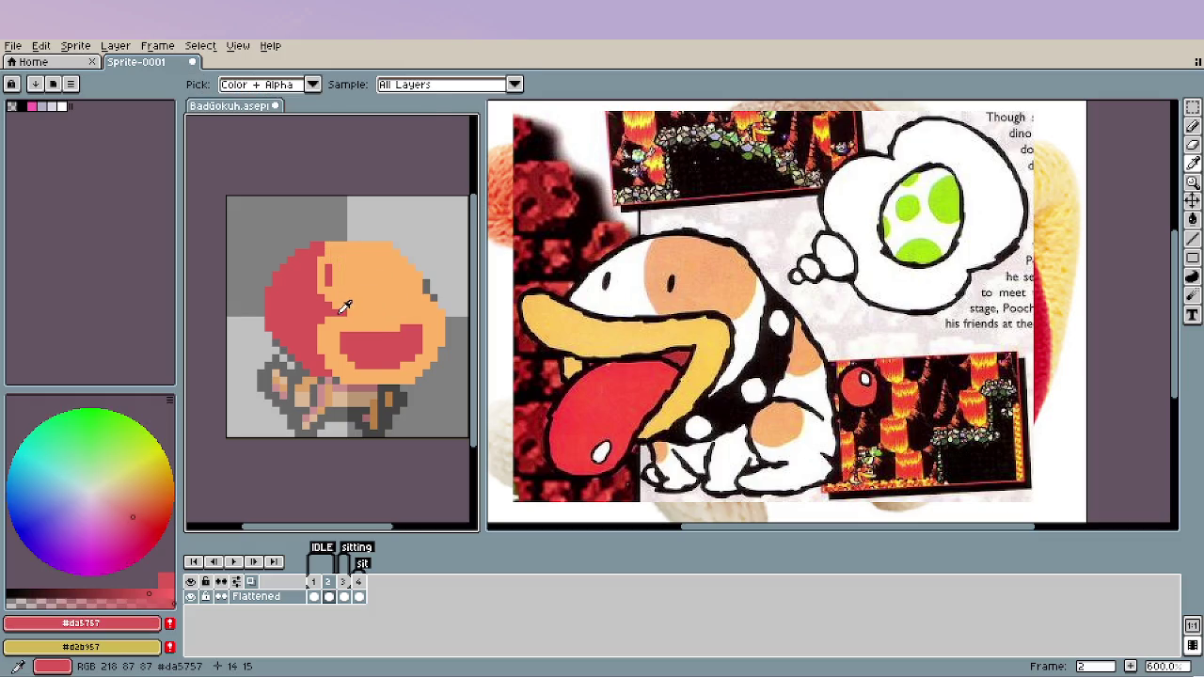
key(b)
drag(383, 299, 412, 292)
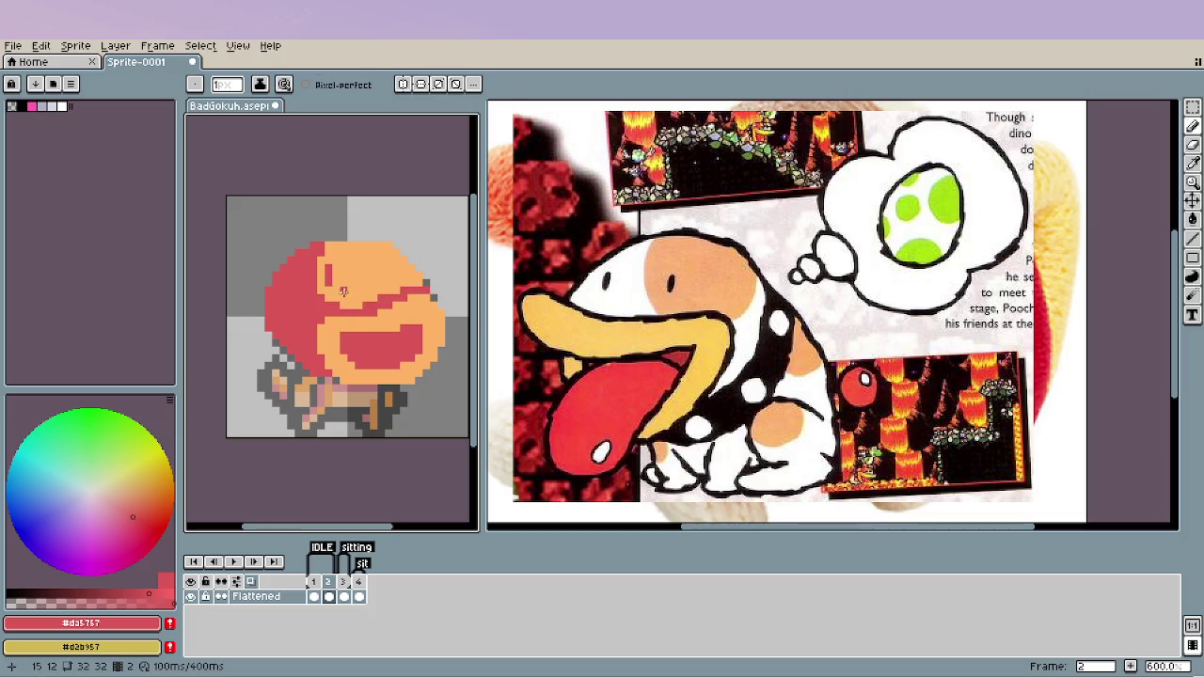
Paint the cap's top row red and a straight red band line to the head's right edge.
key(i)
click(347, 280)
key(b)
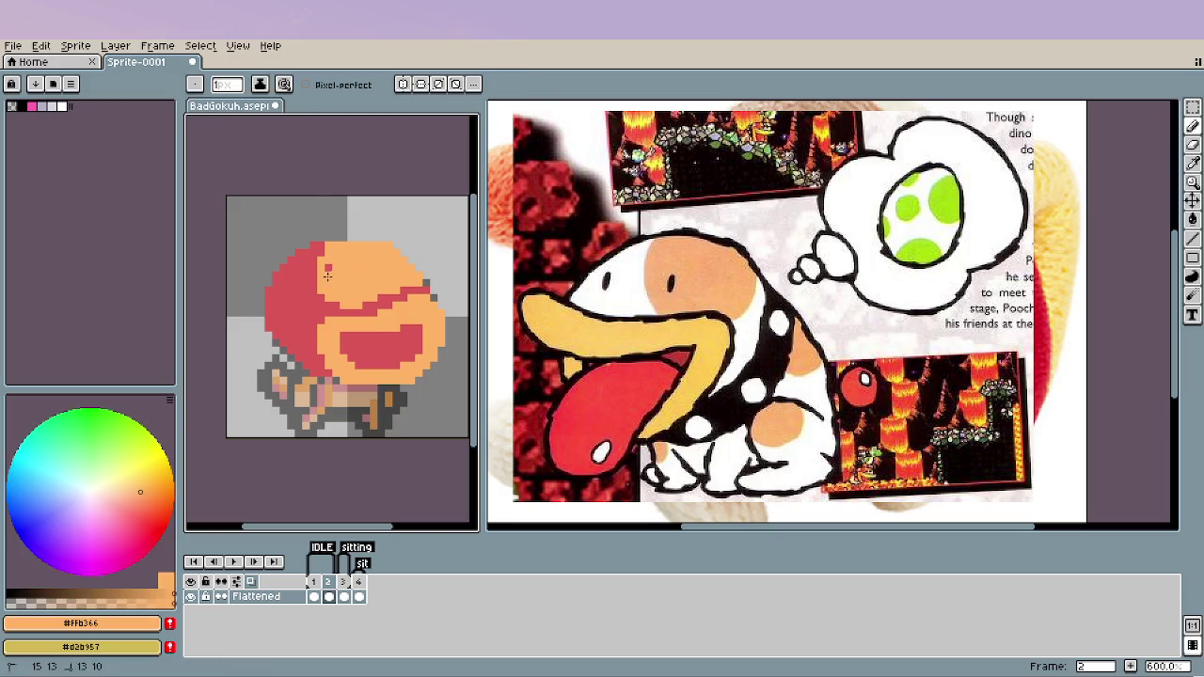
alt+click(322, 246)
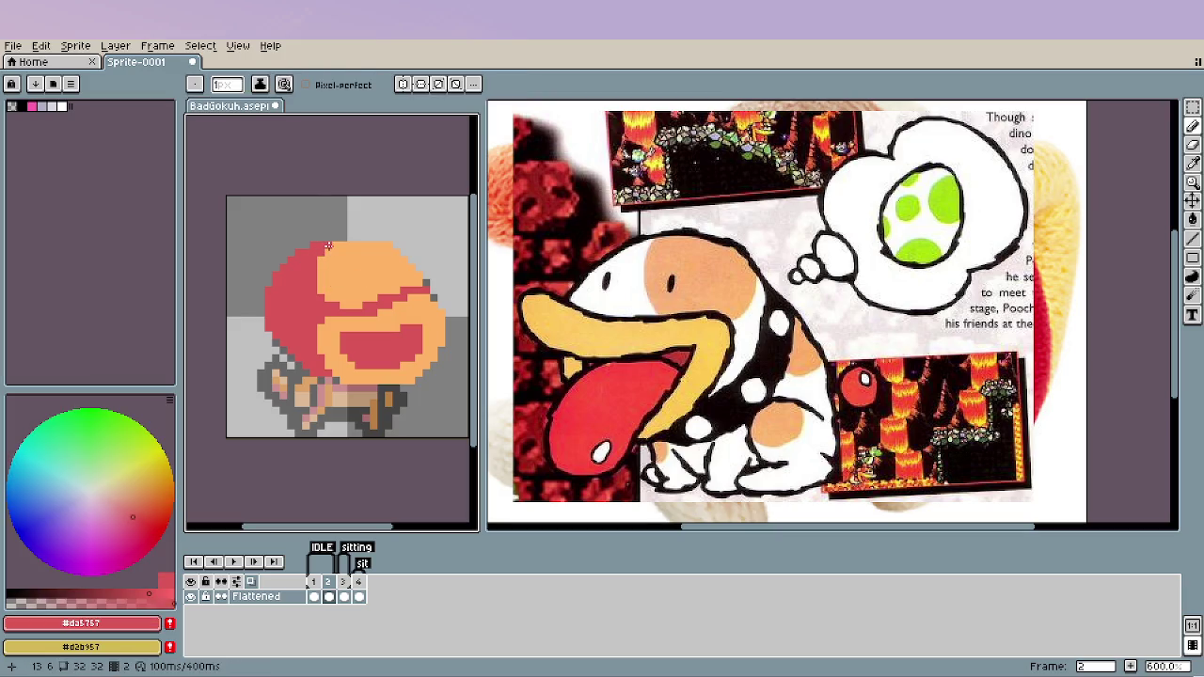
drag(328, 246, 391, 245)
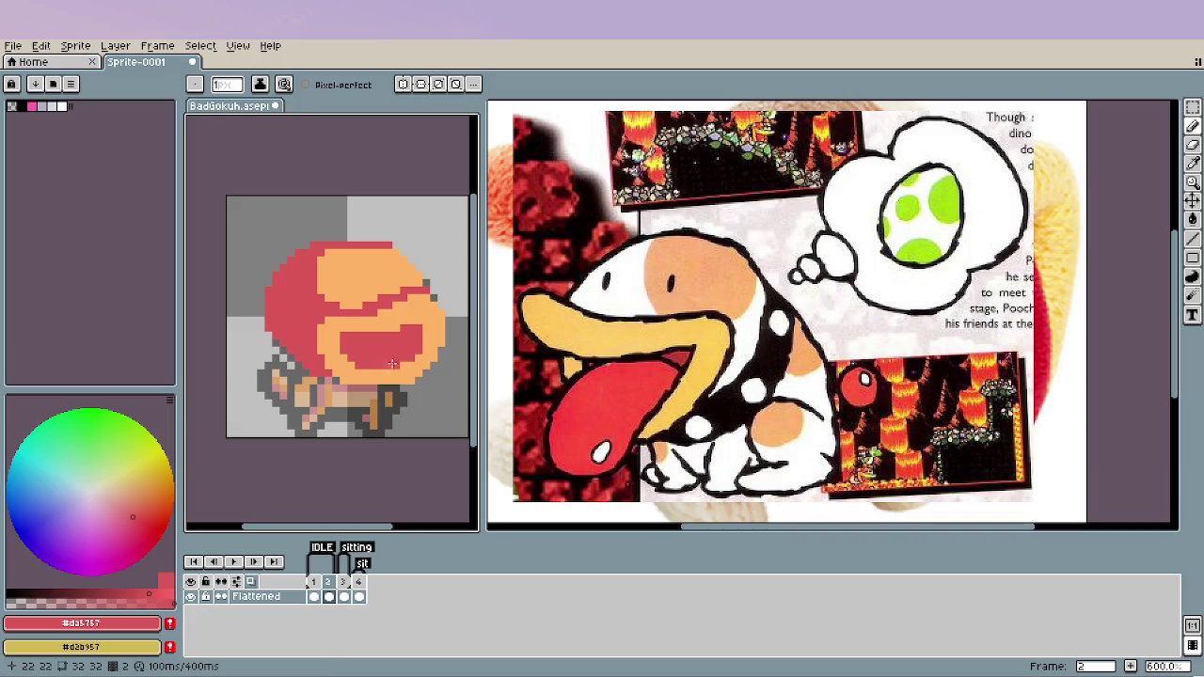
scroll(392, 363, up, 1)
key(alt)
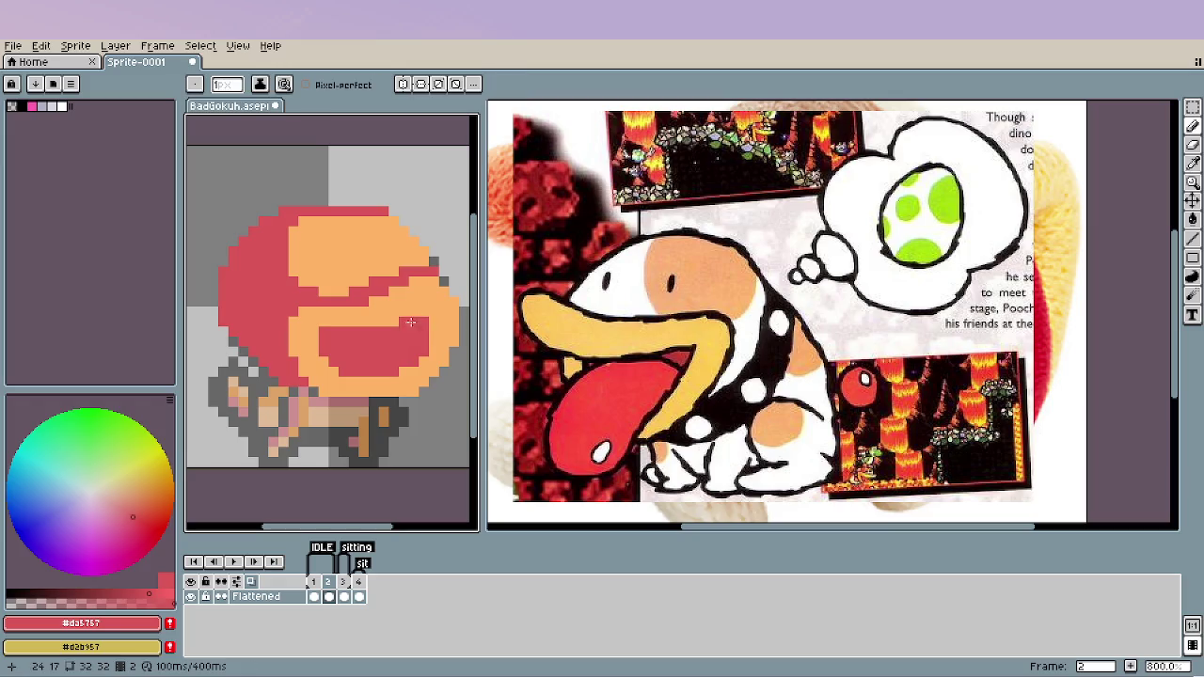
mouse_move(392, 326)
mouse_down()
mouse_move(419, 316)
mouse_move(431, 327)
mouse_up()
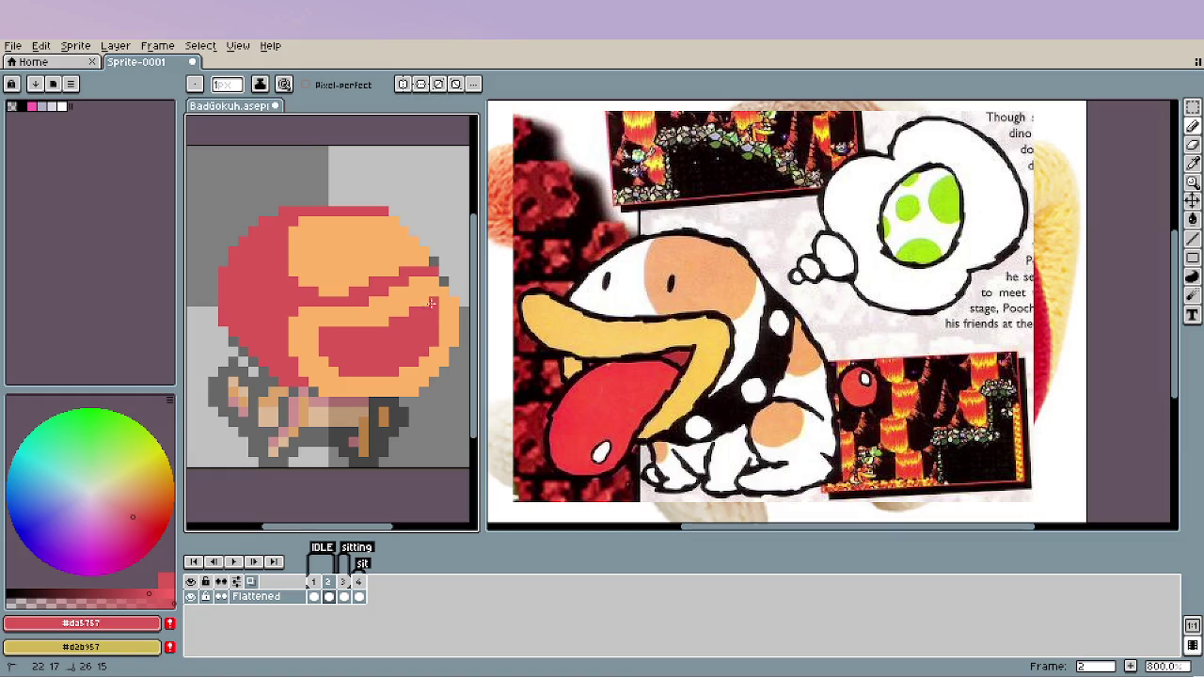
drag(431, 303, 431, 303)
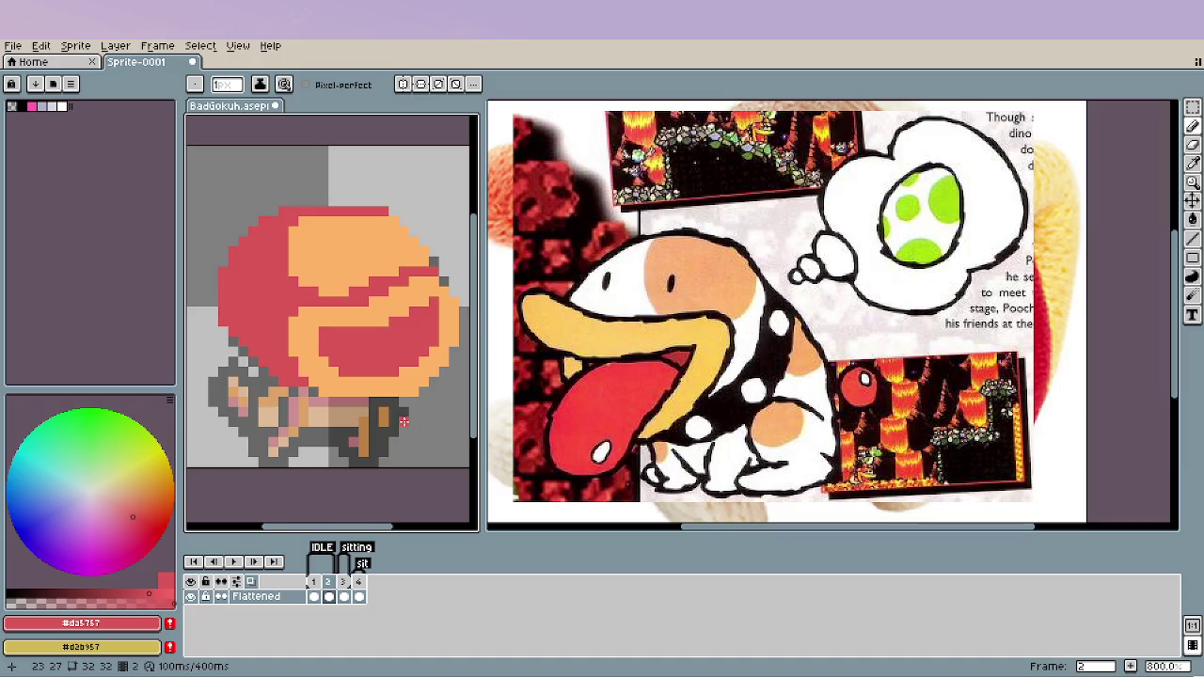
Draw a red staircase along the head's upper-right edge, then view frame 1.
key(i)
click(437, 317)
key(b)
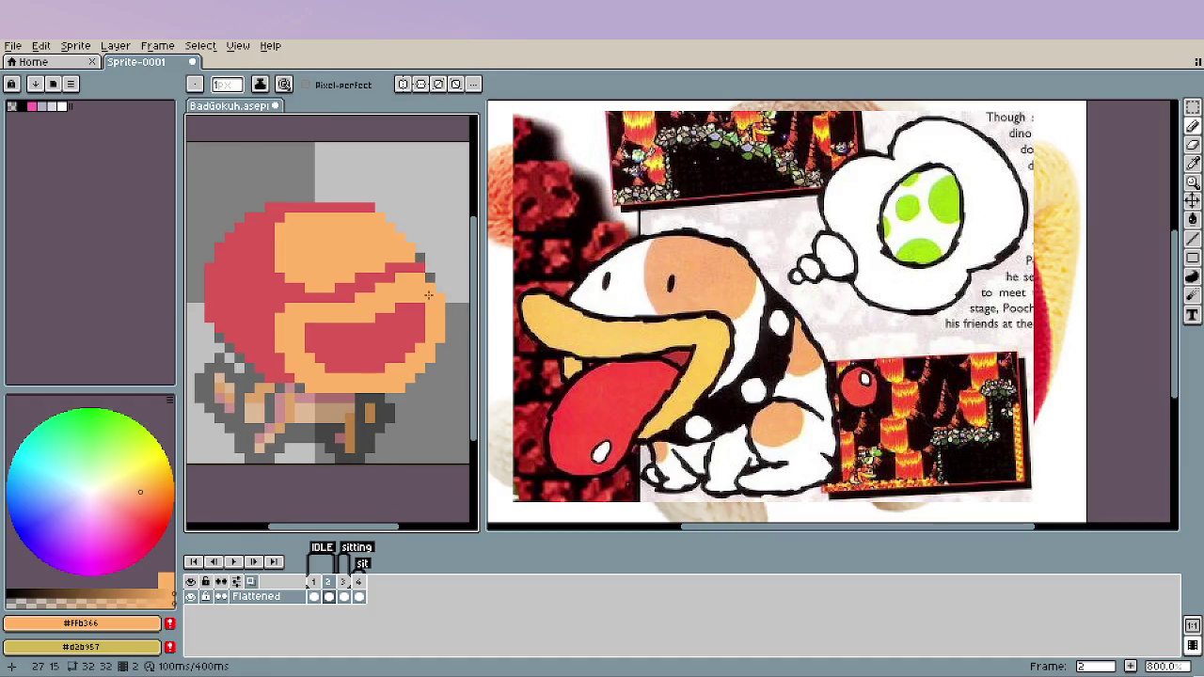
alt+click(409, 248)
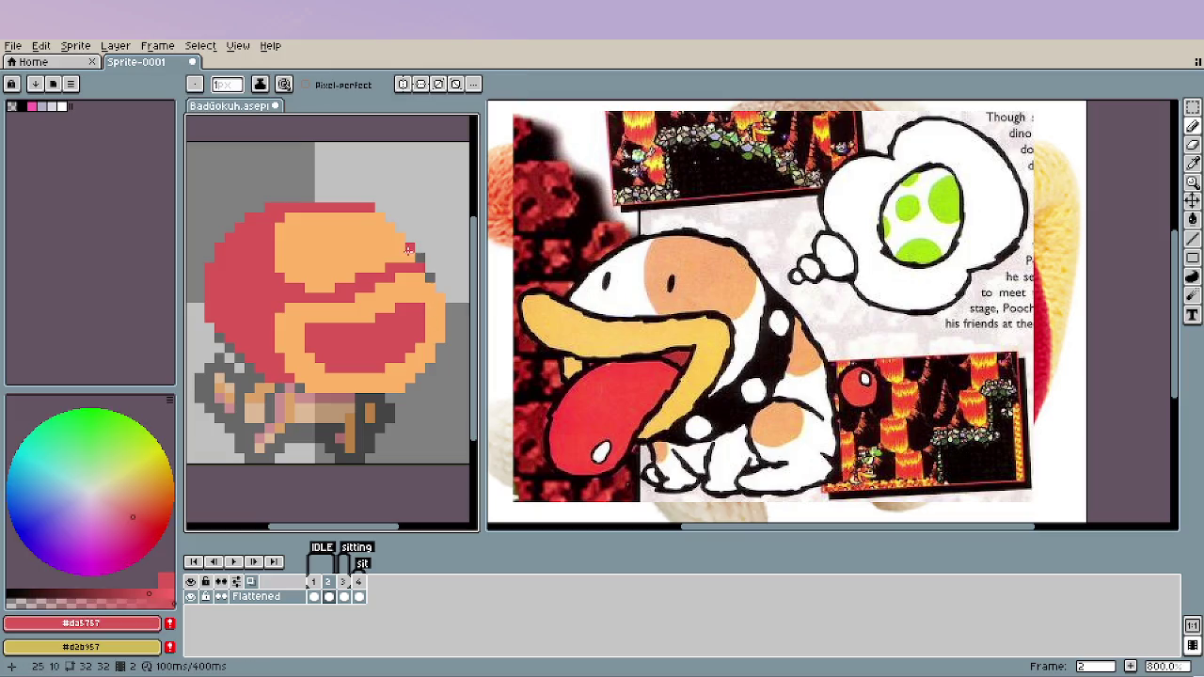
drag(409, 248, 379, 217)
alt+click(360, 230)
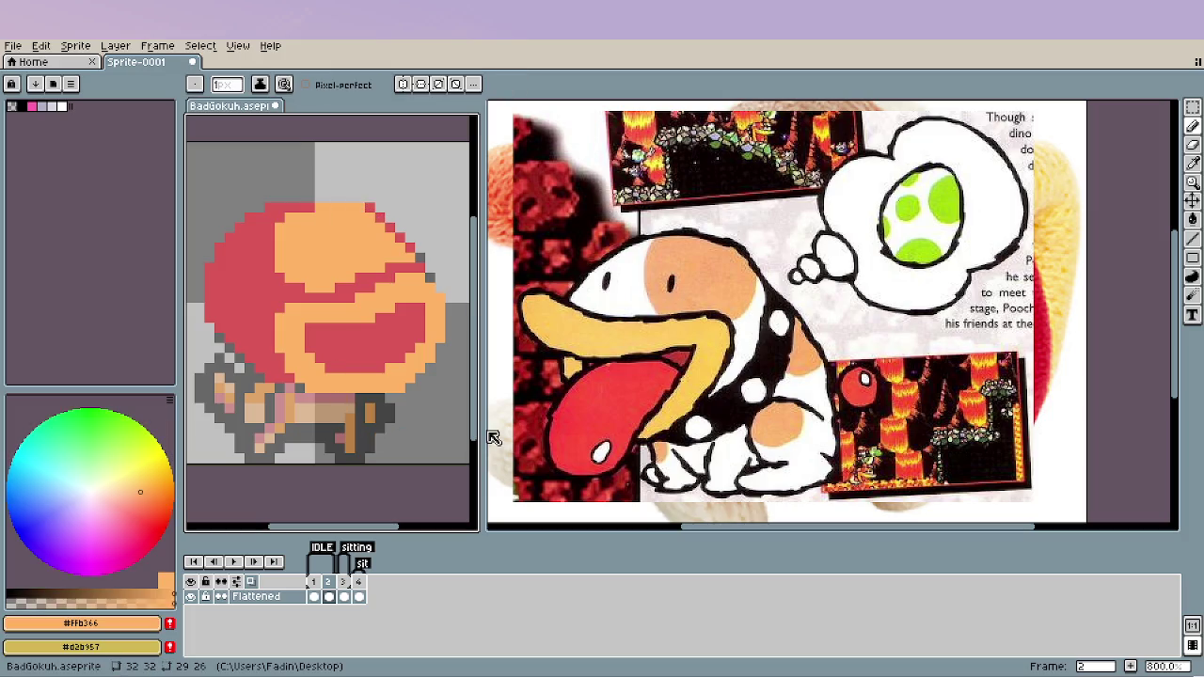
scroll(379, 403, down, 5)
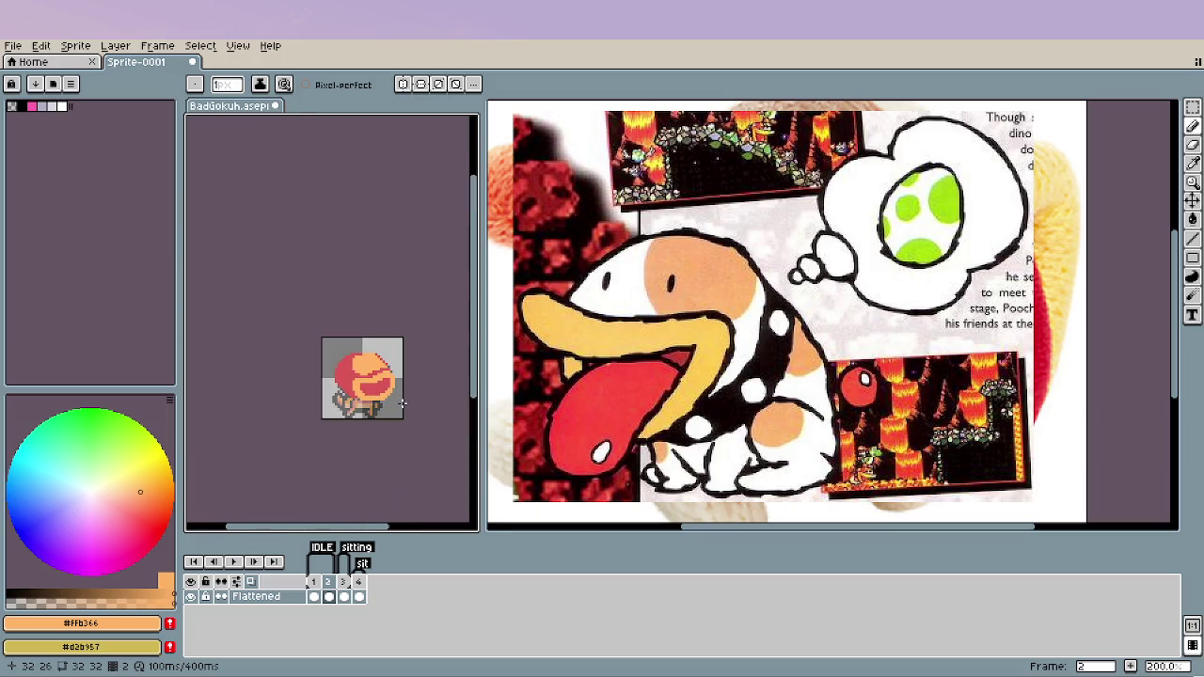
scroll(394, 406, up, 2)
scroll(358, 354, up, 3)
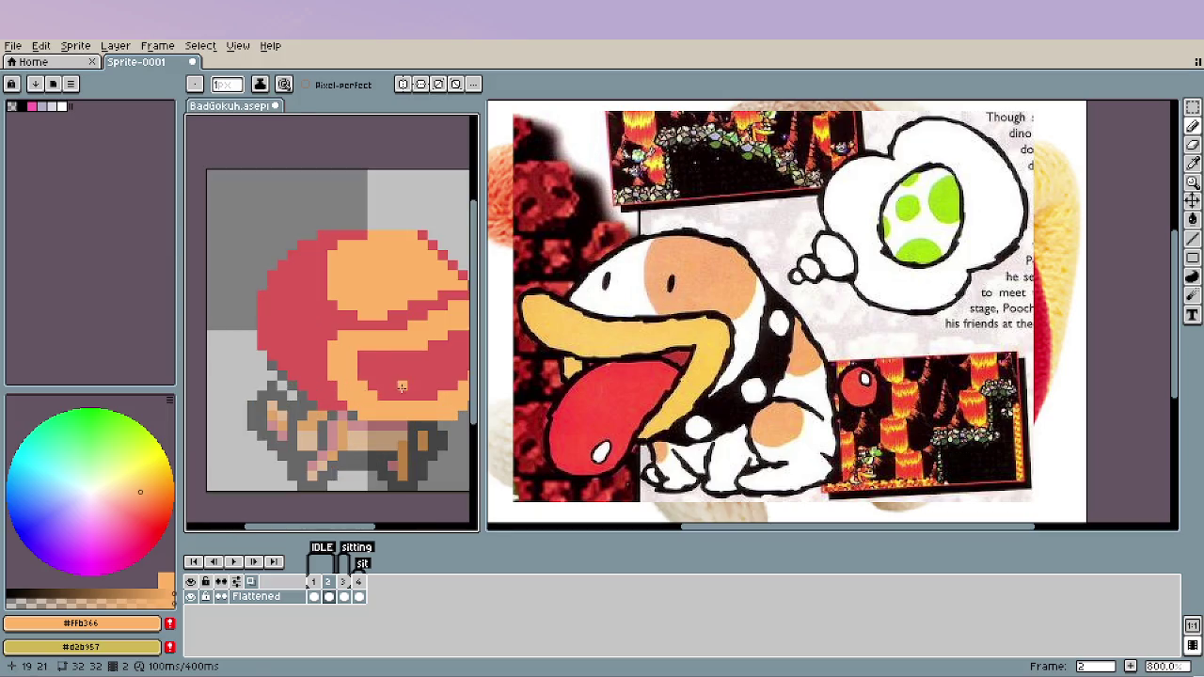
scroll(365, 385, down, 1)
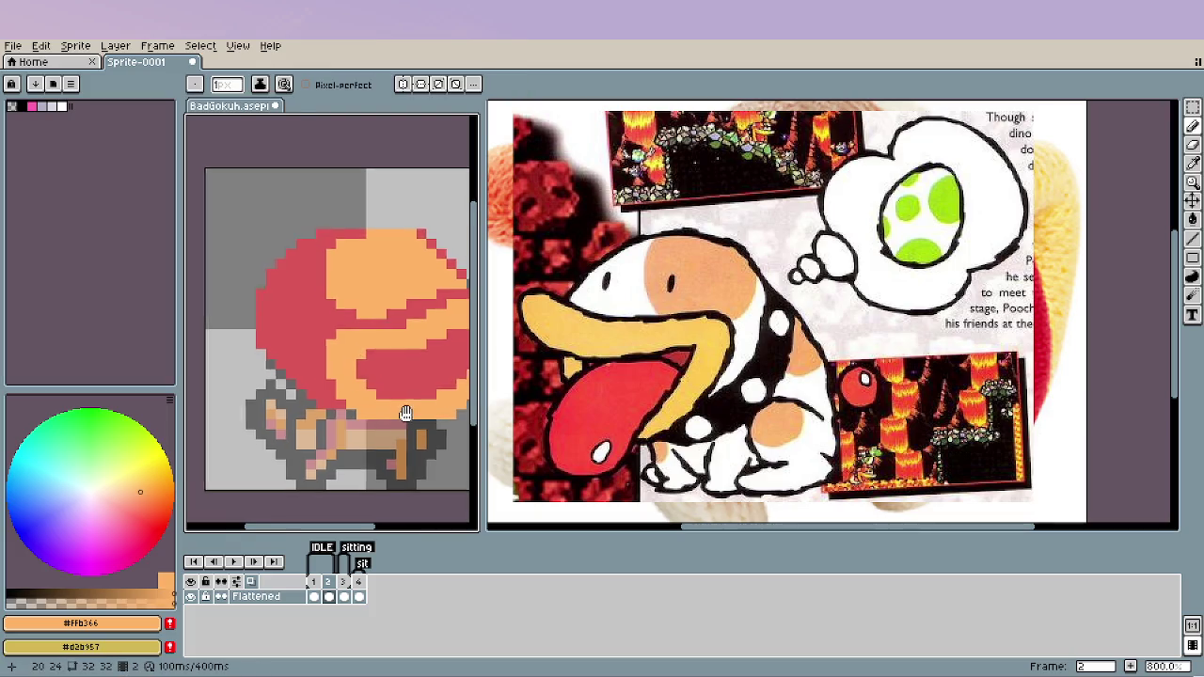
scroll(369, 405, right, 3)
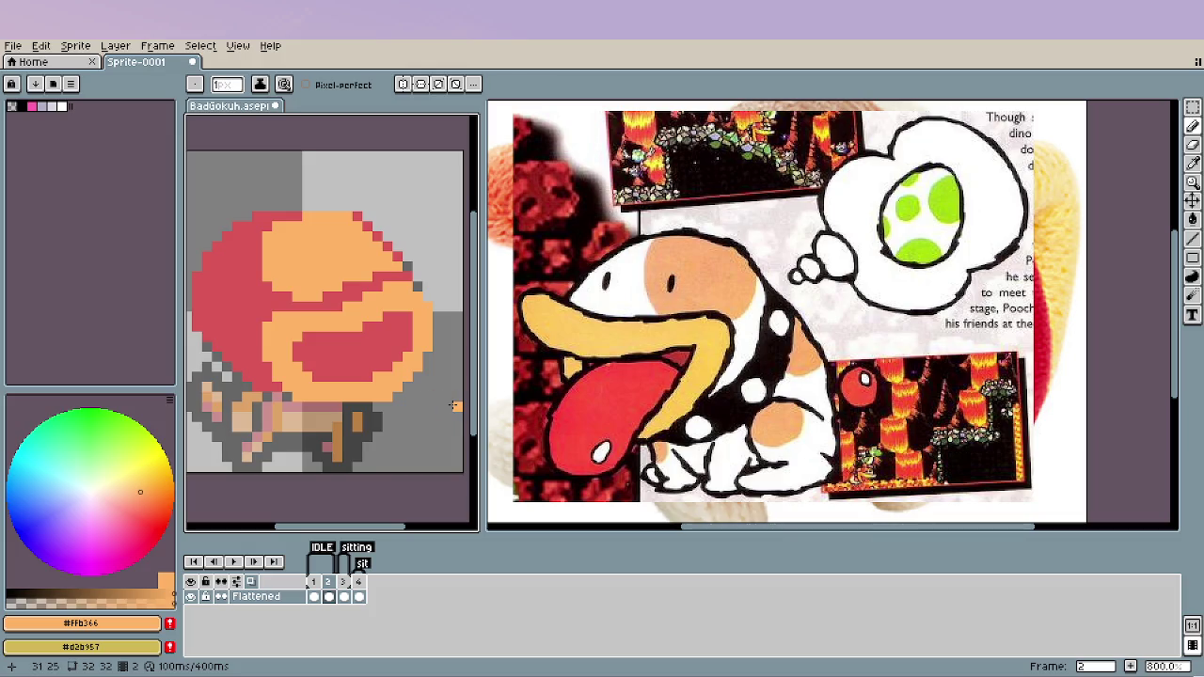
key(Left)
Sample black from frame 1's outline and pencil a nose block and square eyes onto frame 2.
alt+click(345, 301)
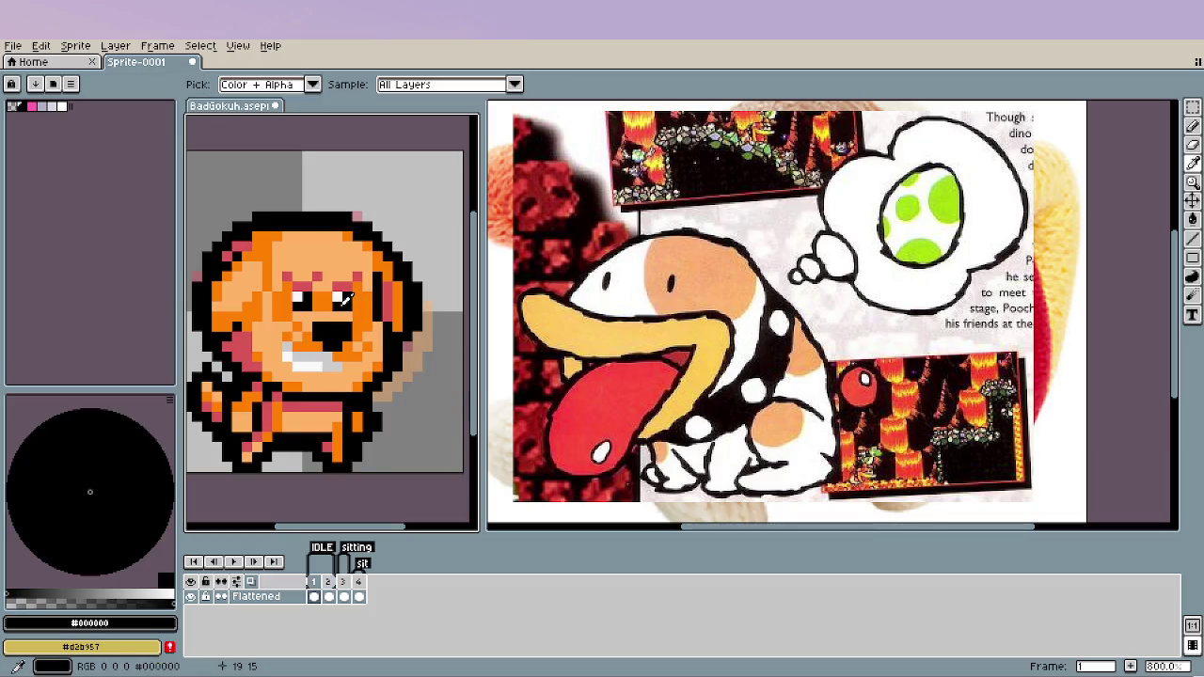
key(Right)
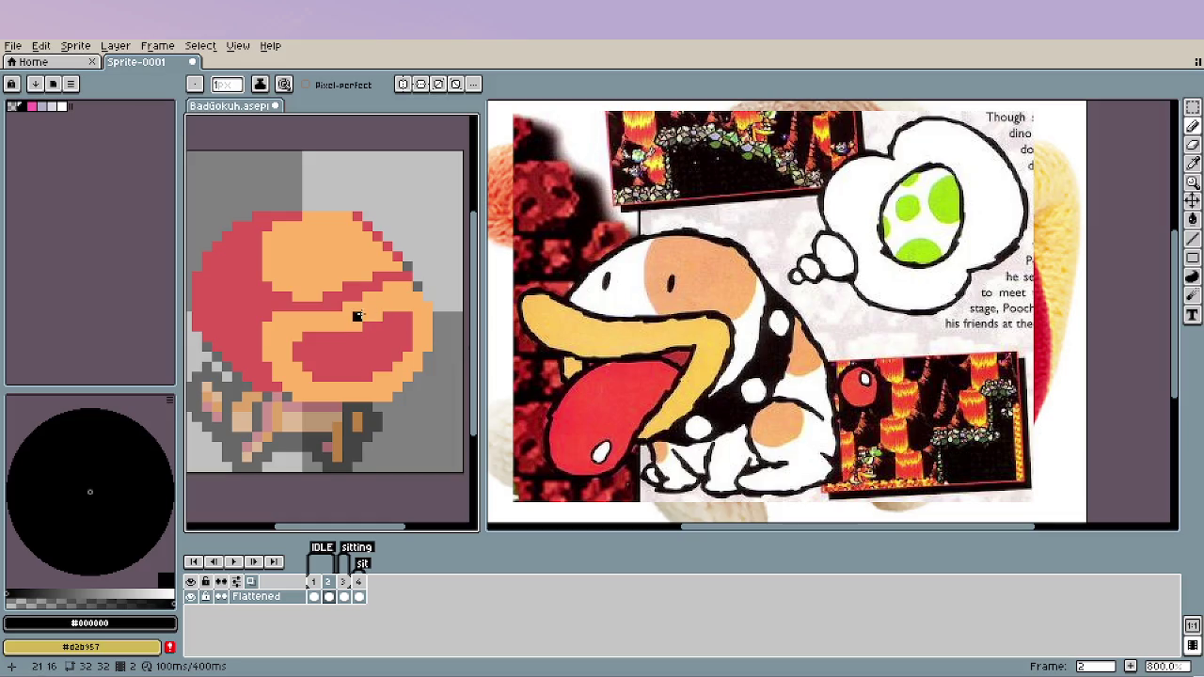
drag(358, 317, 357, 326)
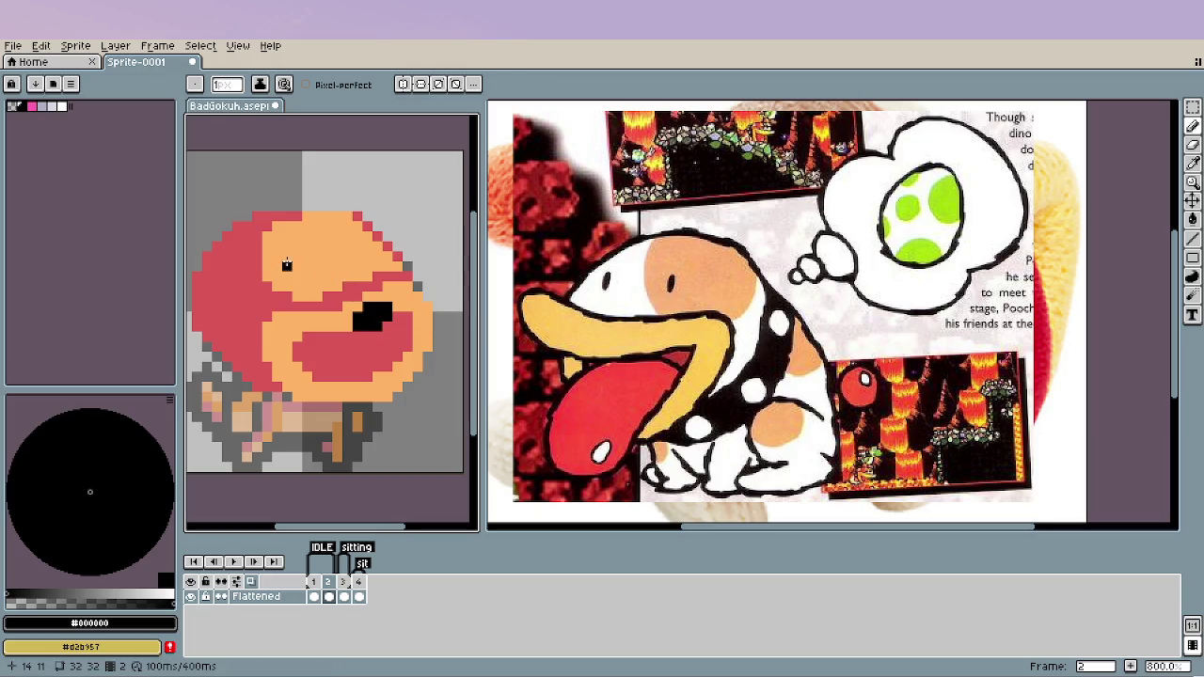
drag(287, 264, 355, 250)
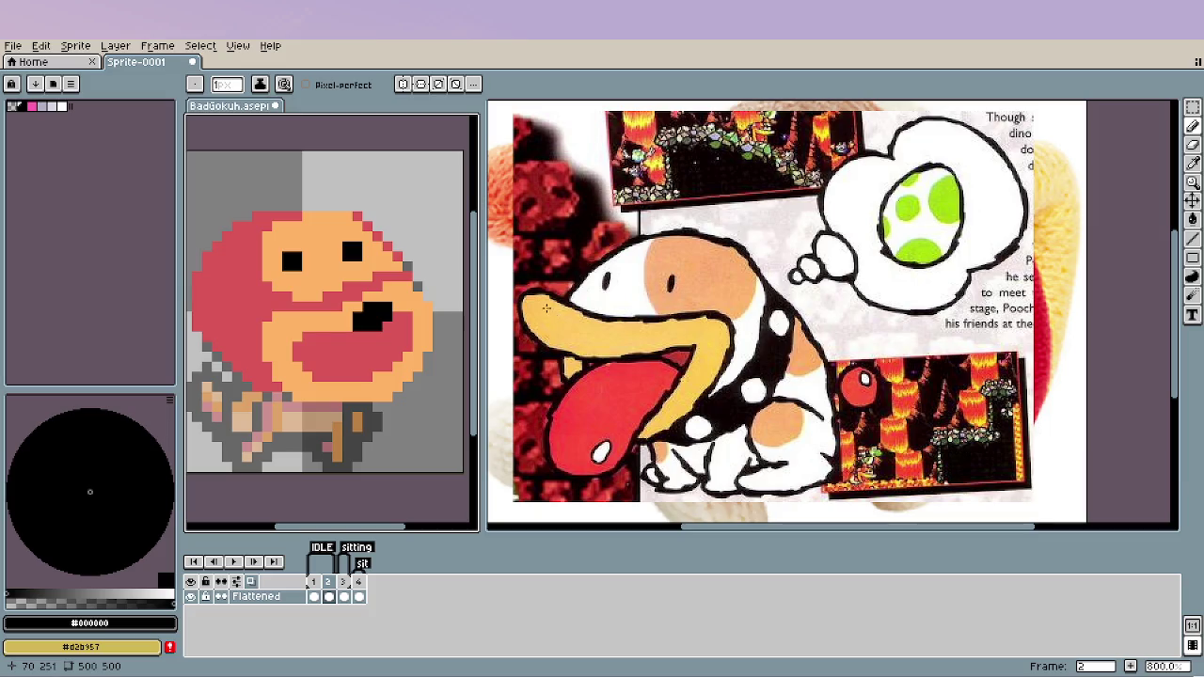
key(comma)
Sample white from frame 1's eye and dot a highlight pixel into frame 2's black eyes.
alt+click(339, 298)
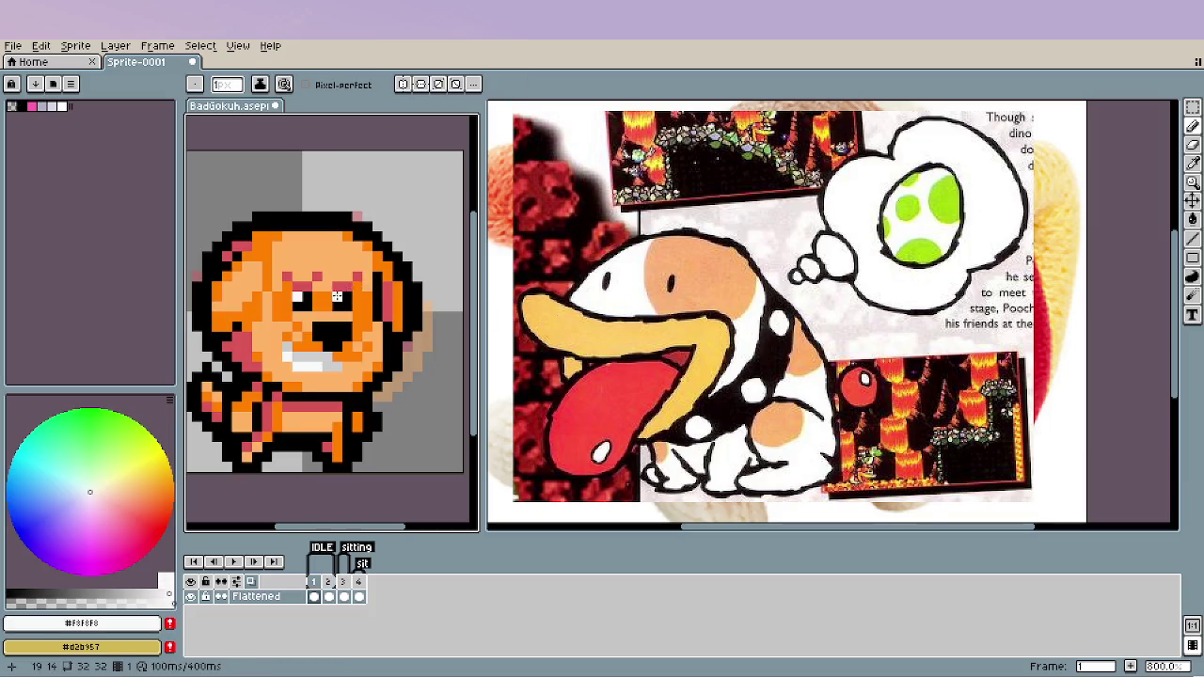
key(period)
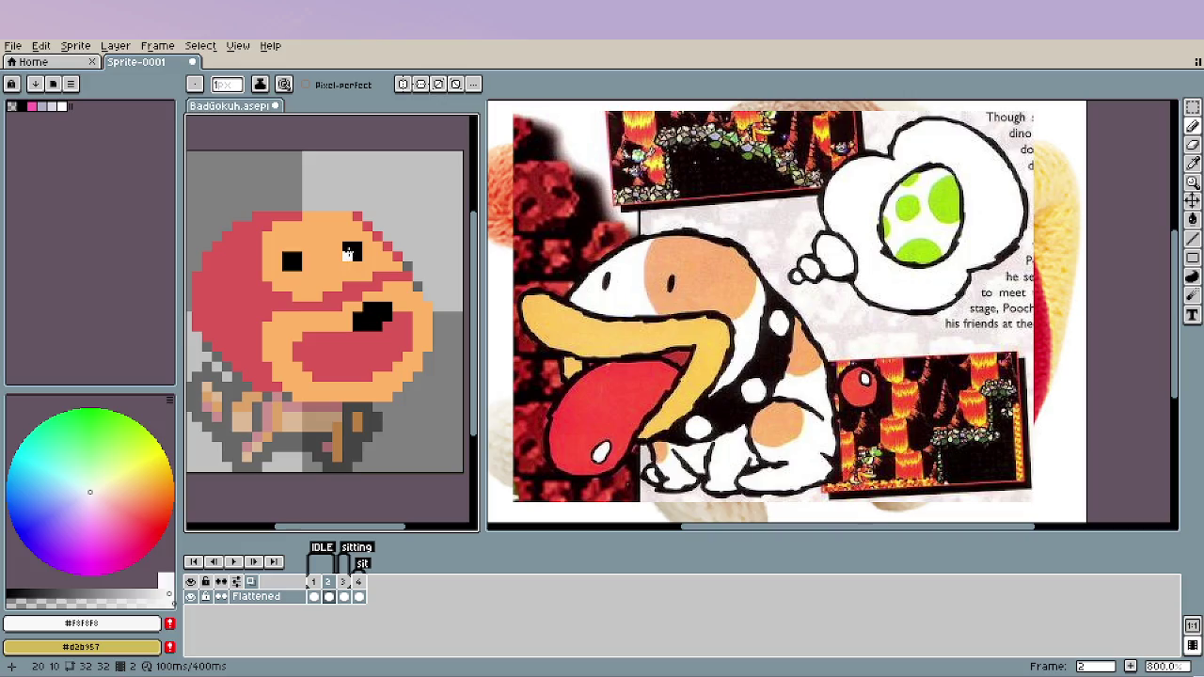
click(294, 258)
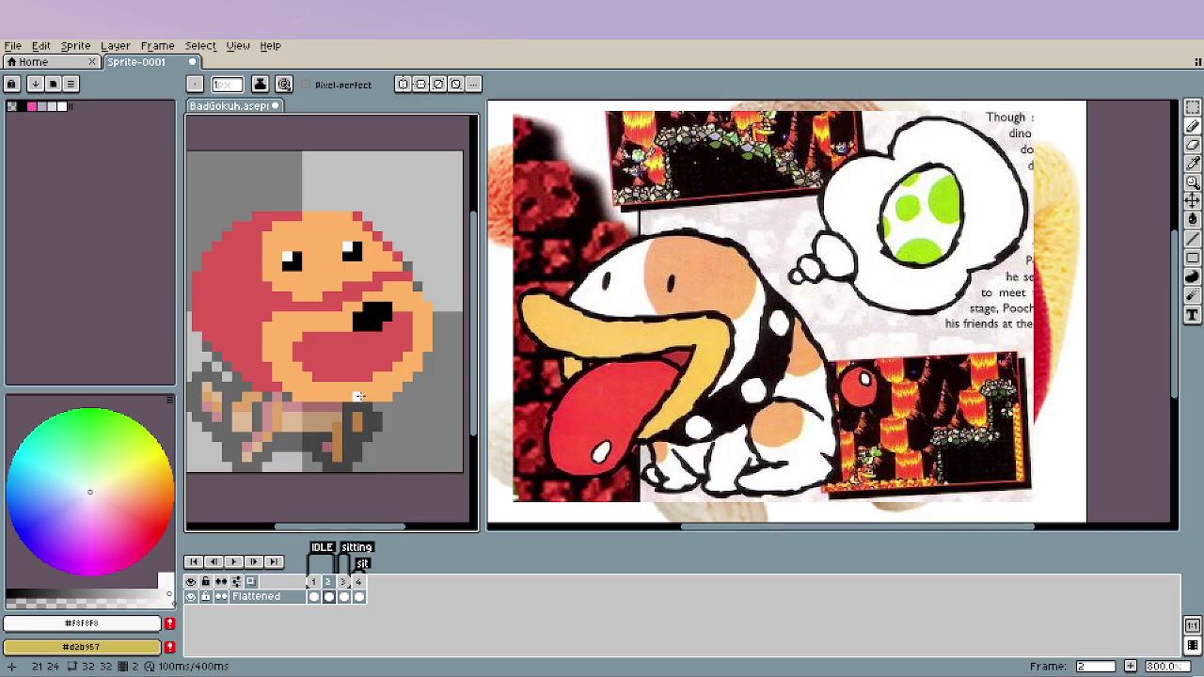
scroll(368, 381, down, 1)
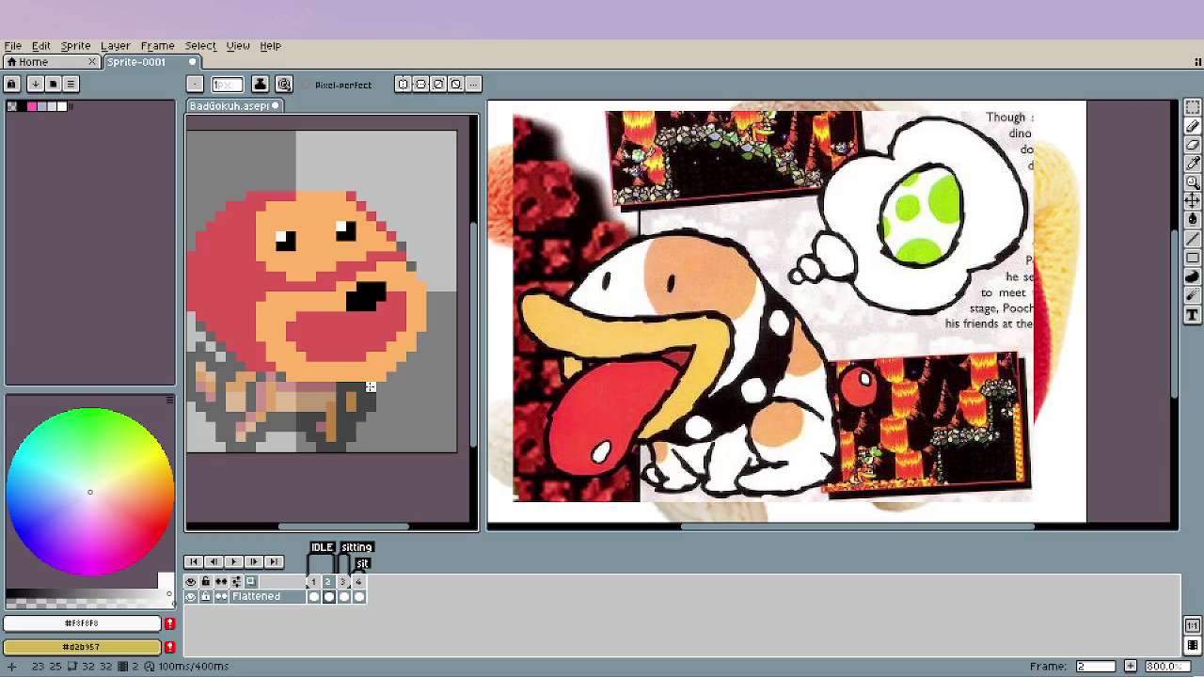
key(alt)
scroll(291, 375, down, 1)
scroll(324, 397, down, 1)
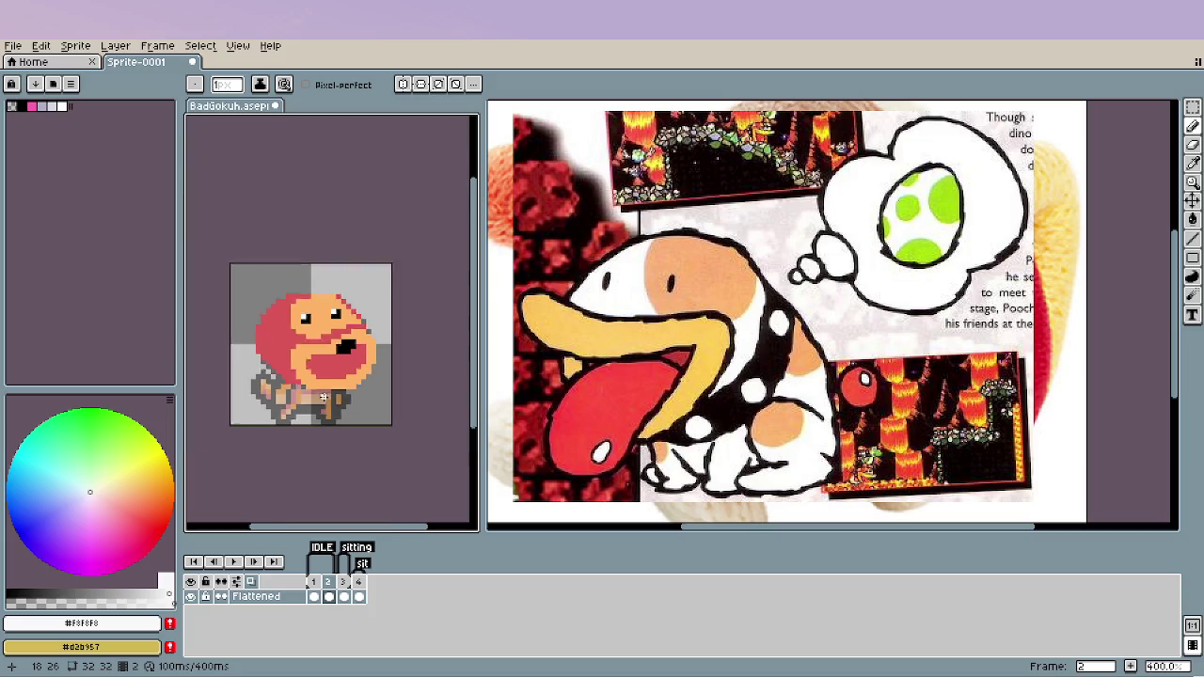
scroll(325, 398, down, 1)
scroll(329, 399, down, 1)
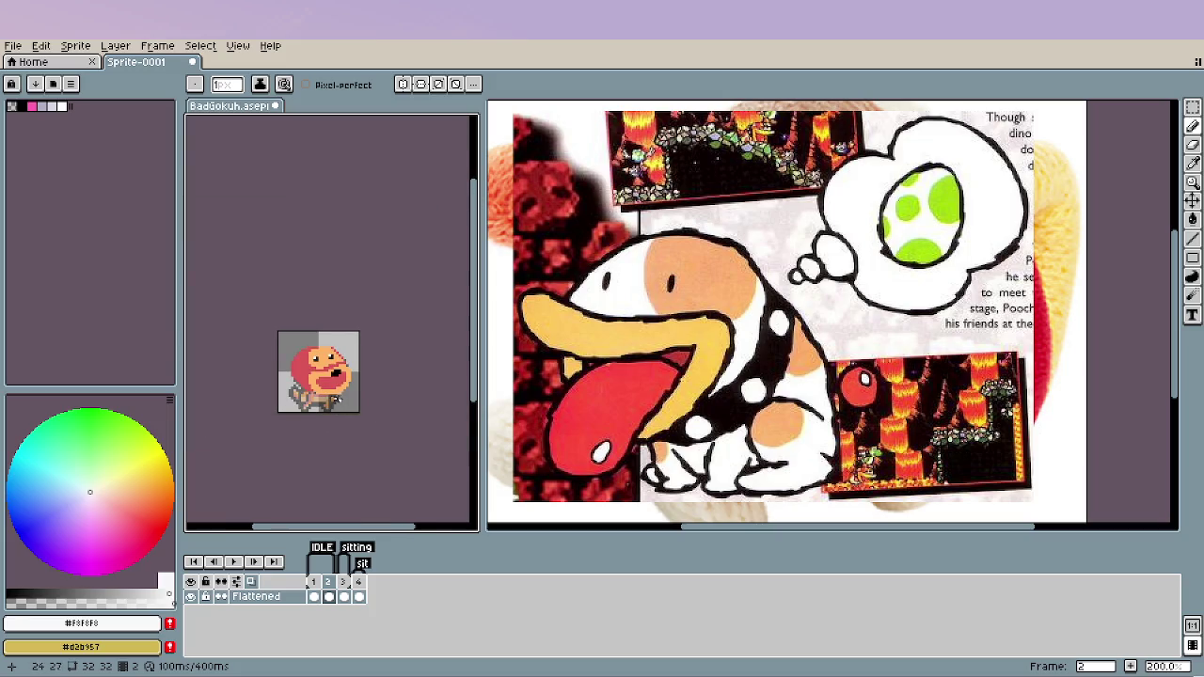
scroll(335, 399, up, 3)
scroll(324, 367, up, 1)
scroll(316, 334, up, 3)
Sample the mouth red and face orange, and touch up an orange pixel in the mouth.
alt+click(314, 328)
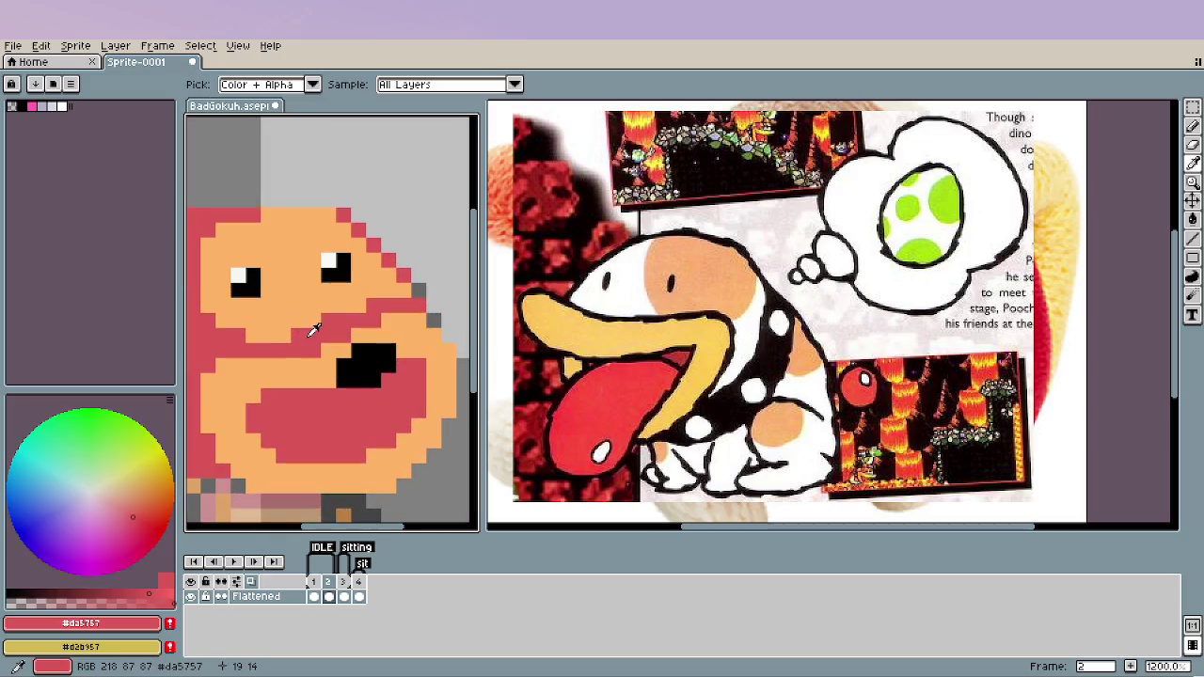
alt+click(259, 332)
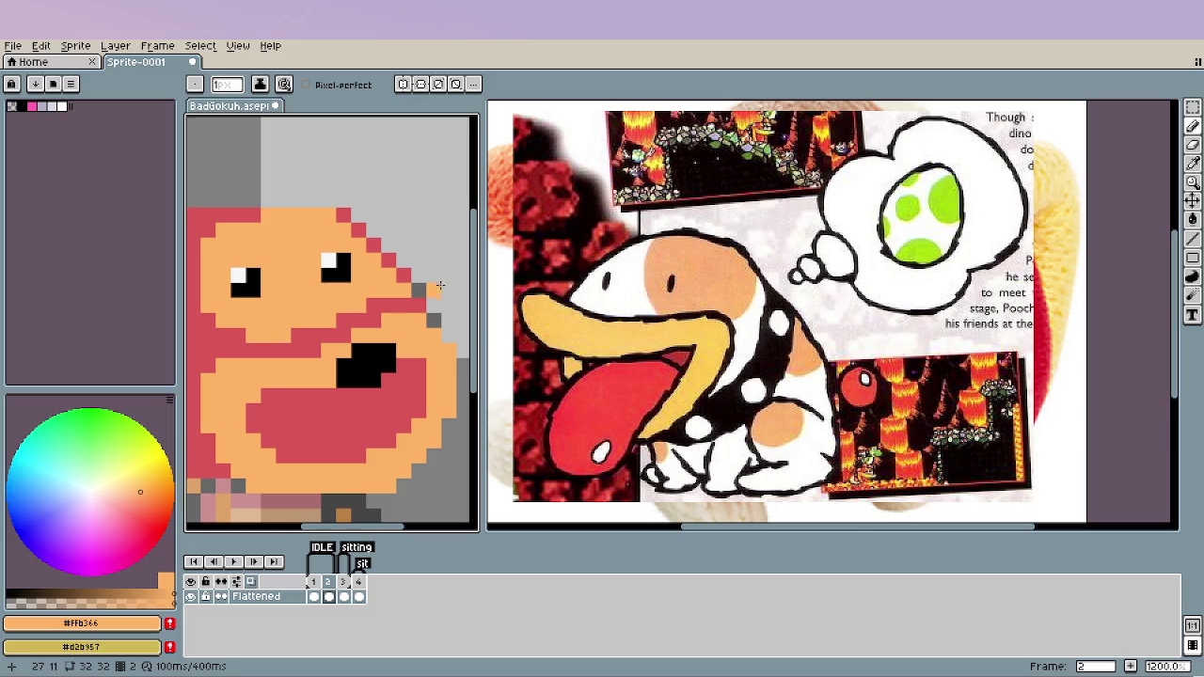
click(282, 423)
scroll(301, 414, down, 5)
scroll(362, 395, down, 1)
scroll(367, 414, down, 1)
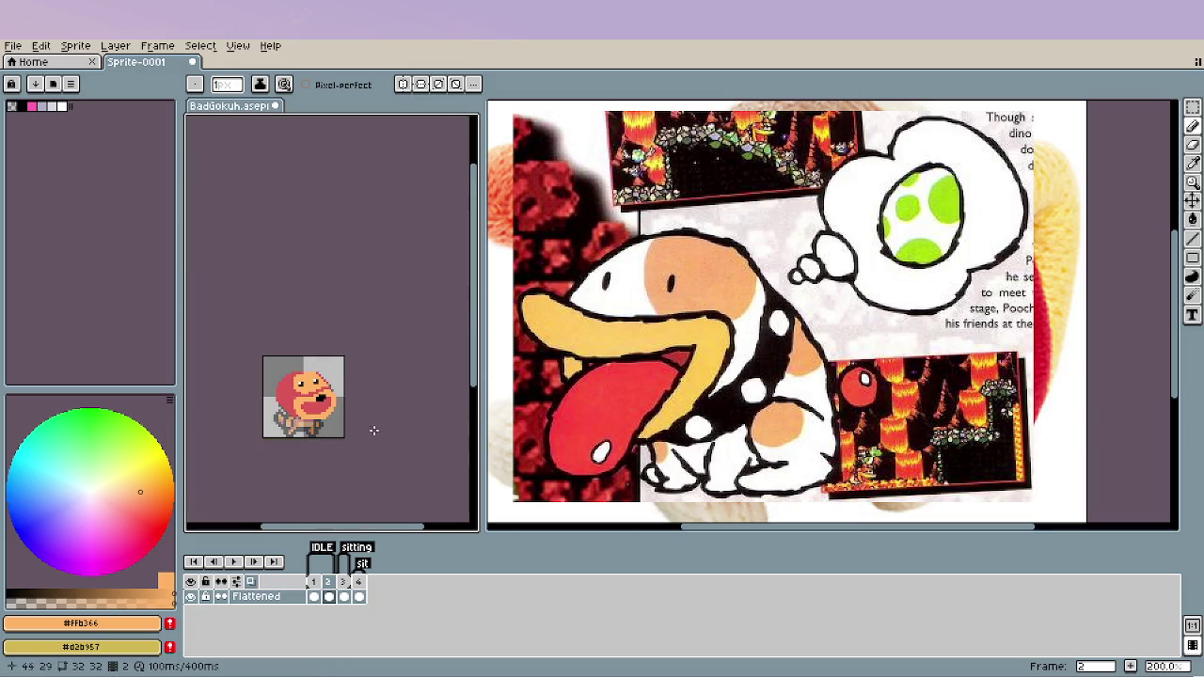
scroll(327, 419, up, 5)
Pick black from the mouth pixels and paint to widen the black mouth opening.
alt+click(294, 351)
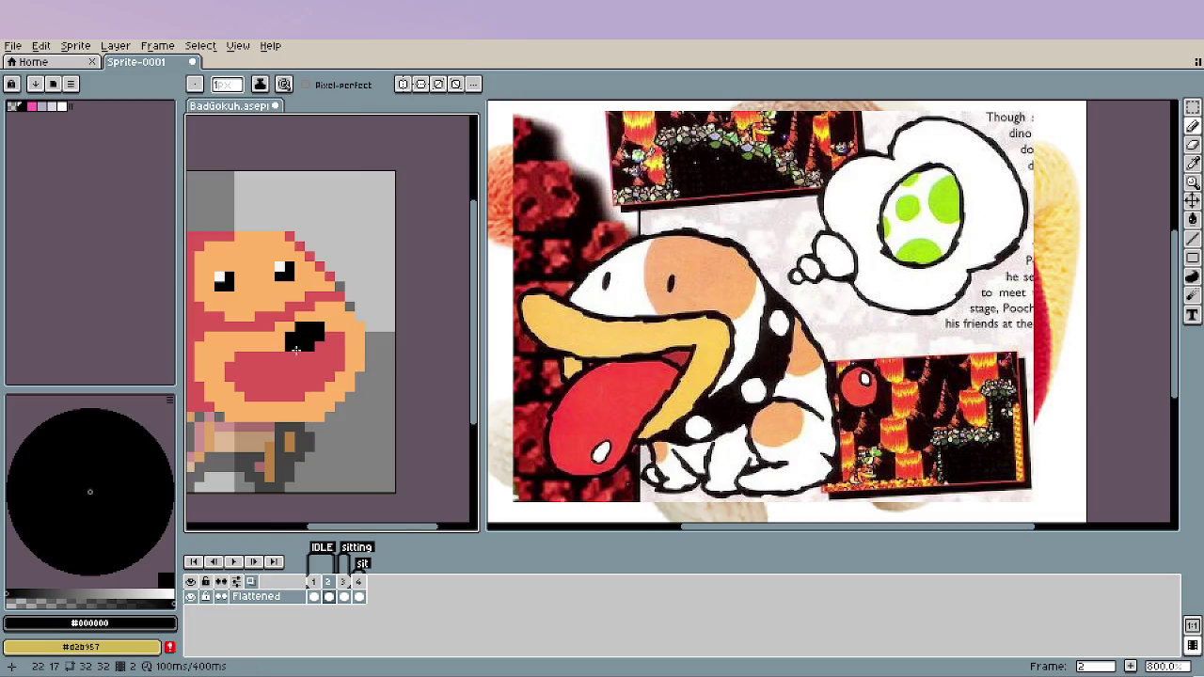
mouse_move(294, 351)
mouse_down()
mouse_move(318, 344)
mouse_move(291, 355)
mouse_move(279, 343)
mouse_up()
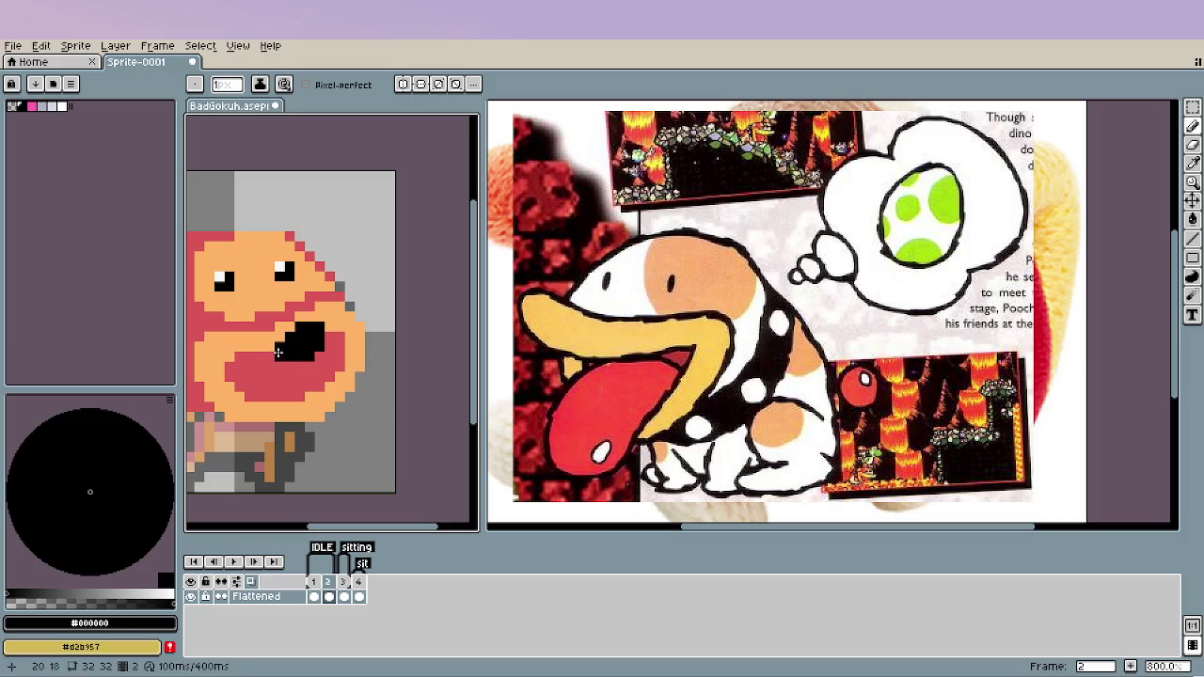
scroll(382, 365, down, 4)
scroll(382, 368, down, 1)
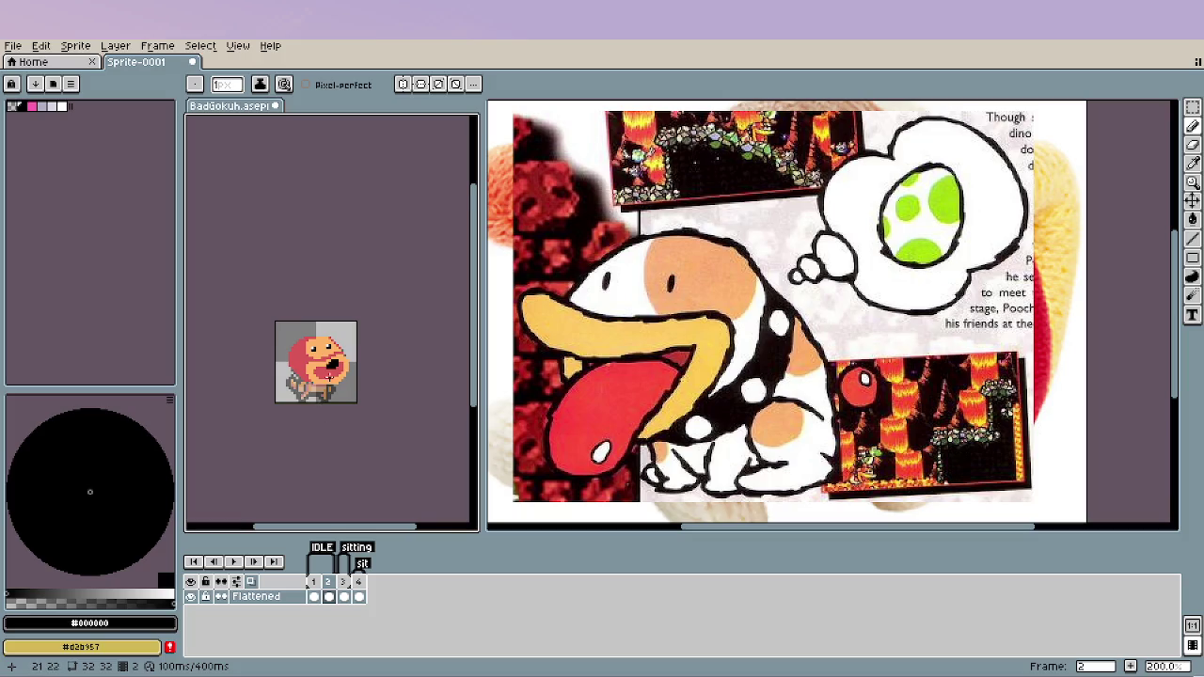
scroll(324, 375, up, 4)
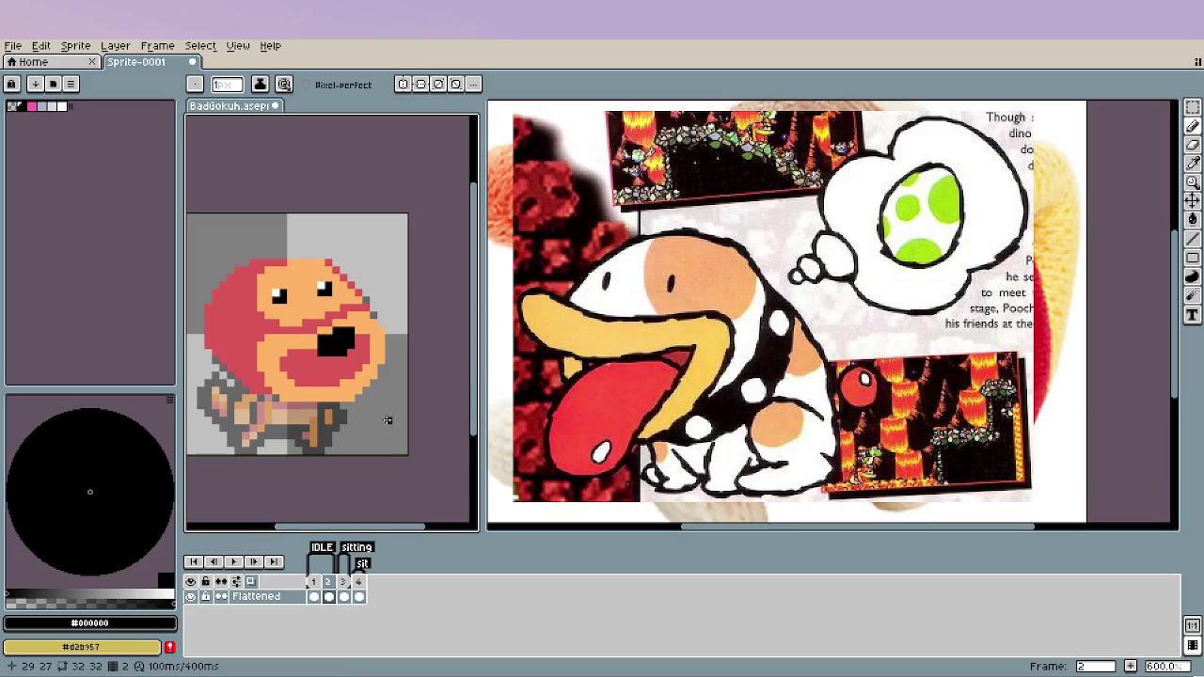
scroll(360, 400, down, 3)
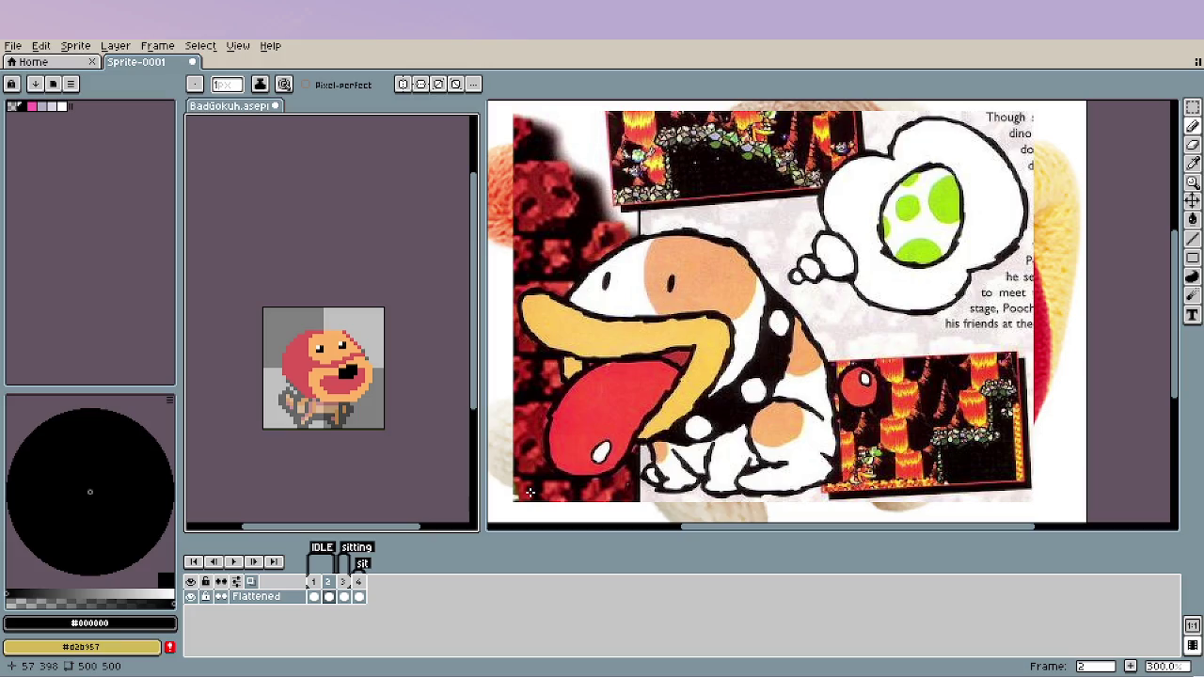
scroll(347, 360, up, 3)
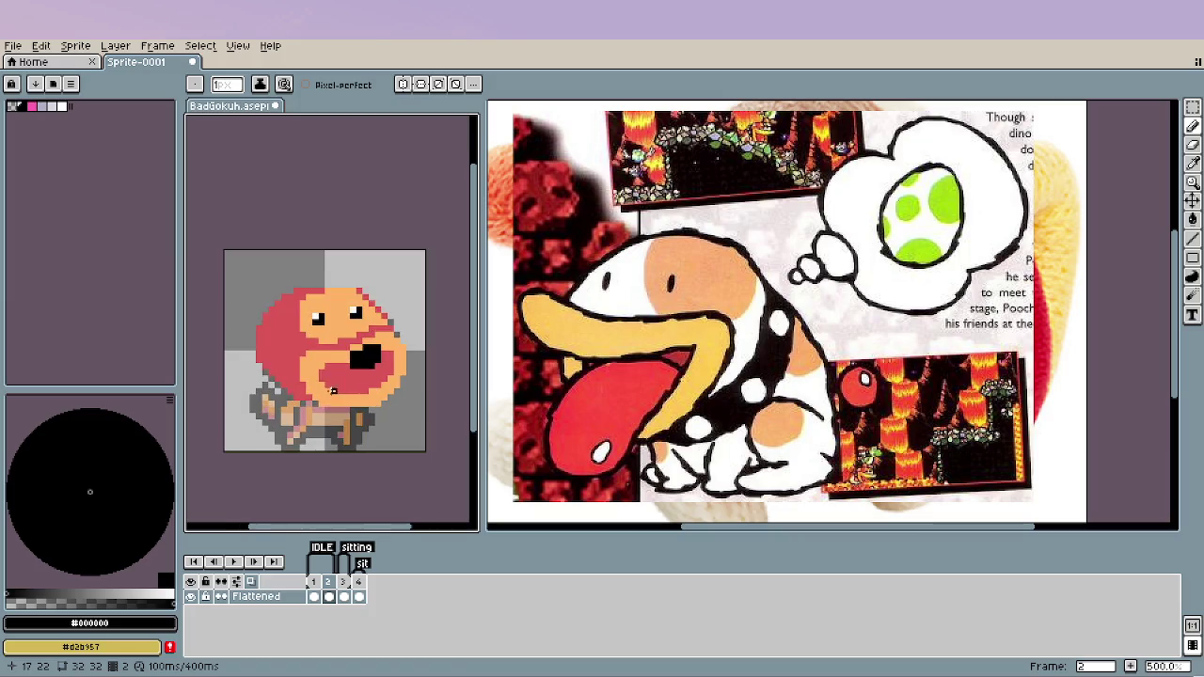
scroll(347, 361, up, 3)
alt+click(317, 338)
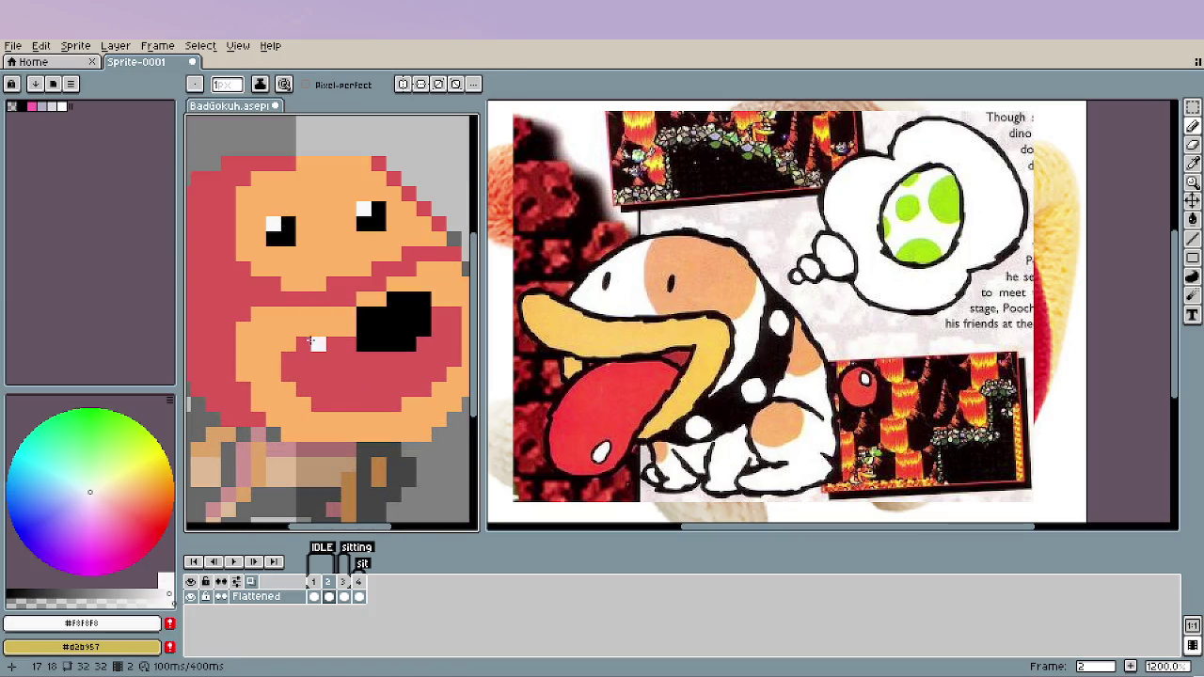
drag(304, 344, 321, 348)
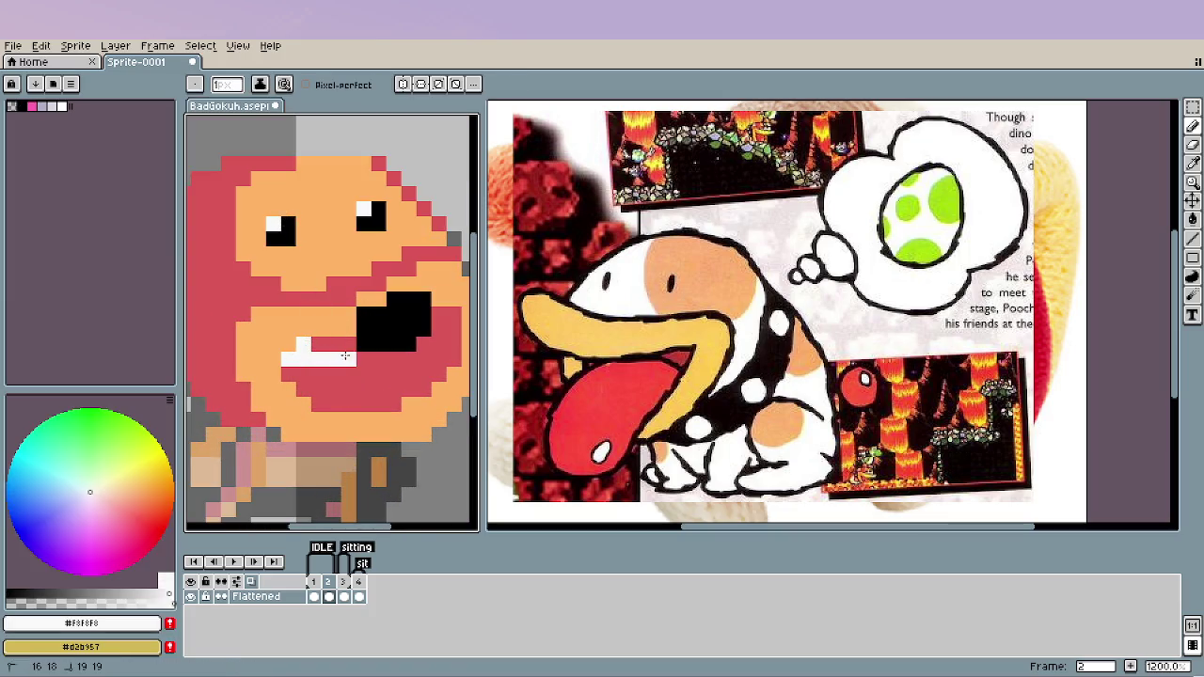
drag(364, 360, 380, 359)
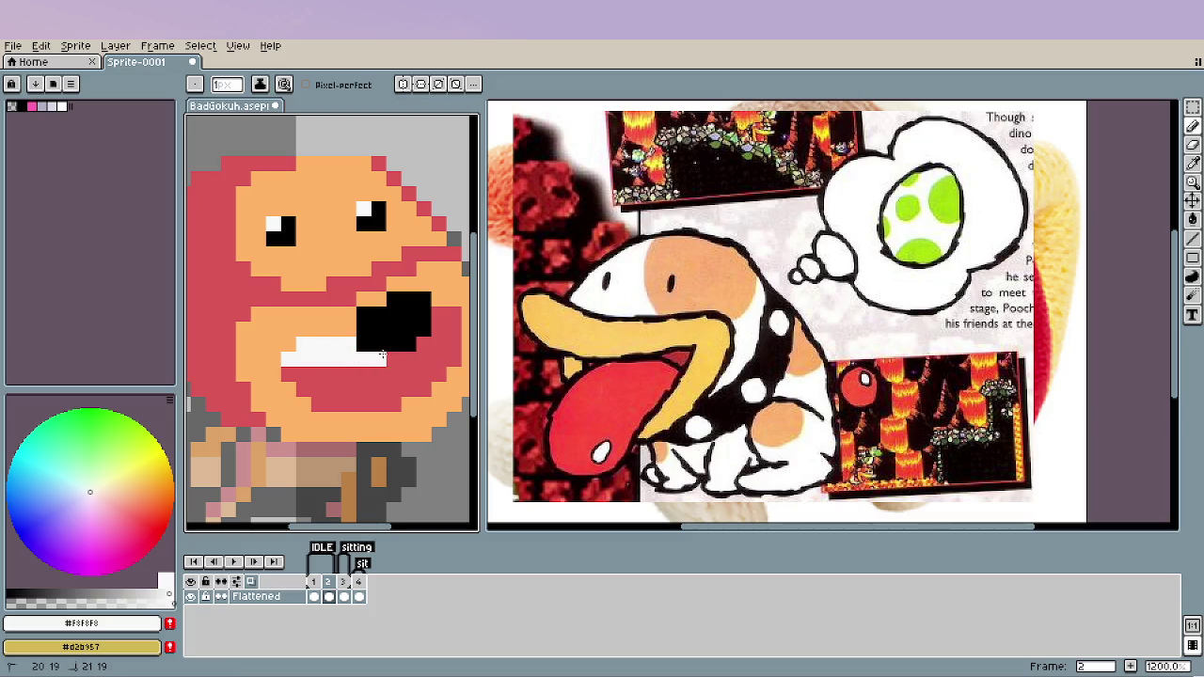
scroll(441, 392, down, 6)
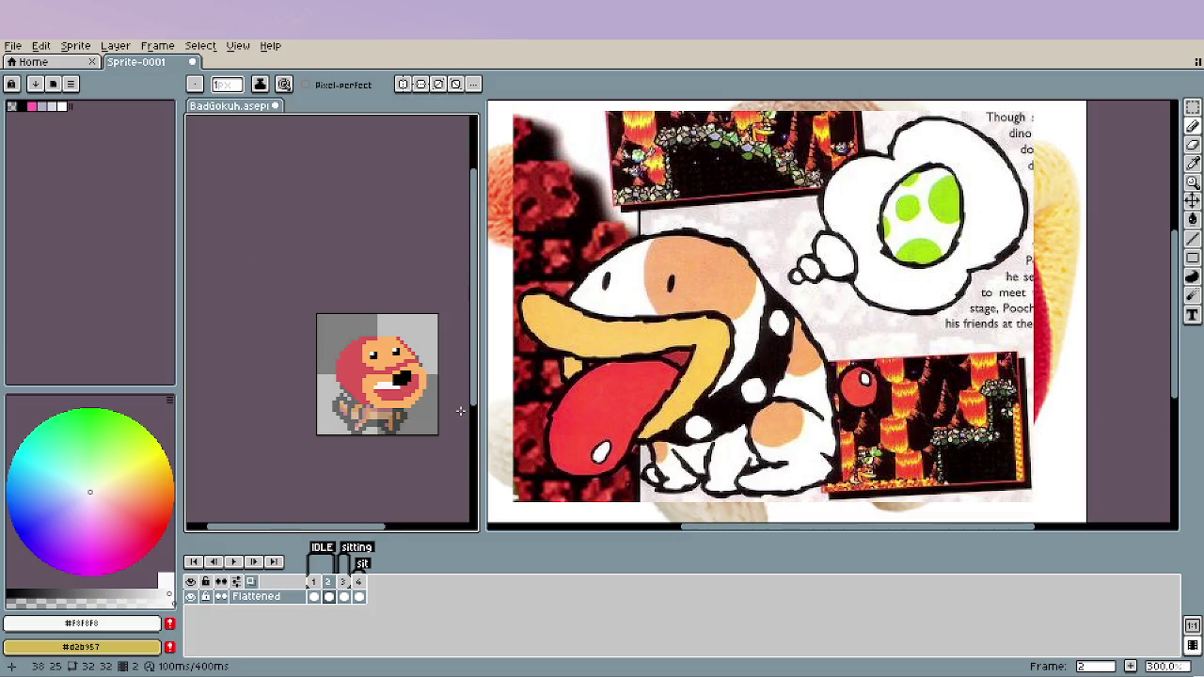
scroll(409, 401, up, 2)
key(ctrl+z)
key(ctrl+z)
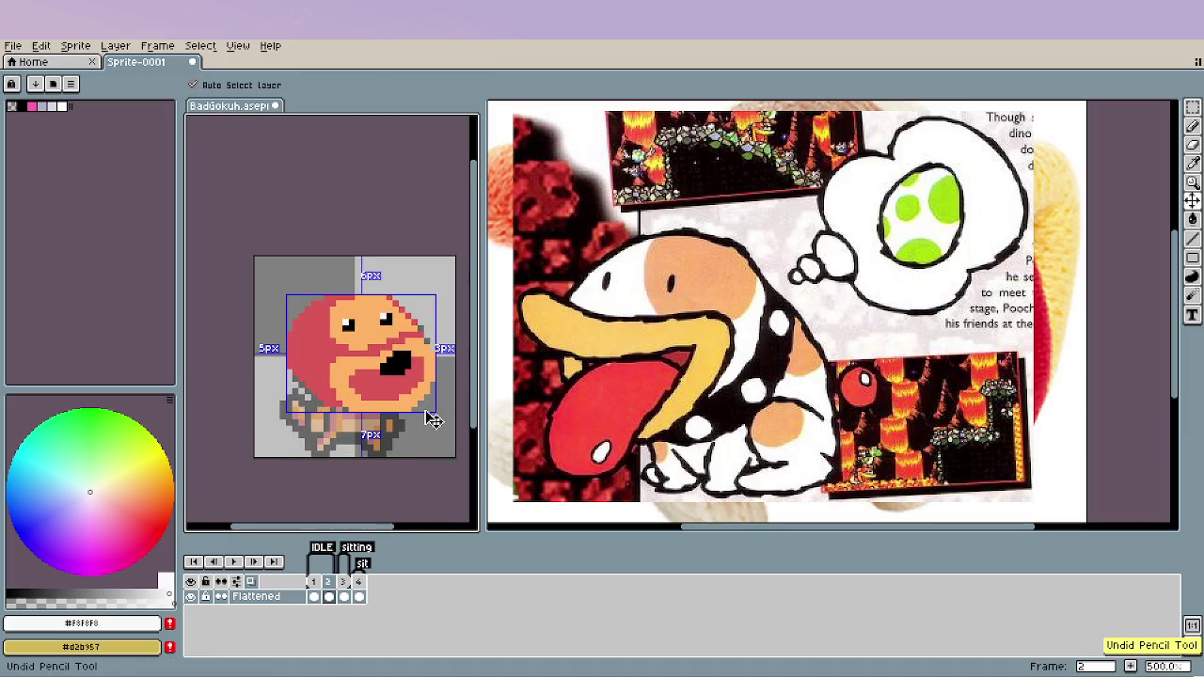
scroll(426, 410, up, 2)
alt+click(380, 347)
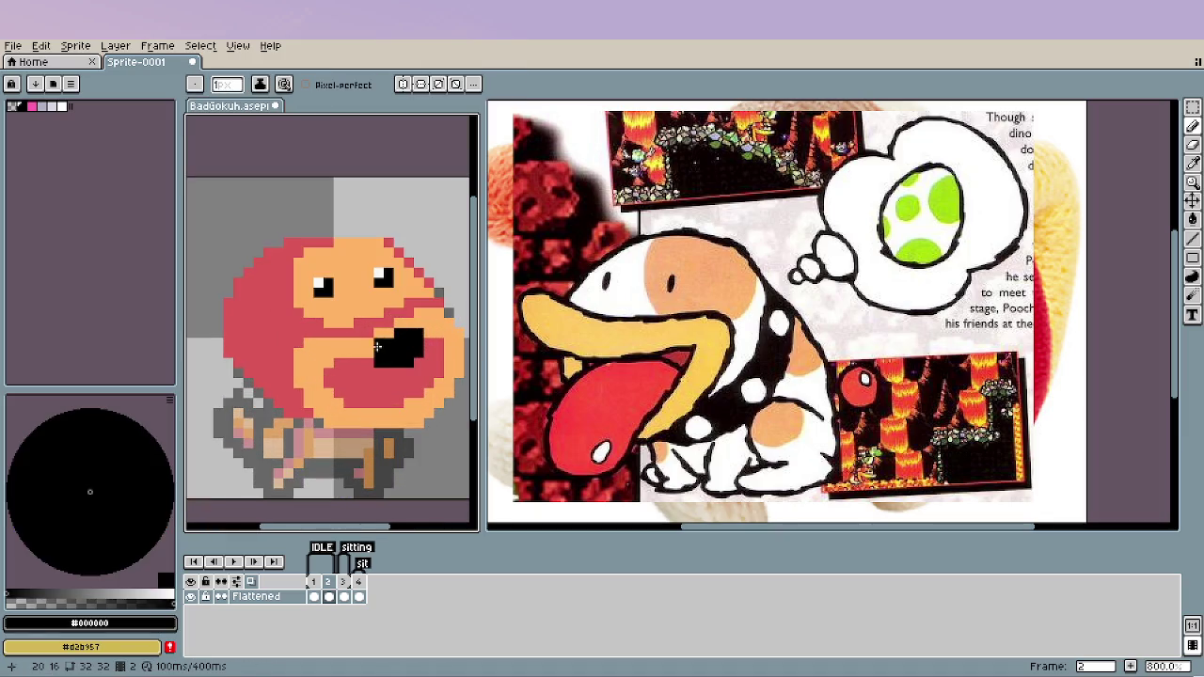
scroll(387, 412, down, 4)
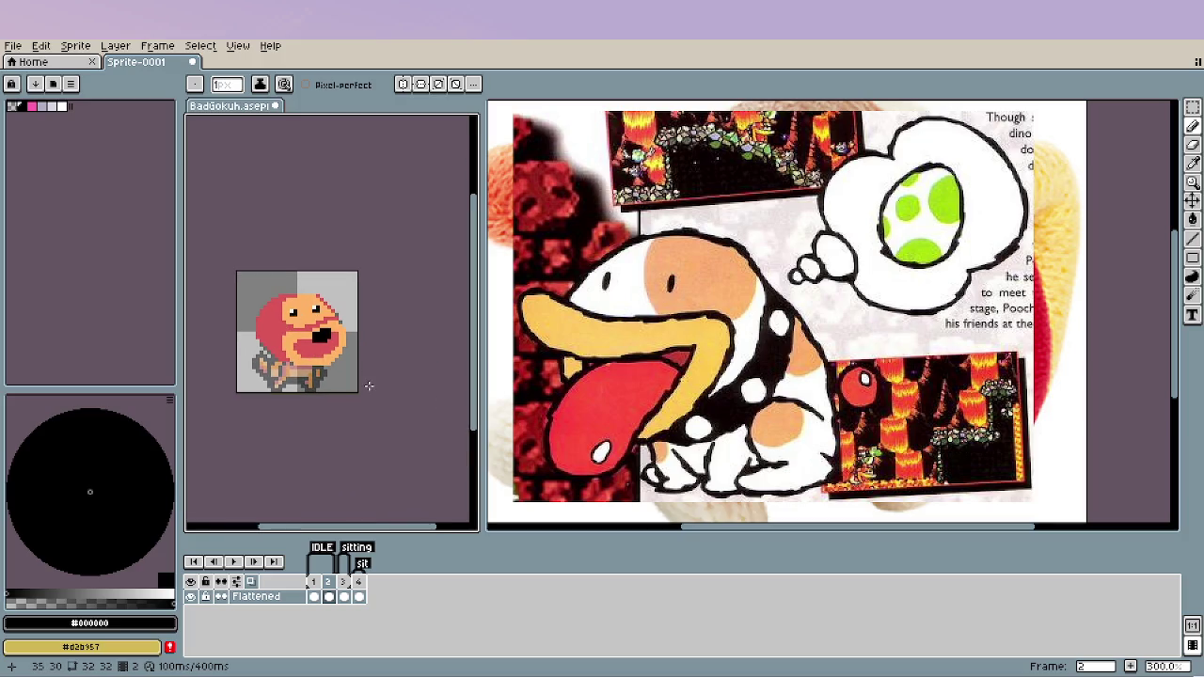
key(Left)
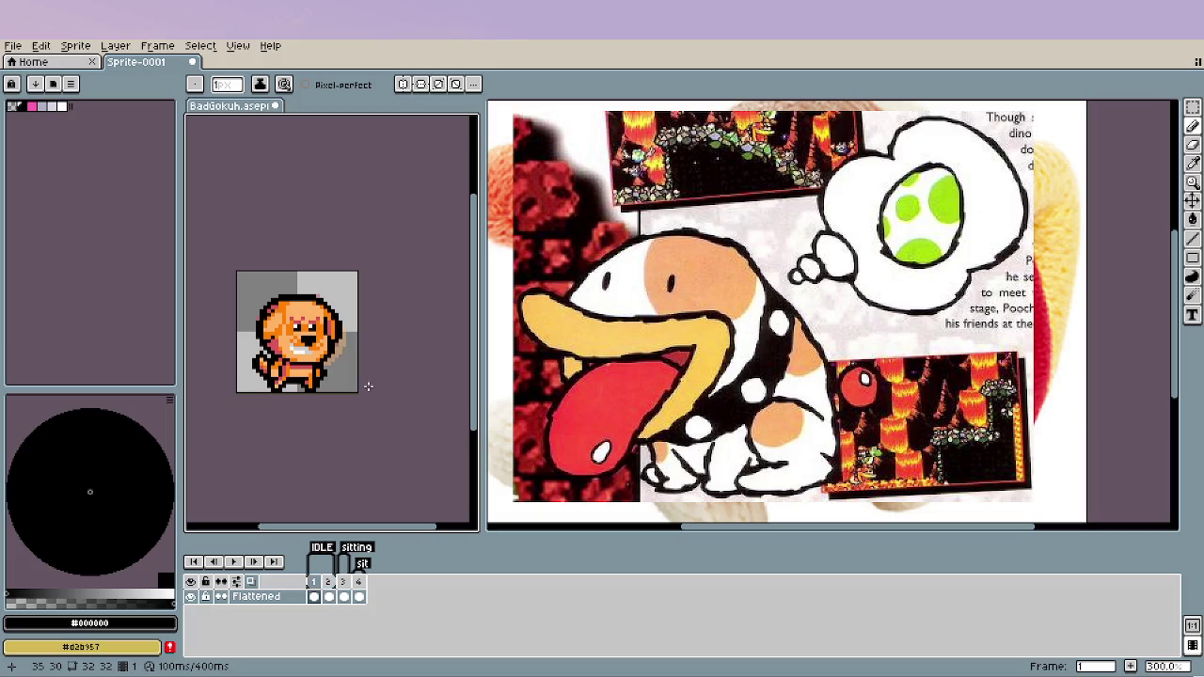
key(Right)
key(Left)
key(Right)
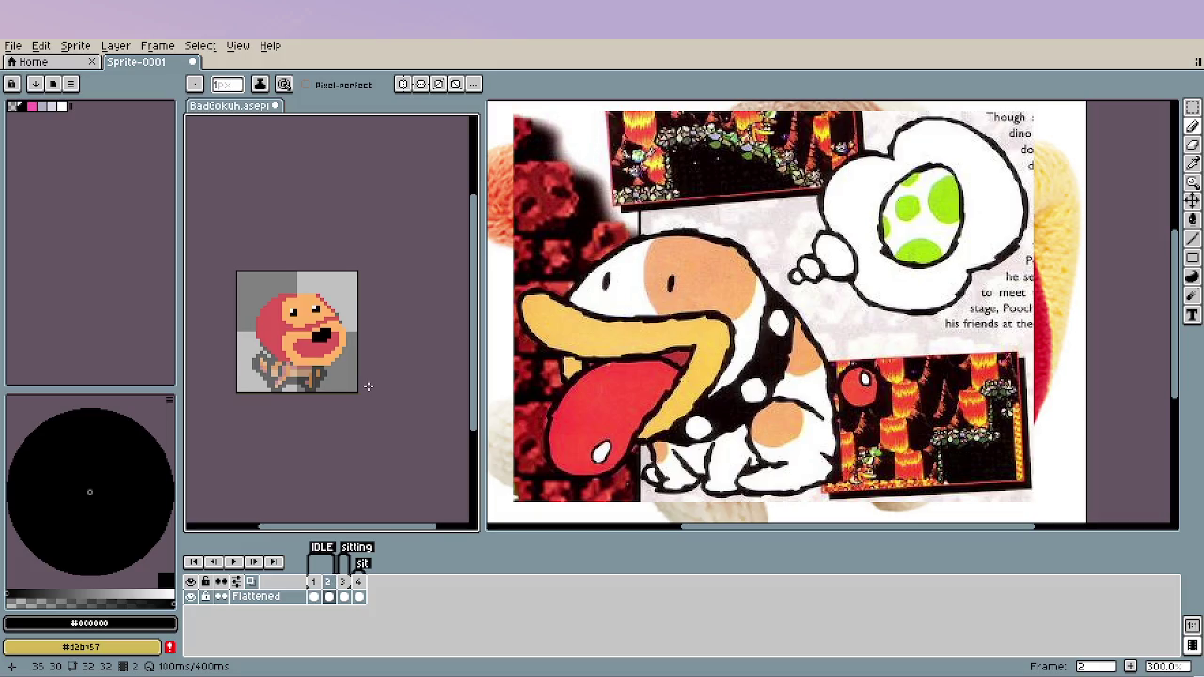
key(Left)
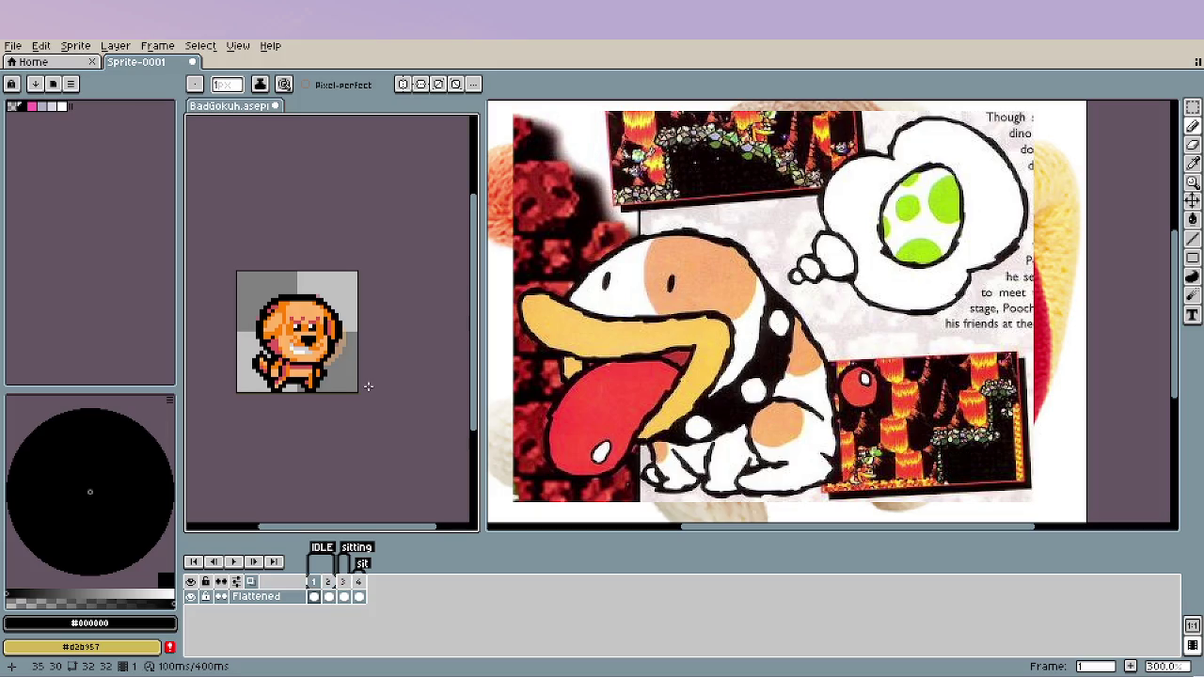
key(Right)
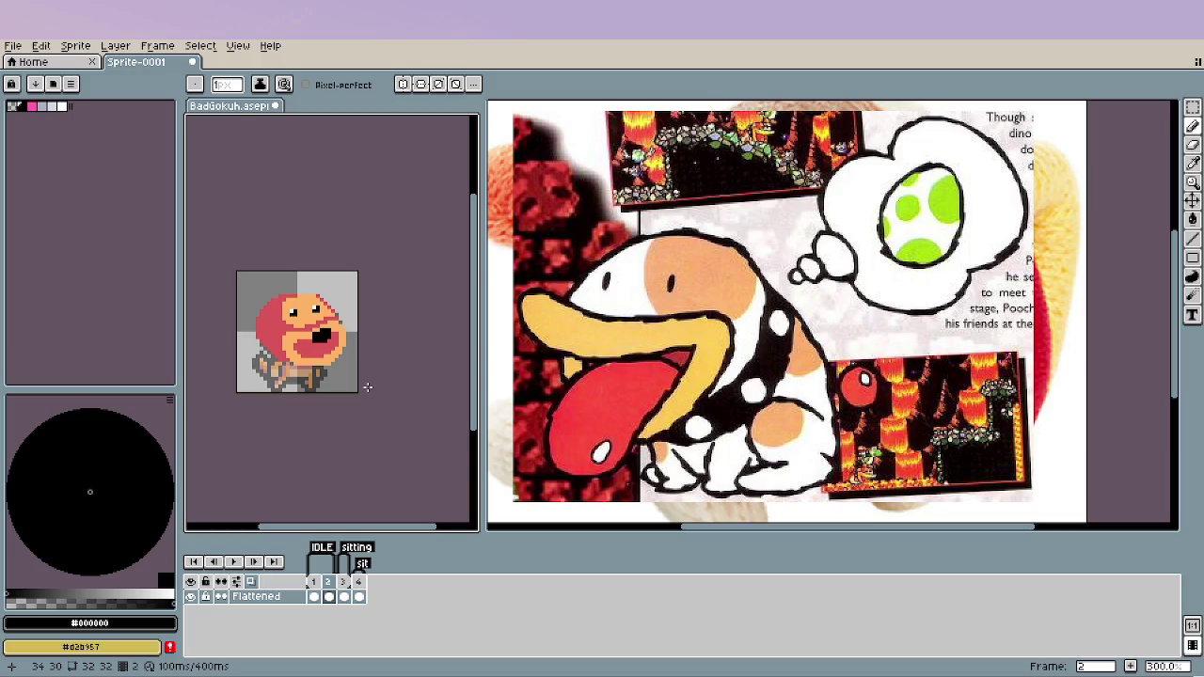
key(Left)
key(Right)
Zoom in and draw black outline pixels along the head's upper-left edge.
scroll(328, 341, up, 3)
scroll(306, 259, up, 2)
key(i)
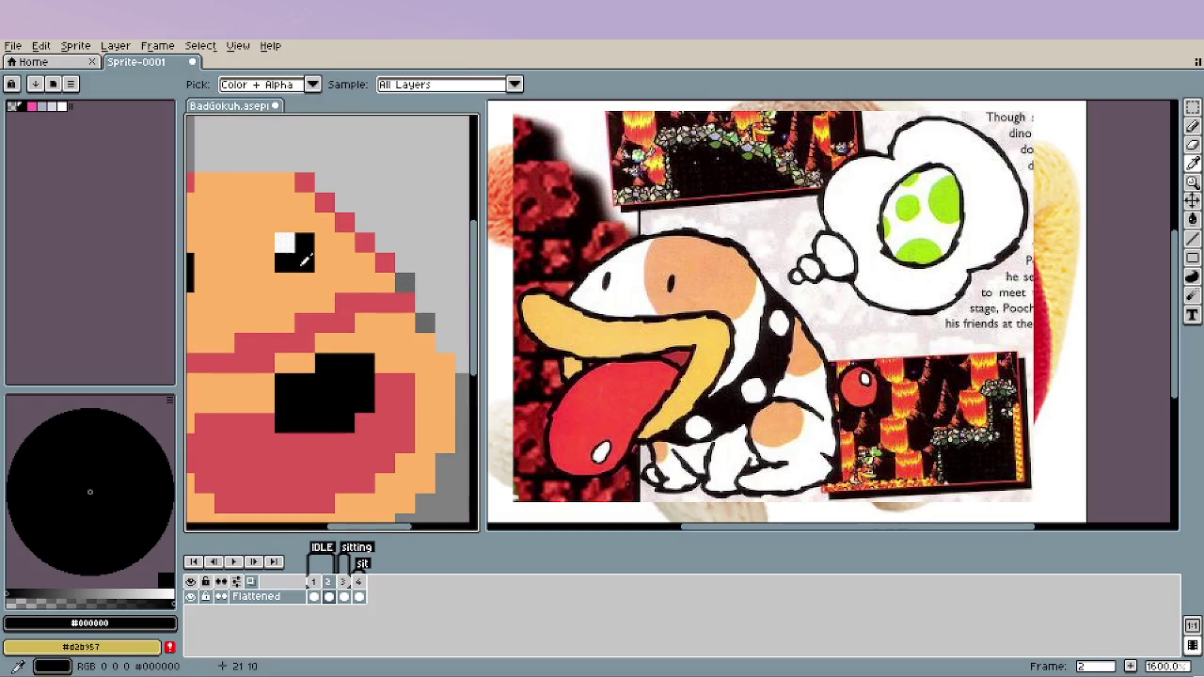
key(b)
drag(303, 260, 399, 255)
click(281, 178)
click(260, 197)
click(241, 217)
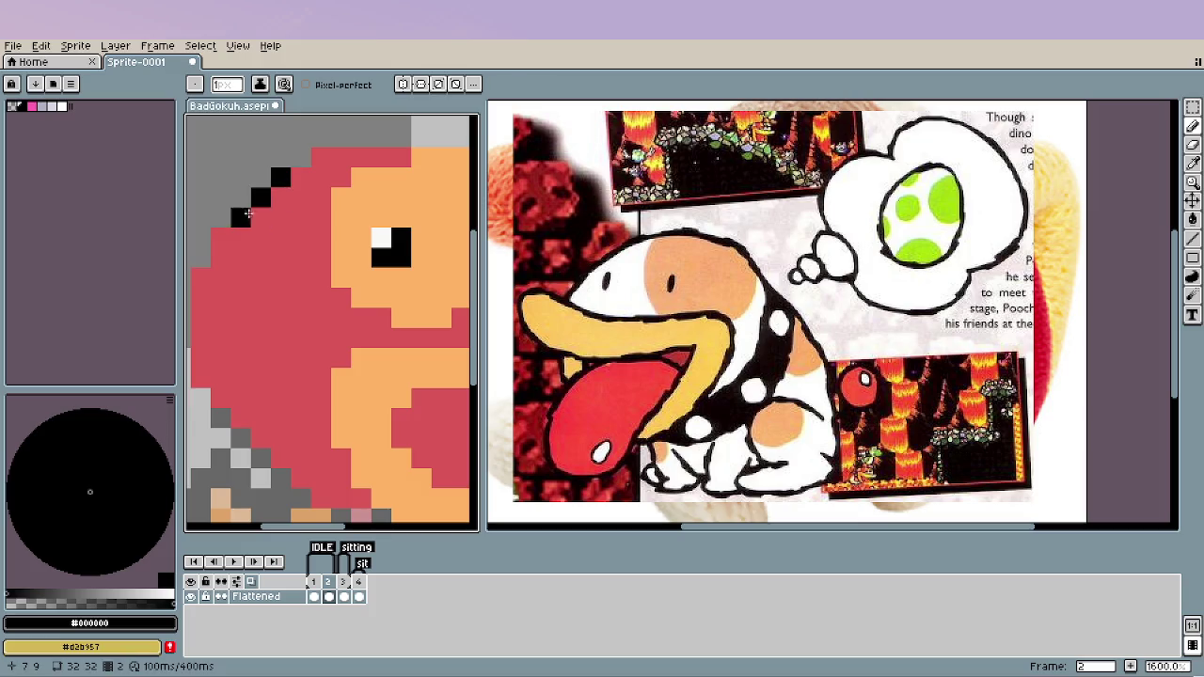
Continue the black outline down the head's left side and diagonally toward the lower right.
click(222, 236)
click(200, 276)
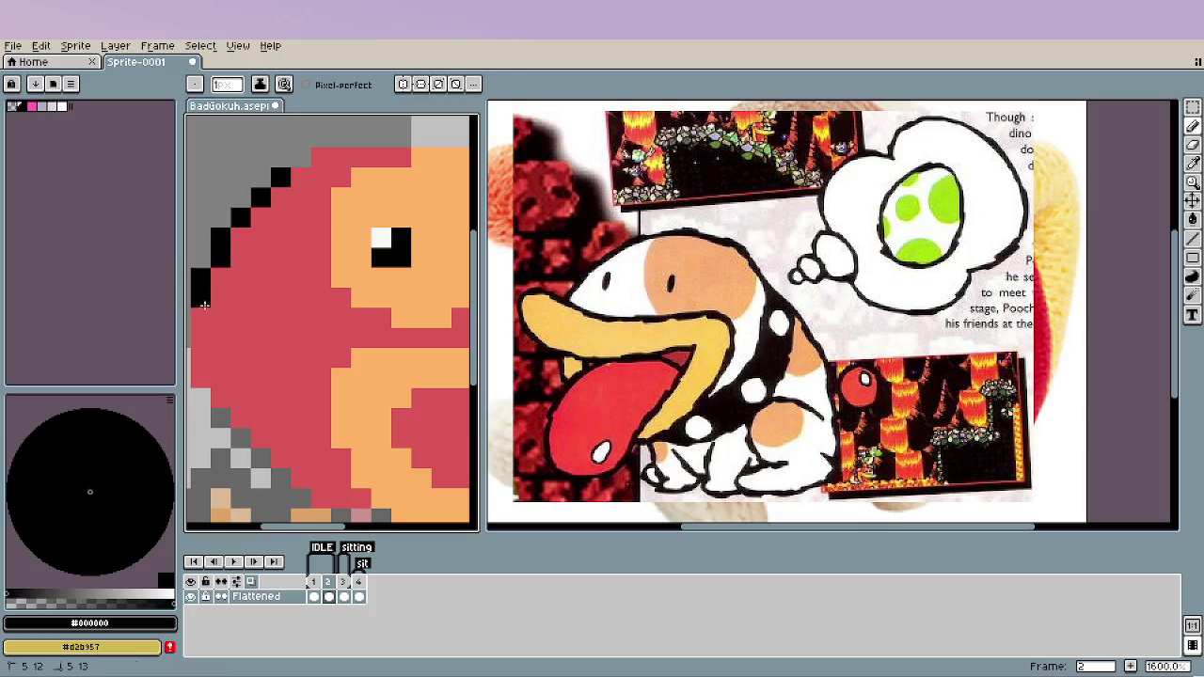
drag(200, 304, 200, 379)
click(221, 398)
click(240, 418)
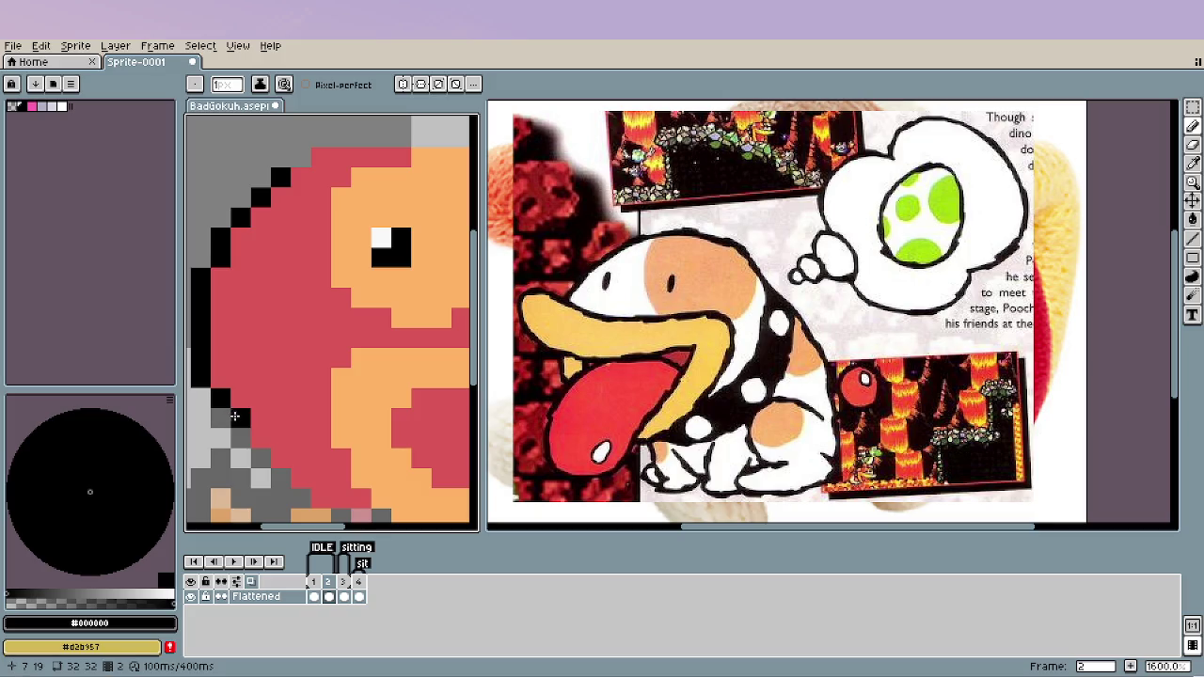
click(261, 439)
Zoom around to check the outline, then resample red #da5757 from the face.
scroll(342, 479, down, 6)
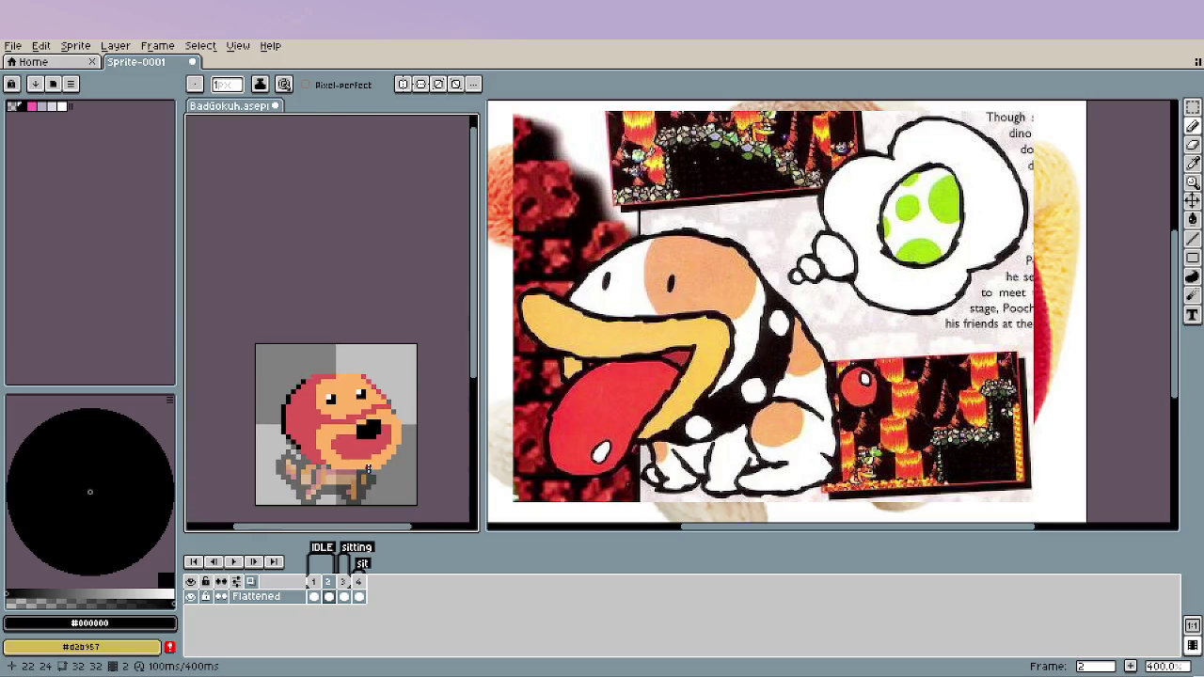
scroll(319, 421, up, 2)
scroll(238, 340, up, 1)
scroll(262, 322, up, 2)
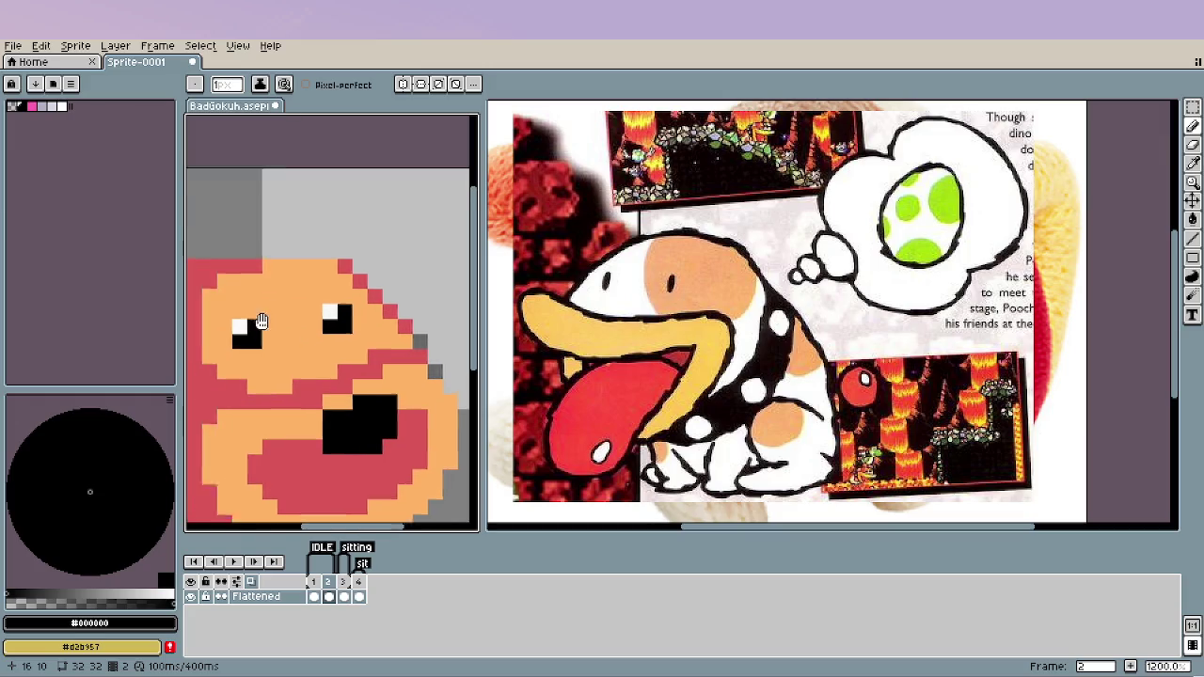
scroll(261, 321, down, 2)
scroll(327, 388, down, 1)
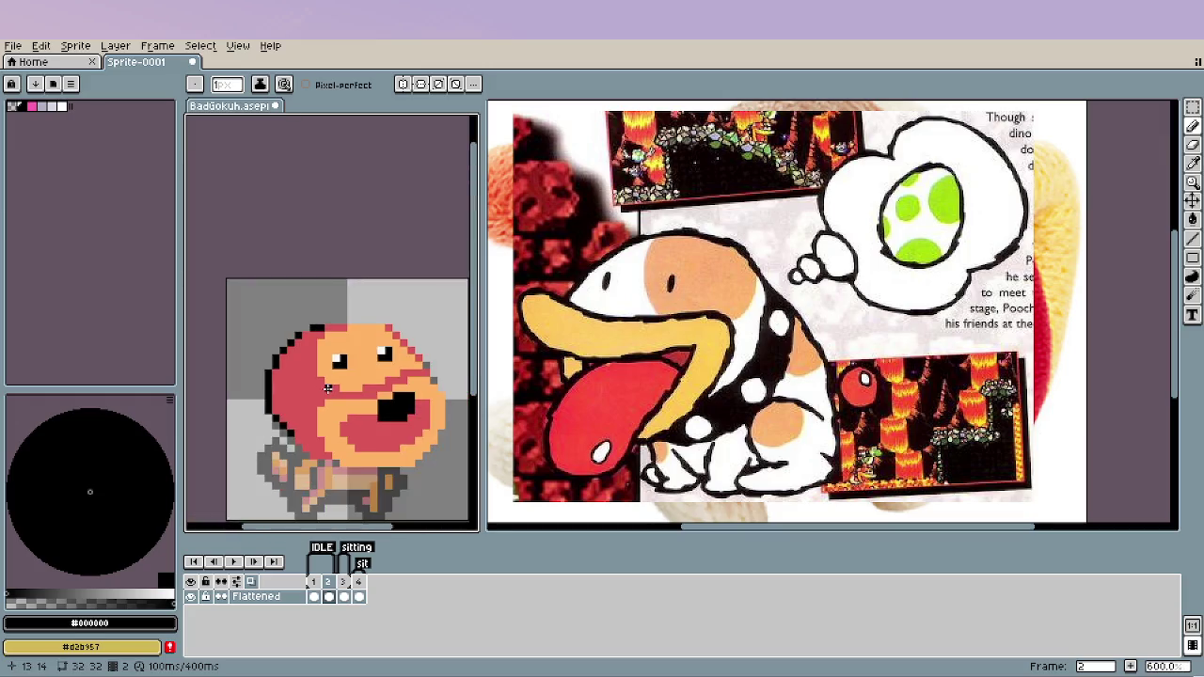
scroll(327, 387, down, 2)
scroll(301, 367, down, 1)
scroll(273, 348, up, 4)
alt+click(265, 335)
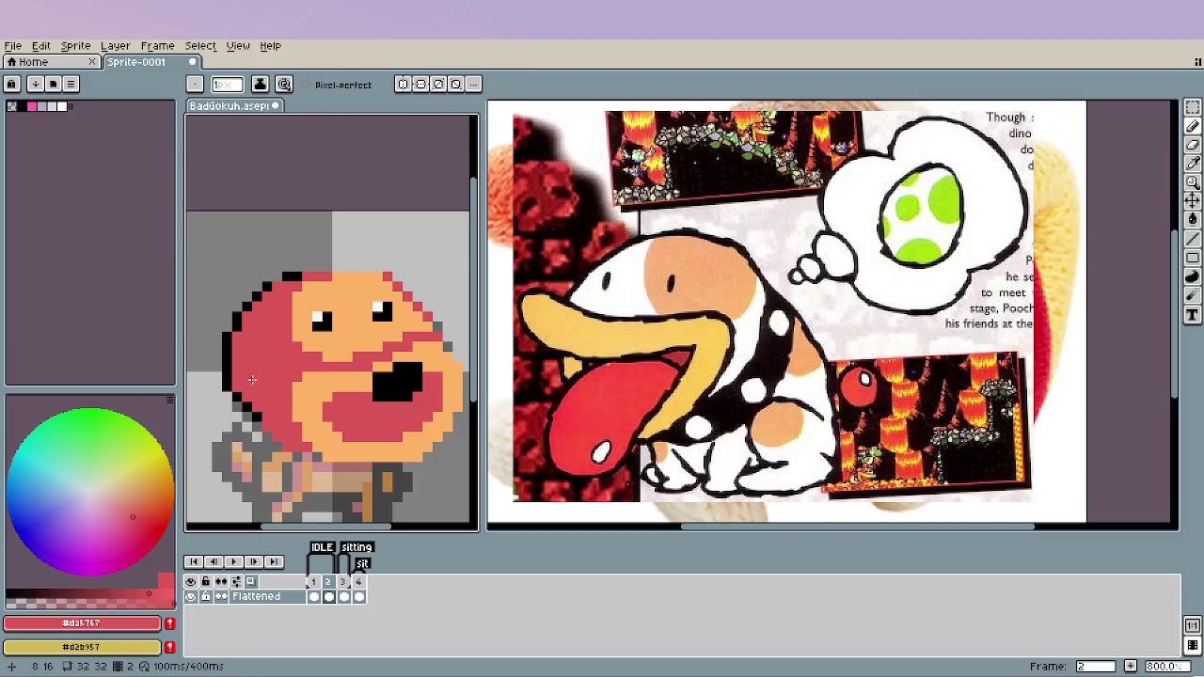
Put a white highlight pixel, sampled from the eye, inside the dog's black mouth, then re-pick black.
alt+click(251, 313)
scroll(251, 312, down, 2)
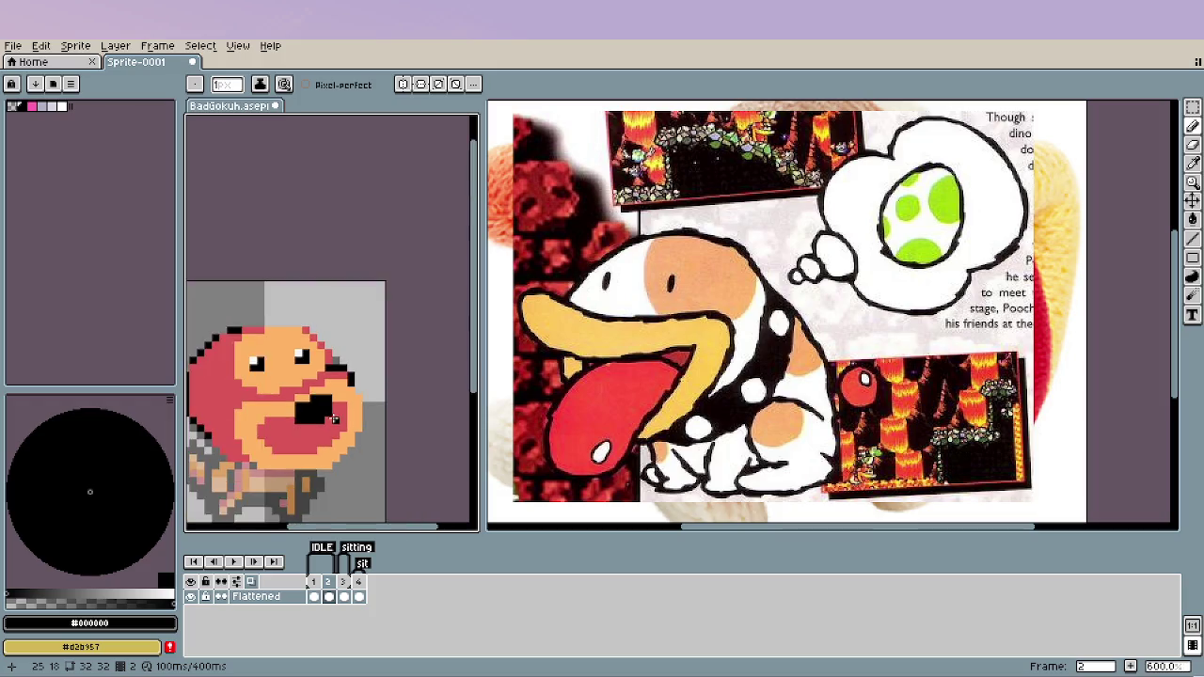
scroll(310, 395, down, 2)
scroll(332, 417, down, 1)
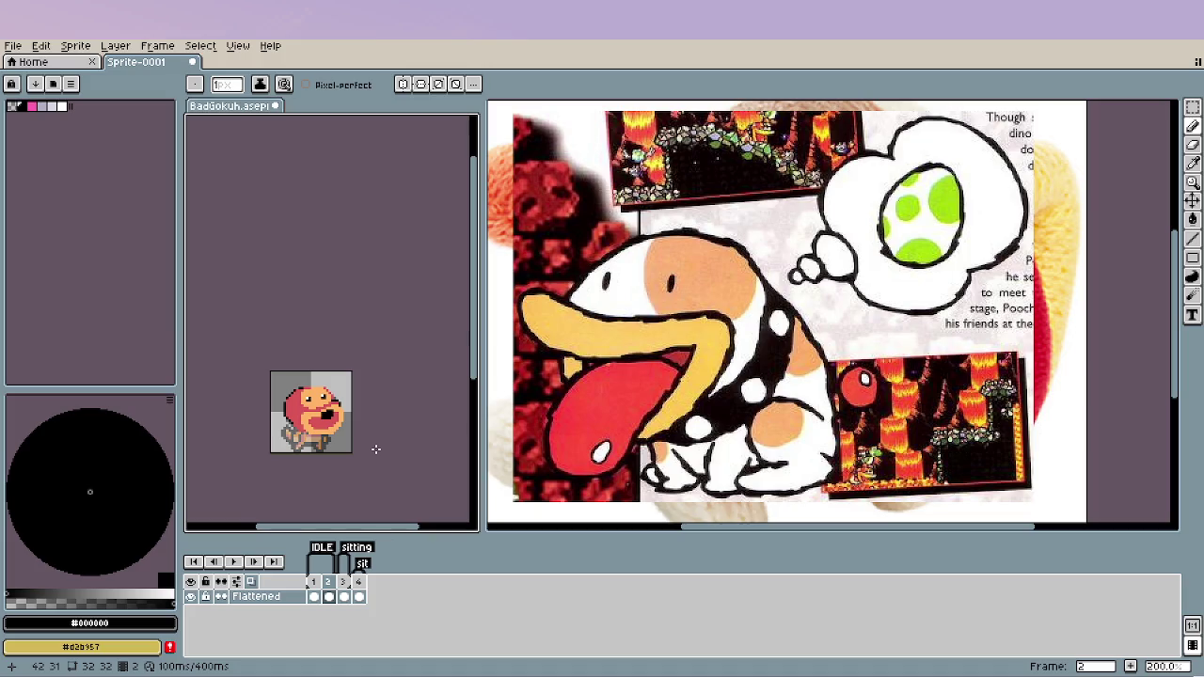
scroll(328, 434, up, 2)
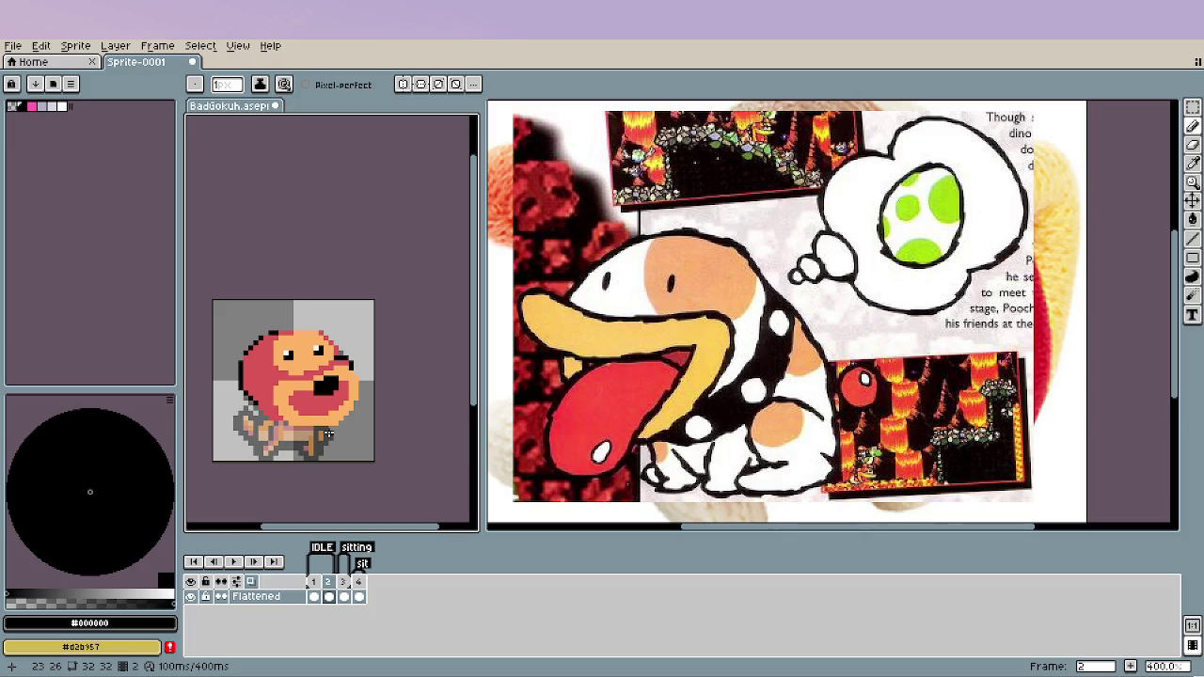
scroll(328, 435, up, 5)
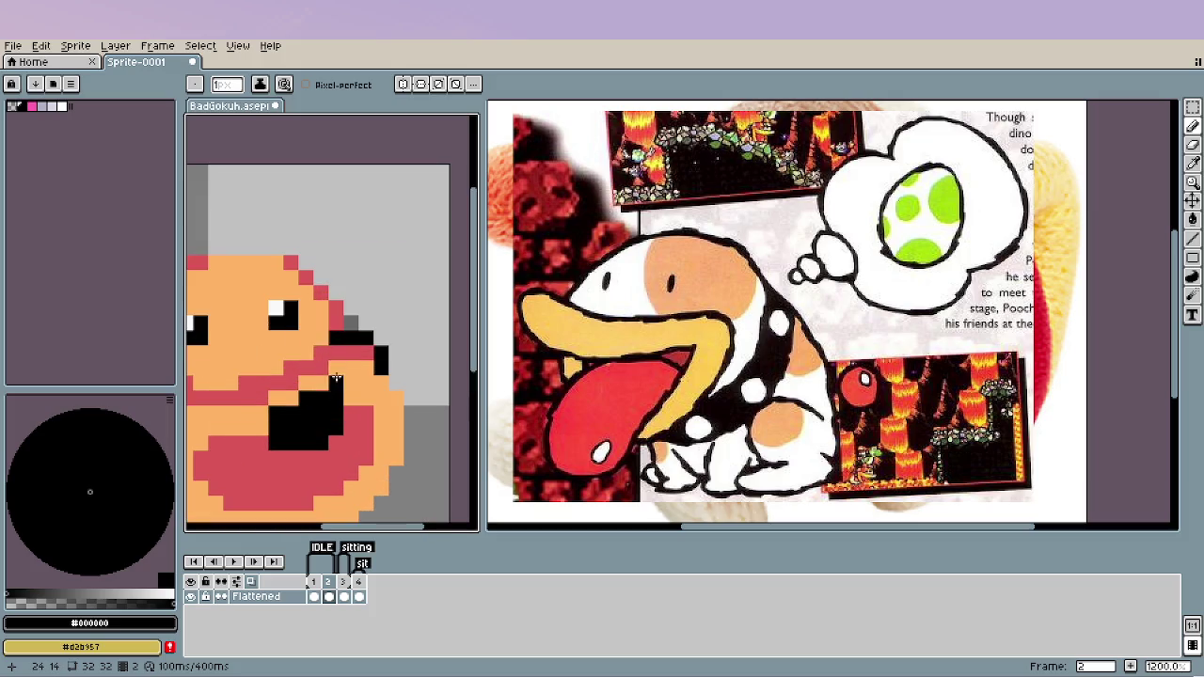
key(i)
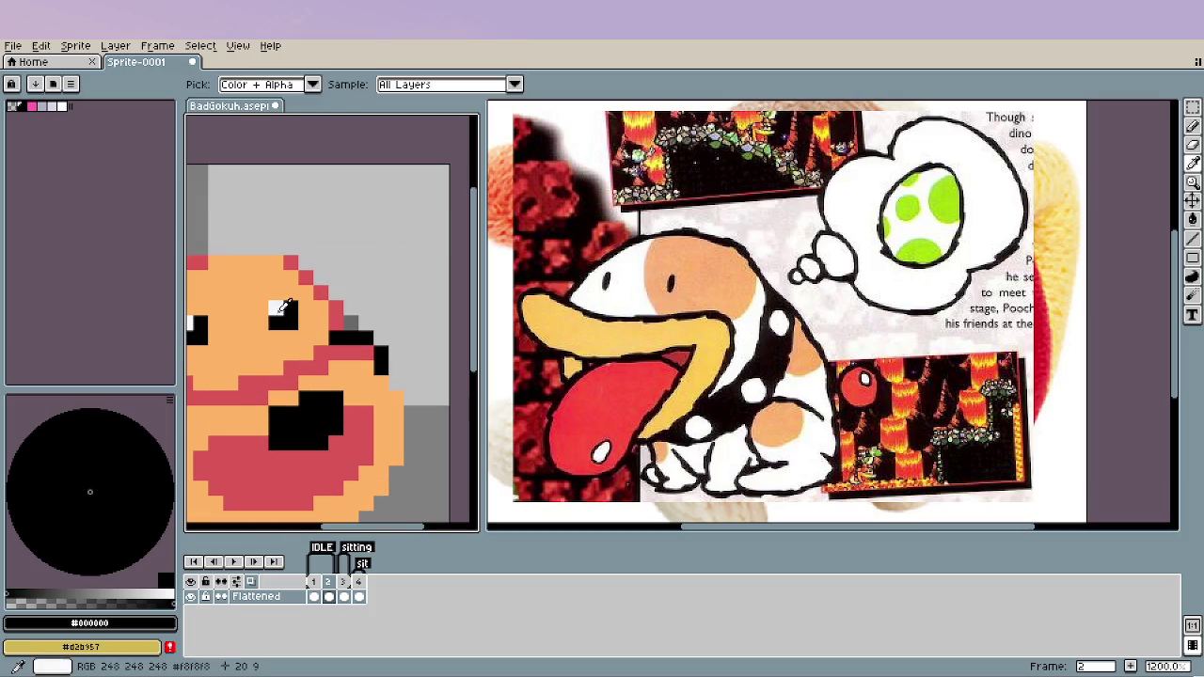
alt+click(277, 309)
click(319, 400)
scroll(320, 400, down, 5)
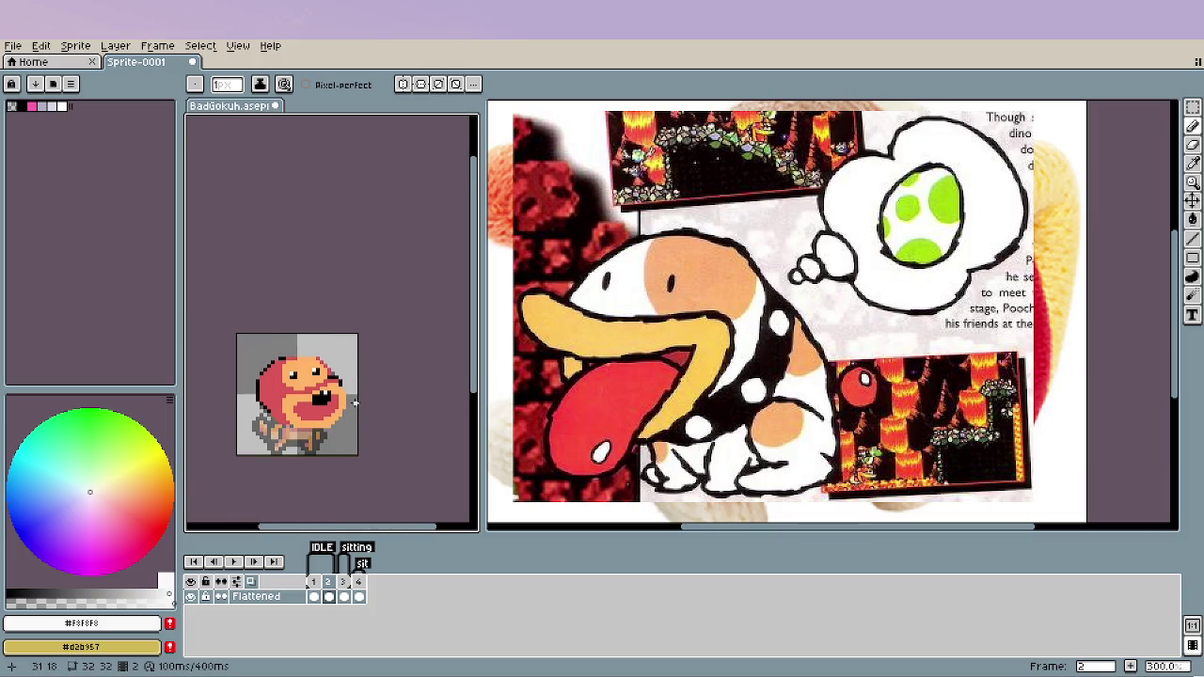
scroll(377, 402, up, 2)
alt+click(302, 391)
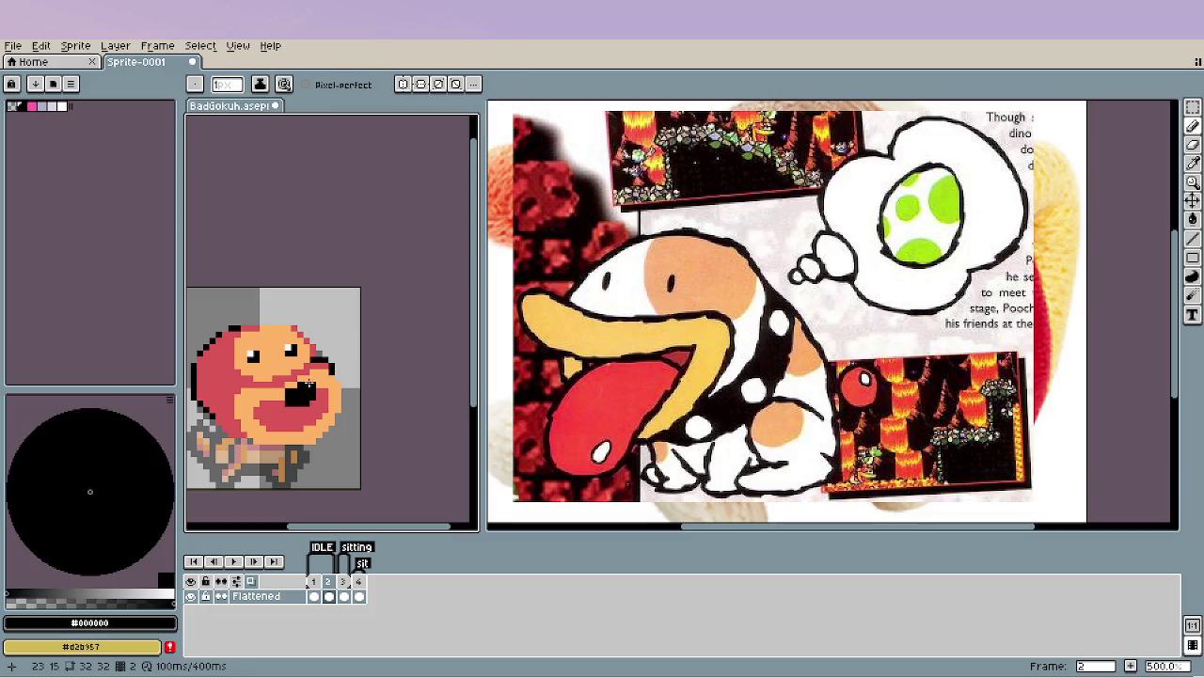
scroll(306, 459, down, 2)
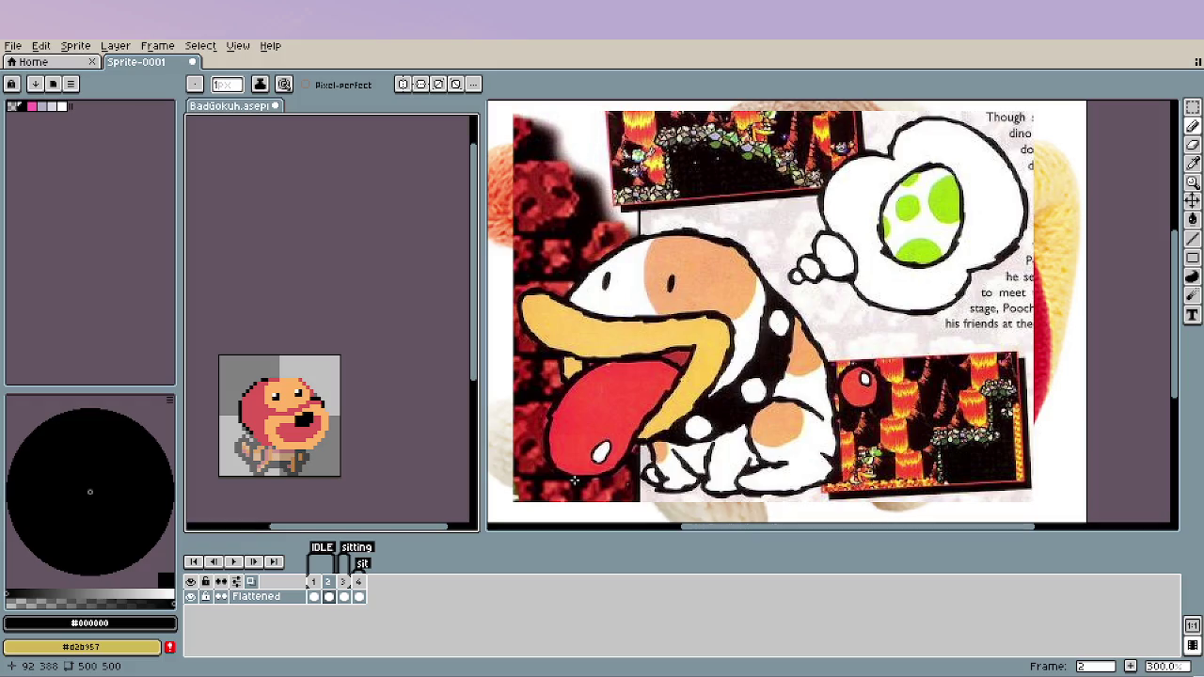
scroll(316, 379, up, 2)
scroll(316, 379, up, 2)
scroll(316, 379, up, 2)
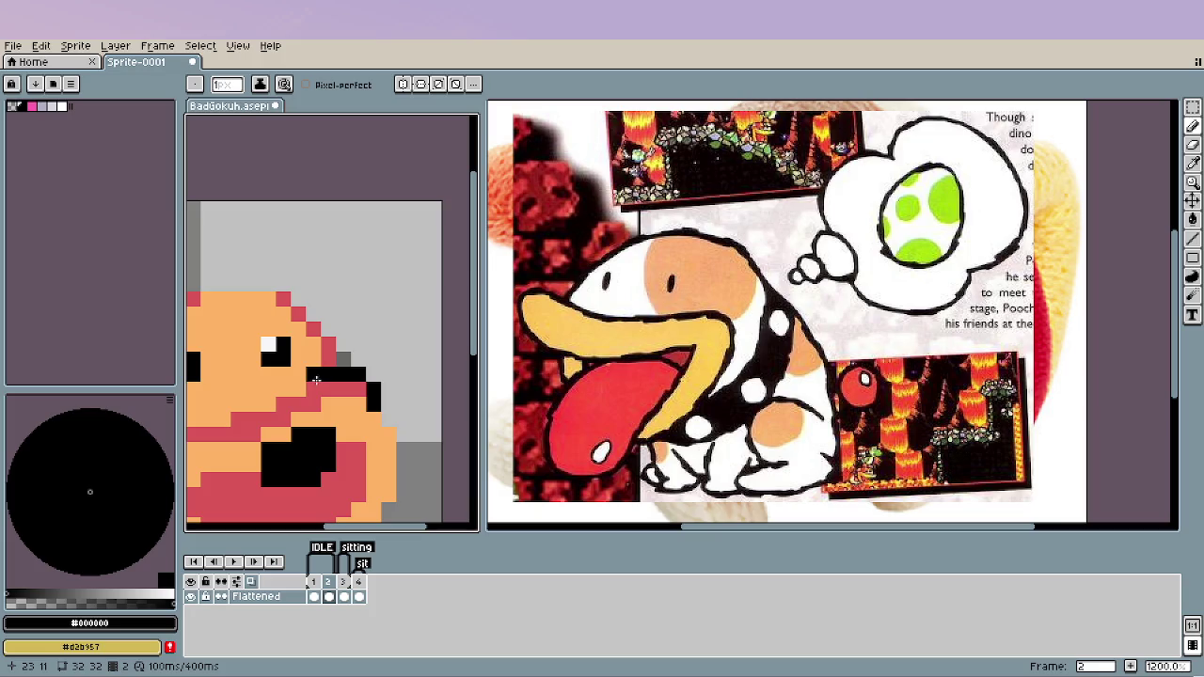
scroll(316, 379, down, 5)
scroll(332, 433, down, 1)
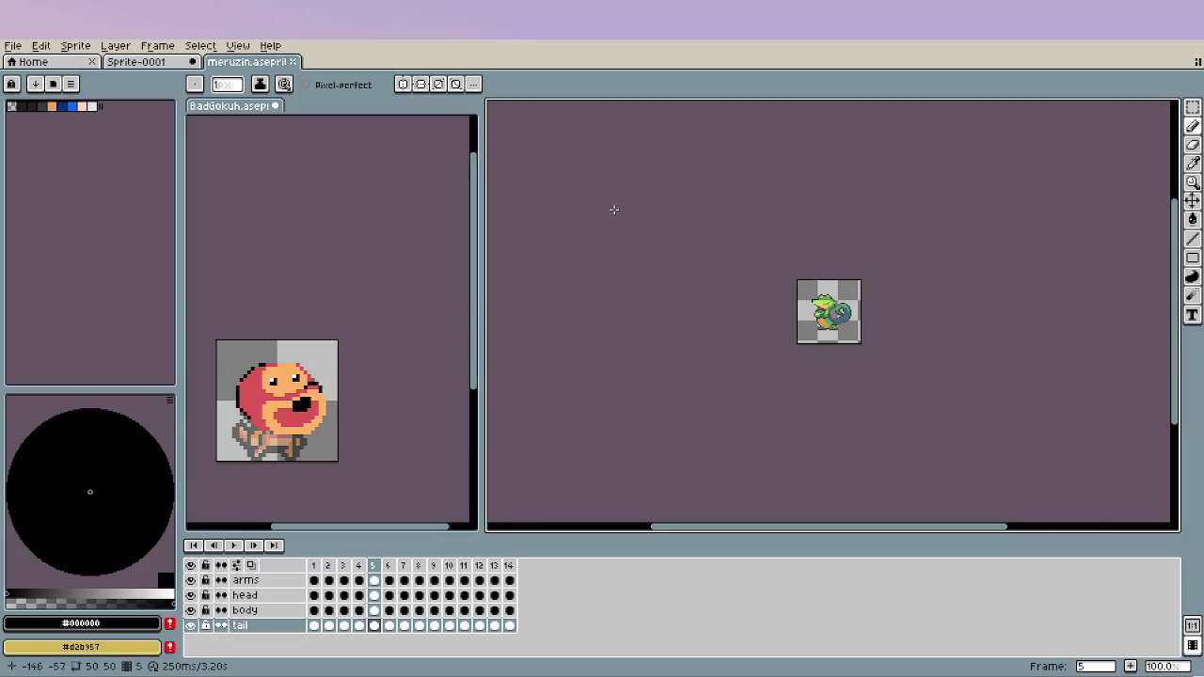
Zoom in beside the meruzin sprite and make the dog sprite the active editor.
scroll(882, 344, up, 2)
scroll(845, 331, up, 1)
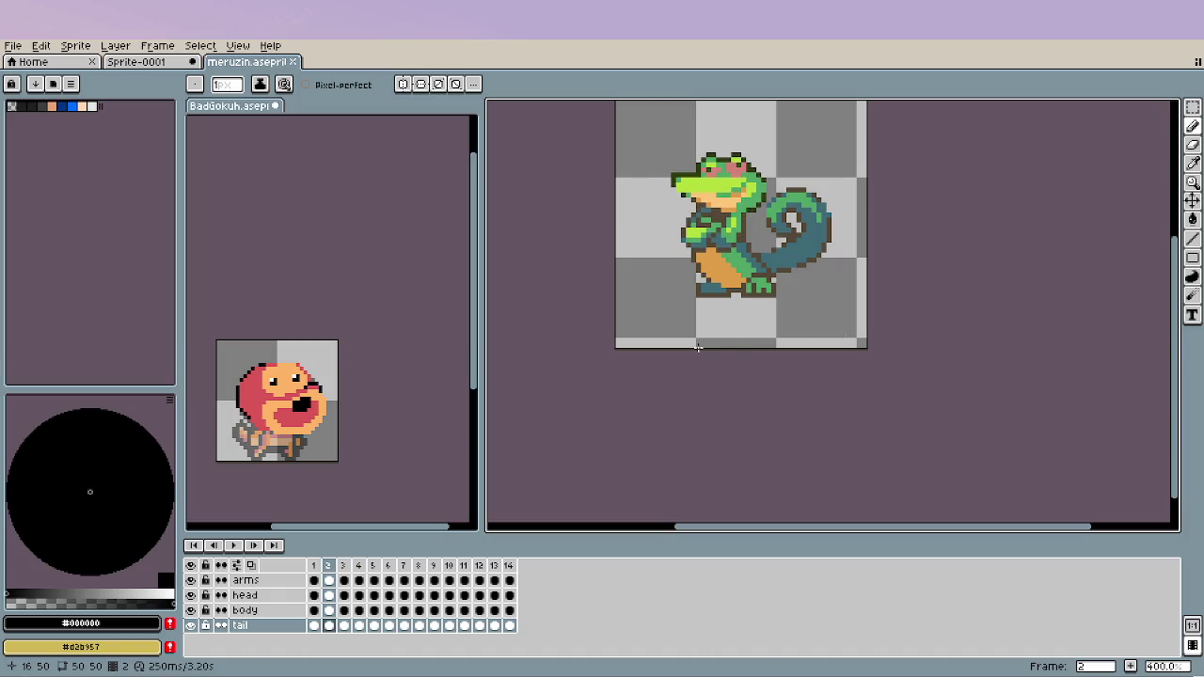
scroll(725, 329, up, 1)
scroll(781, 301, up, 1)
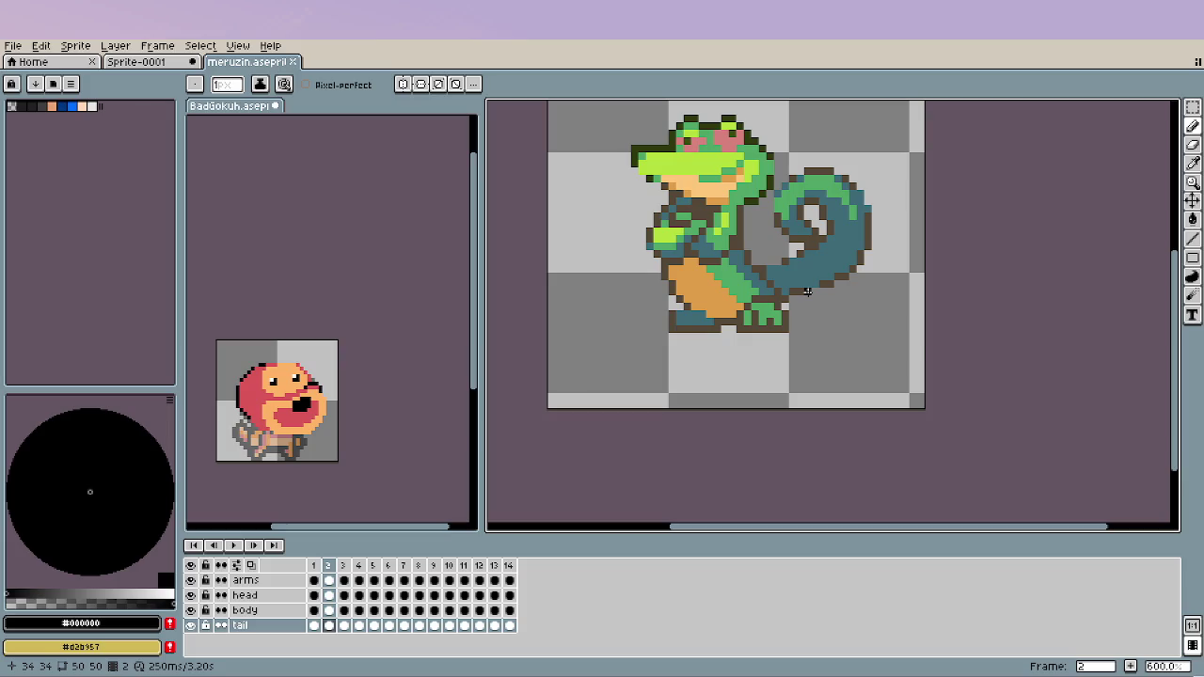
click(385, 378)
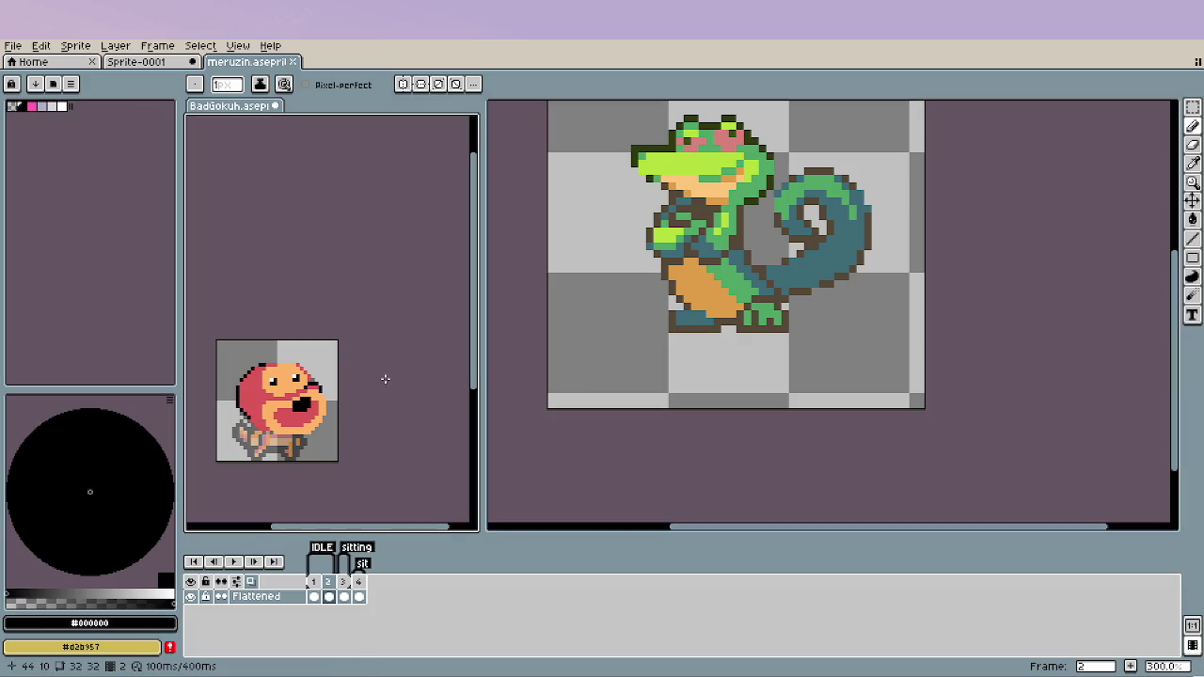
Flip the dog sprite between frames 1 and 2, ending on frame 3.
key(Left)
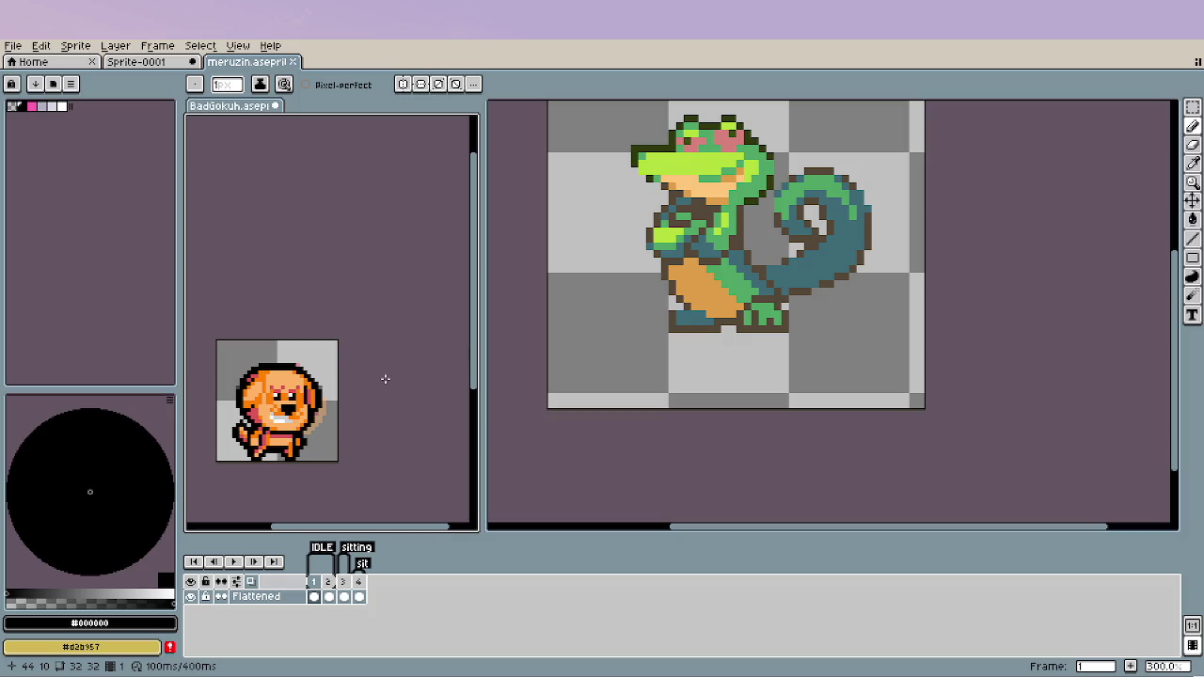
key(Right)
key(Left)
key(Right)
key(Left)
key(Right)
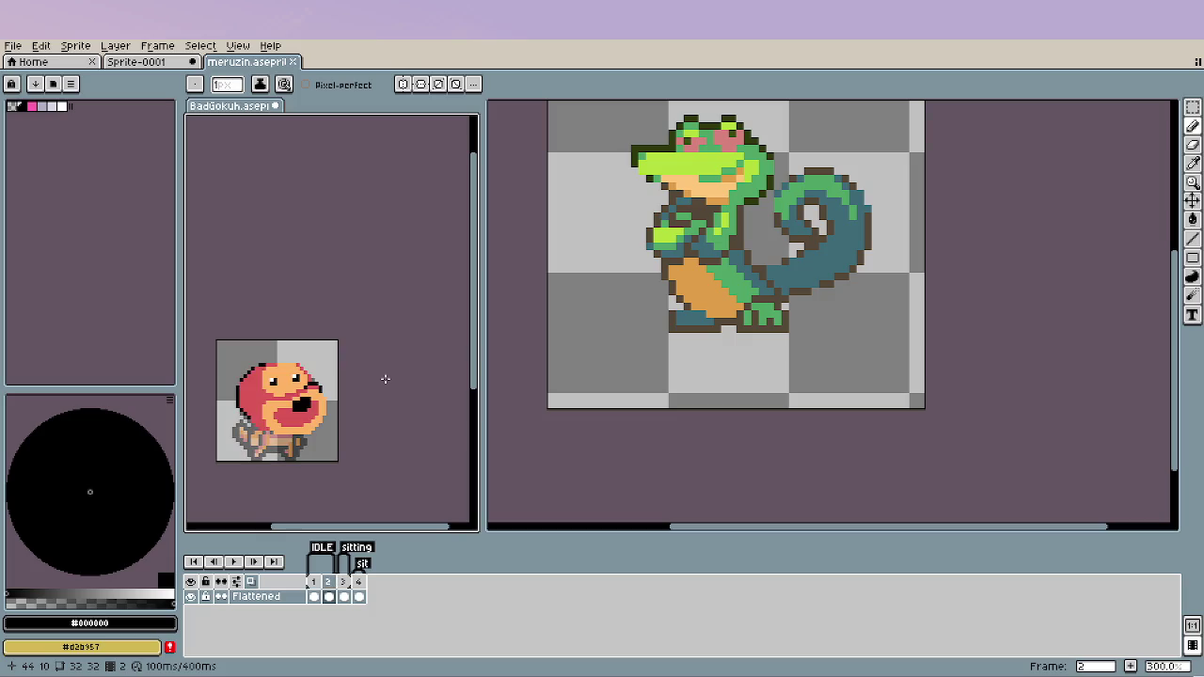
key(Right)
scroll(280, 410, up, 3)
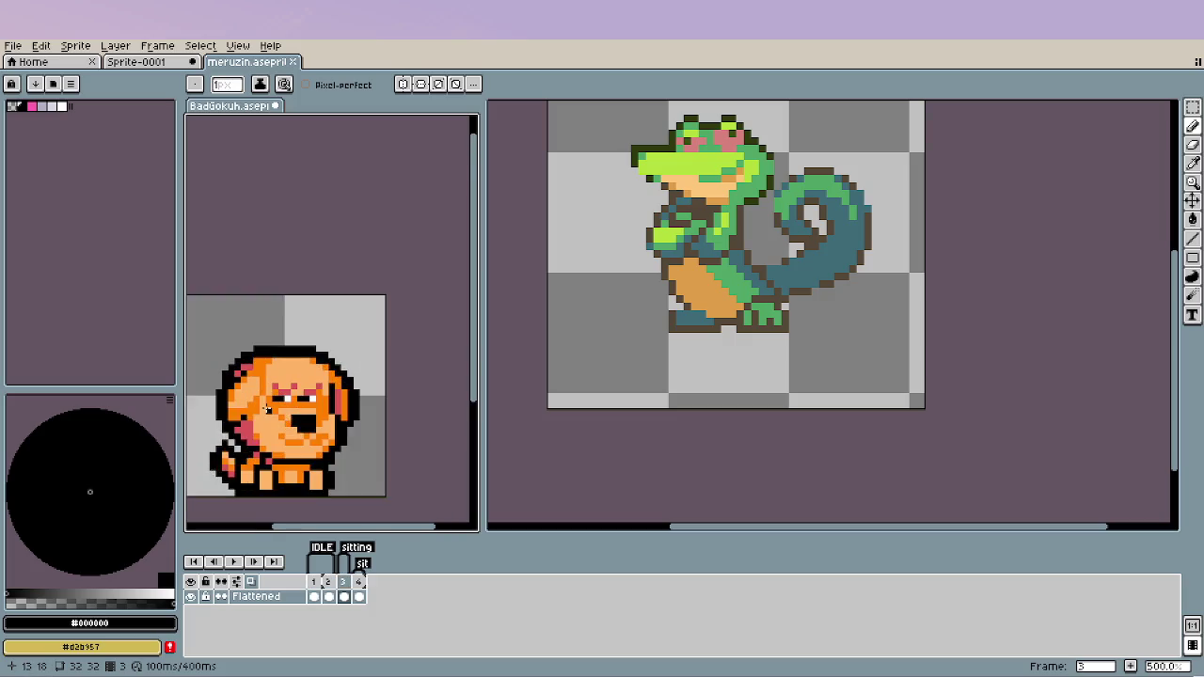
scroll(280, 410, up, 1)
Sample orange #FF8000 from frame 3 and shade frame 2 under the upper mouth outline.
alt+click(280, 410)
key(Right)
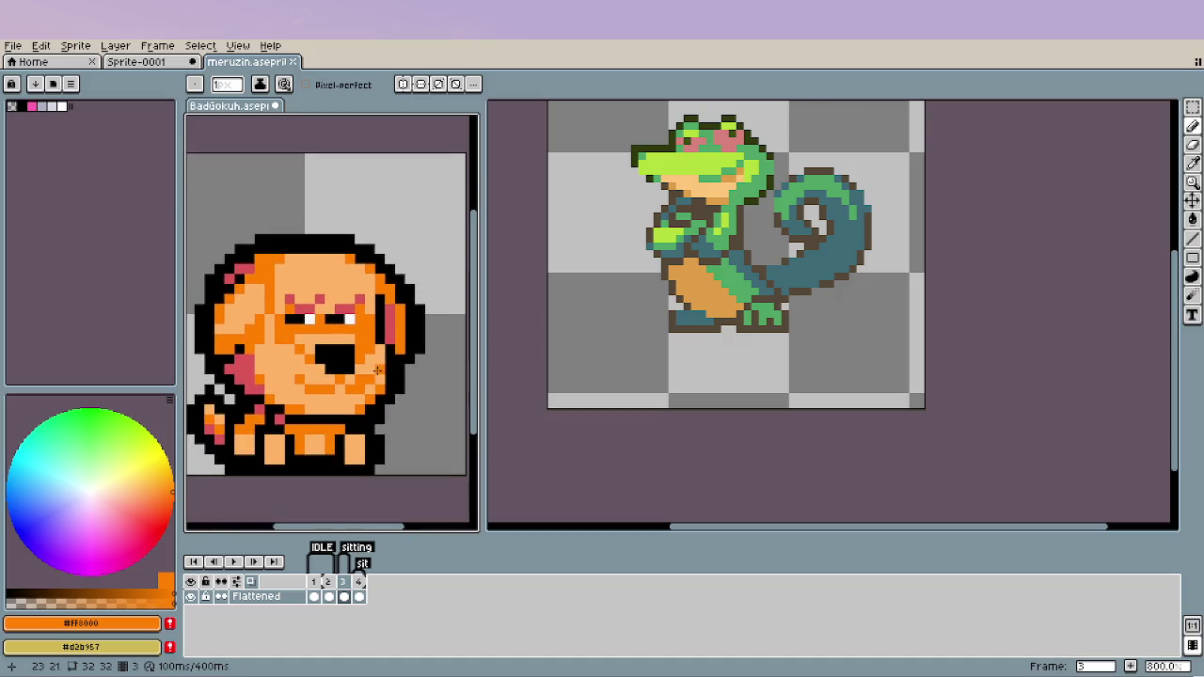
key(Left)
key(Left)
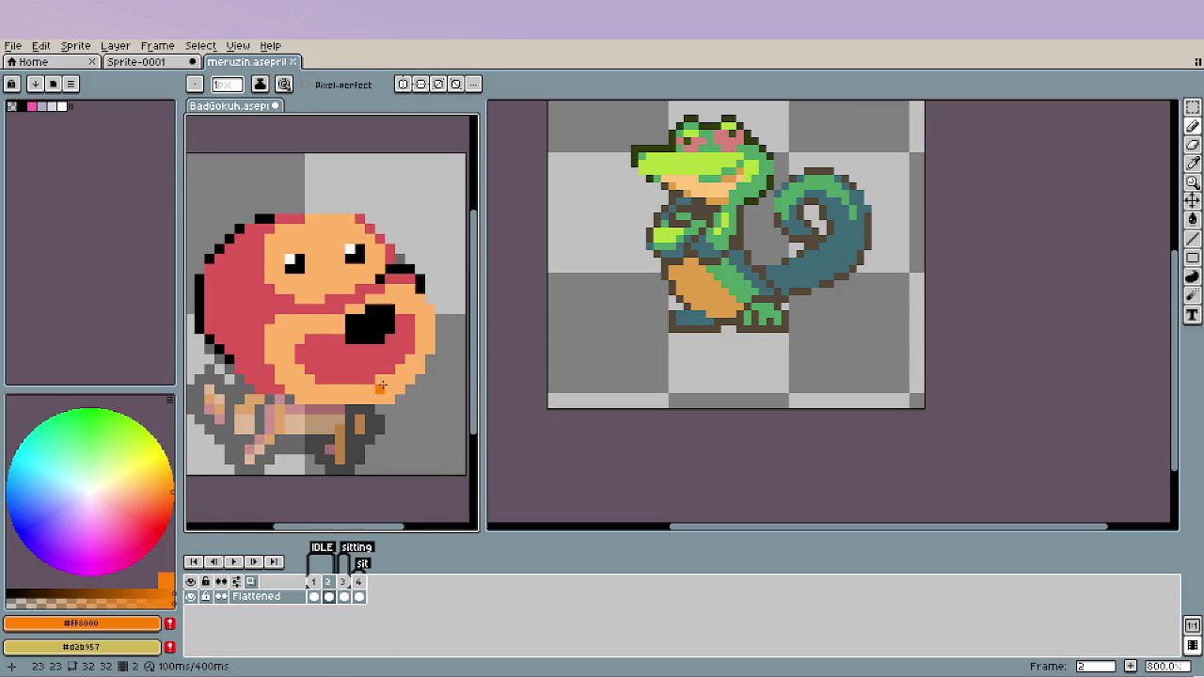
scroll(299, 318, up, 2)
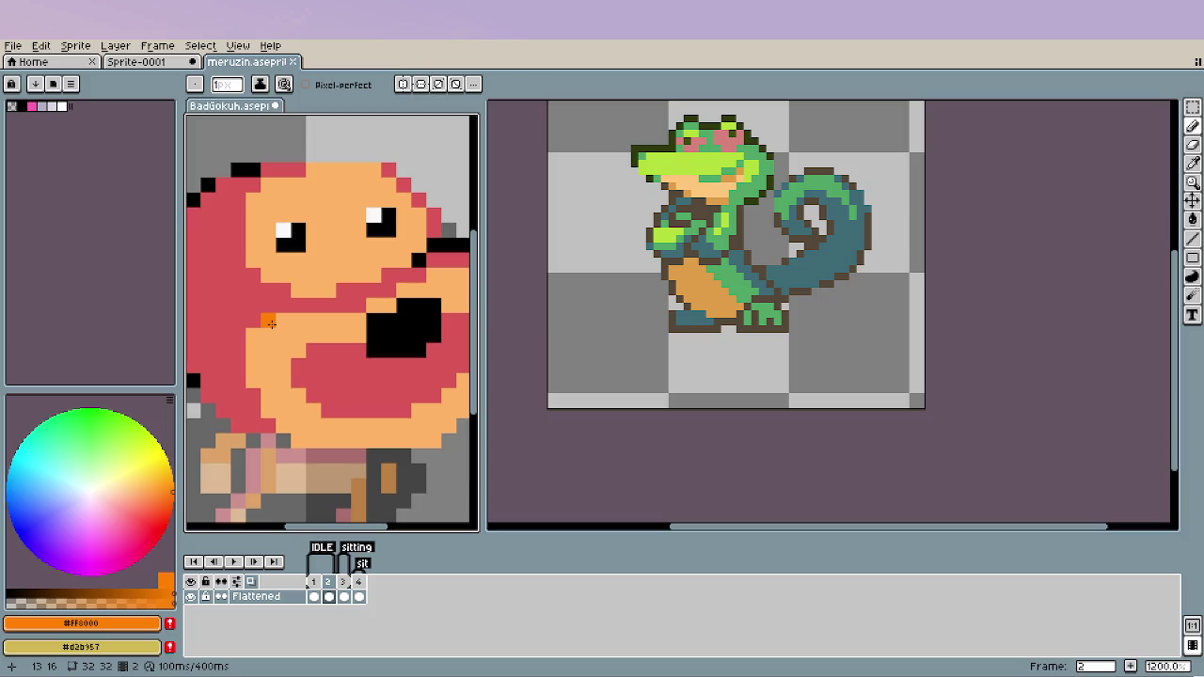
drag(305, 337, 270, 337)
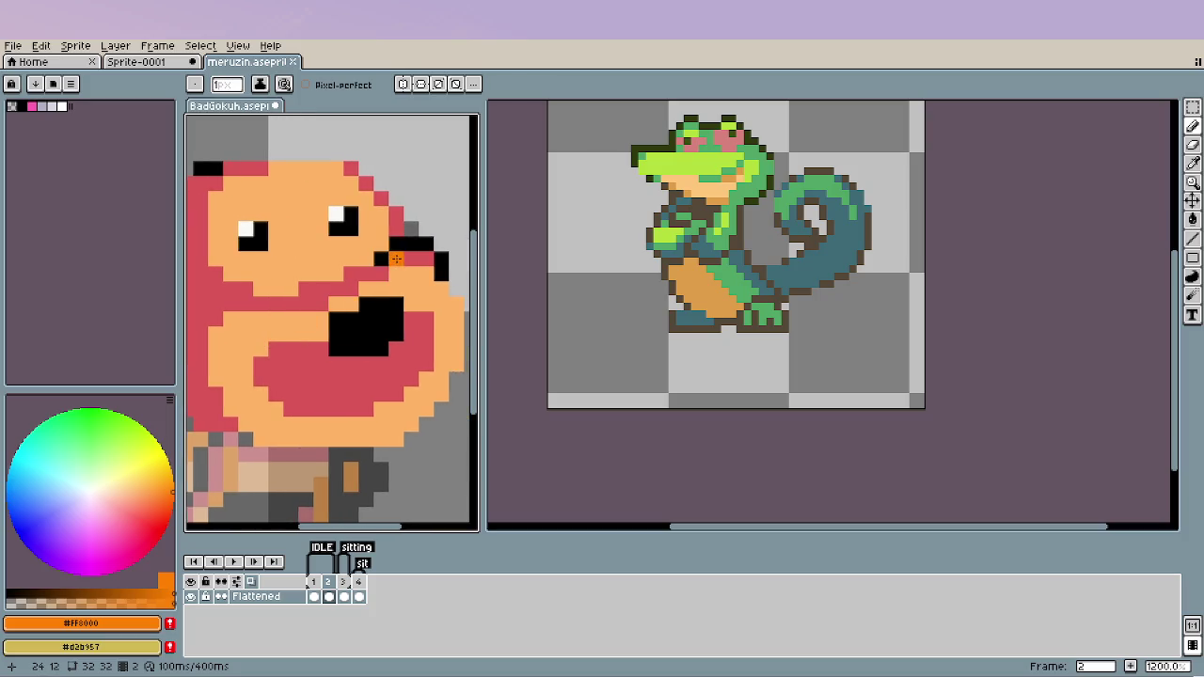
drag(405, 260, 323, 303)
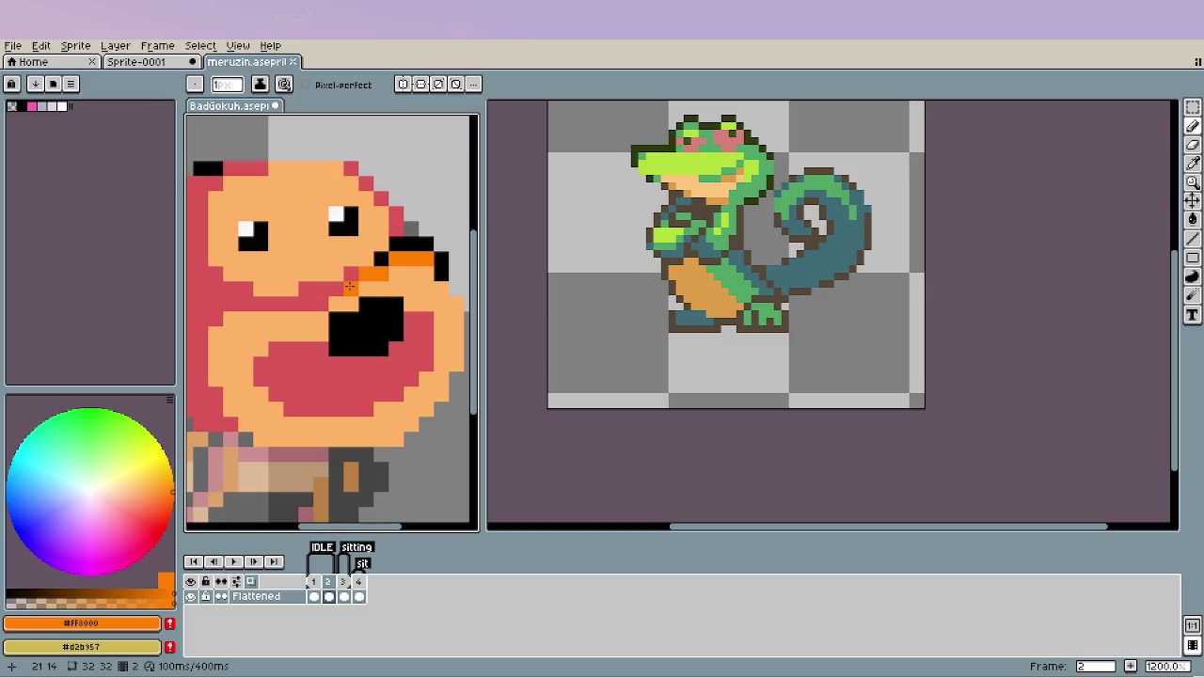
Add an orange stroke along the top of the dog's head.
scroll(306, 374, down, 2)
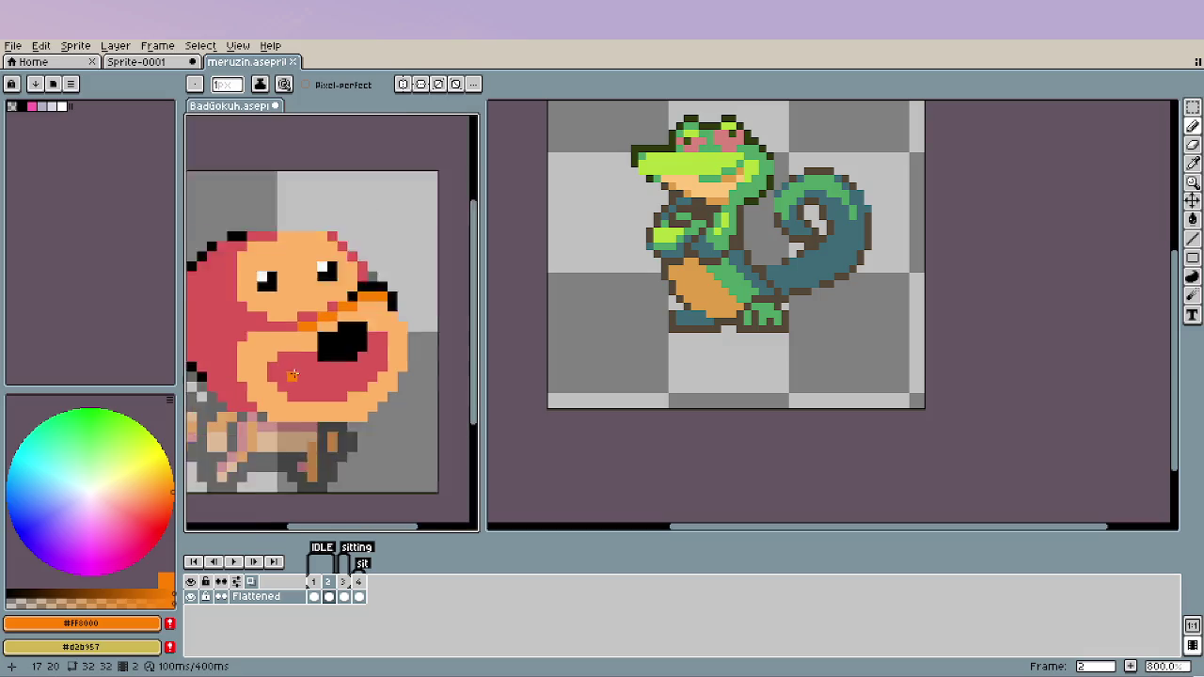
scroll(306, 374, down, 3)
scroll(306, 375, down, 1)
scroll(306, 374, up, 1)
scroll(306, 375, up, 2)
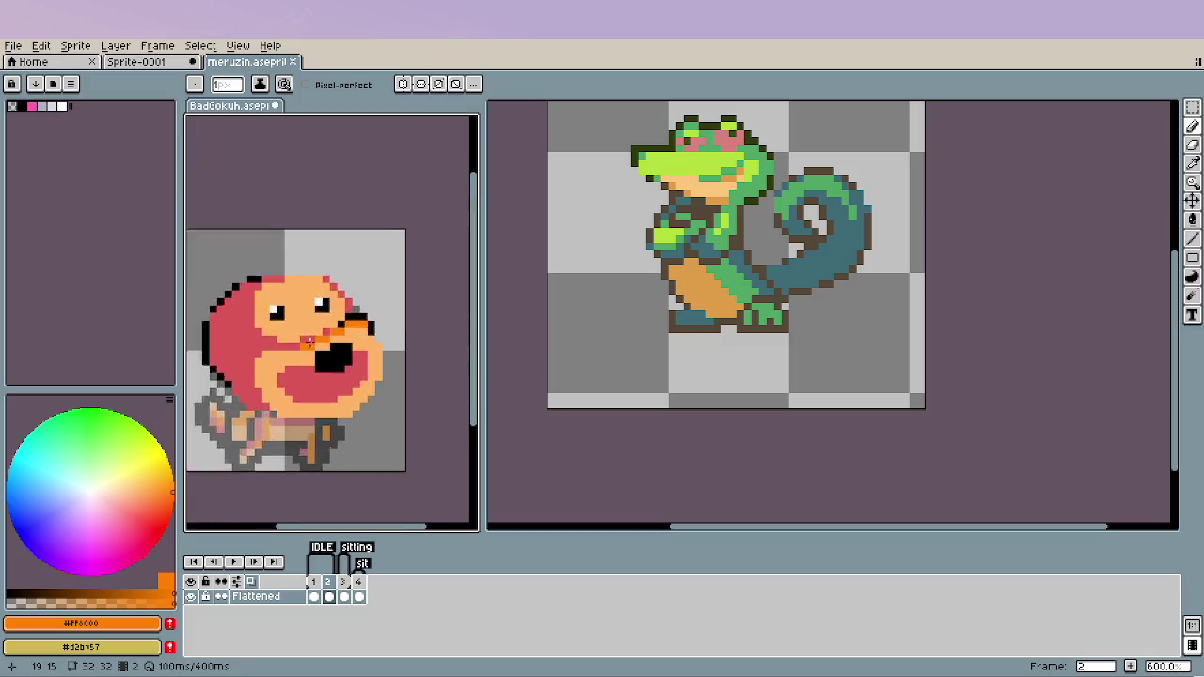
scroll(320, 339, up, 1)
drag(346, 276, 288, 260)
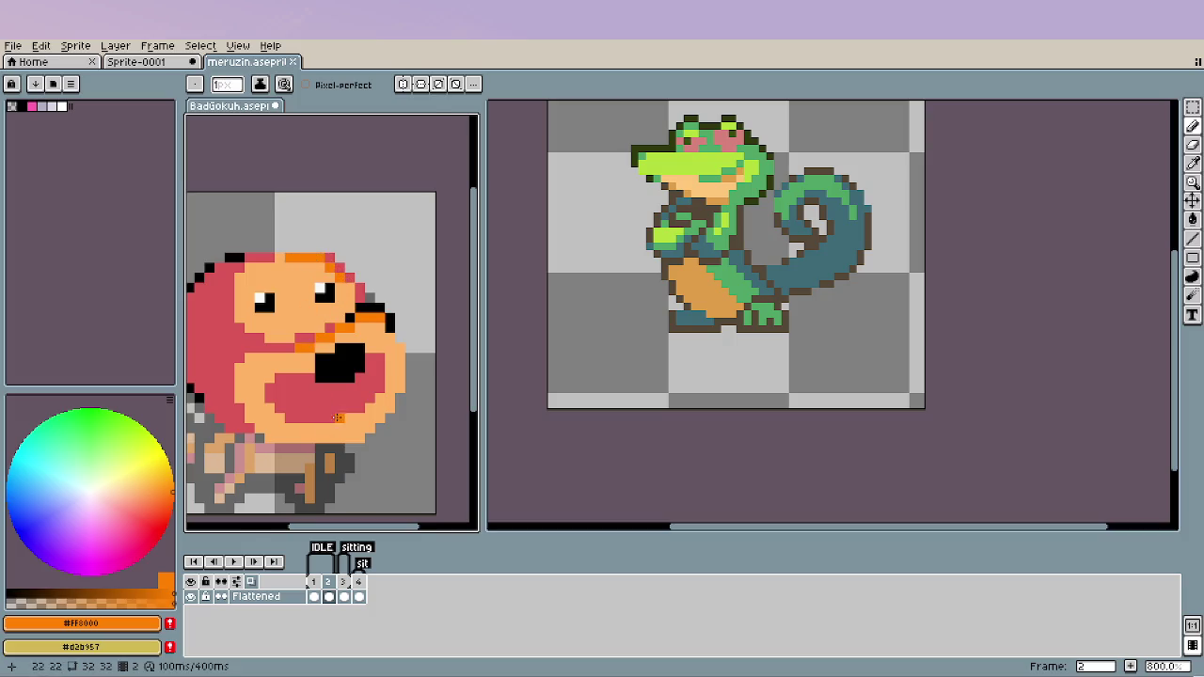
scroll(341, 404, down, 4)
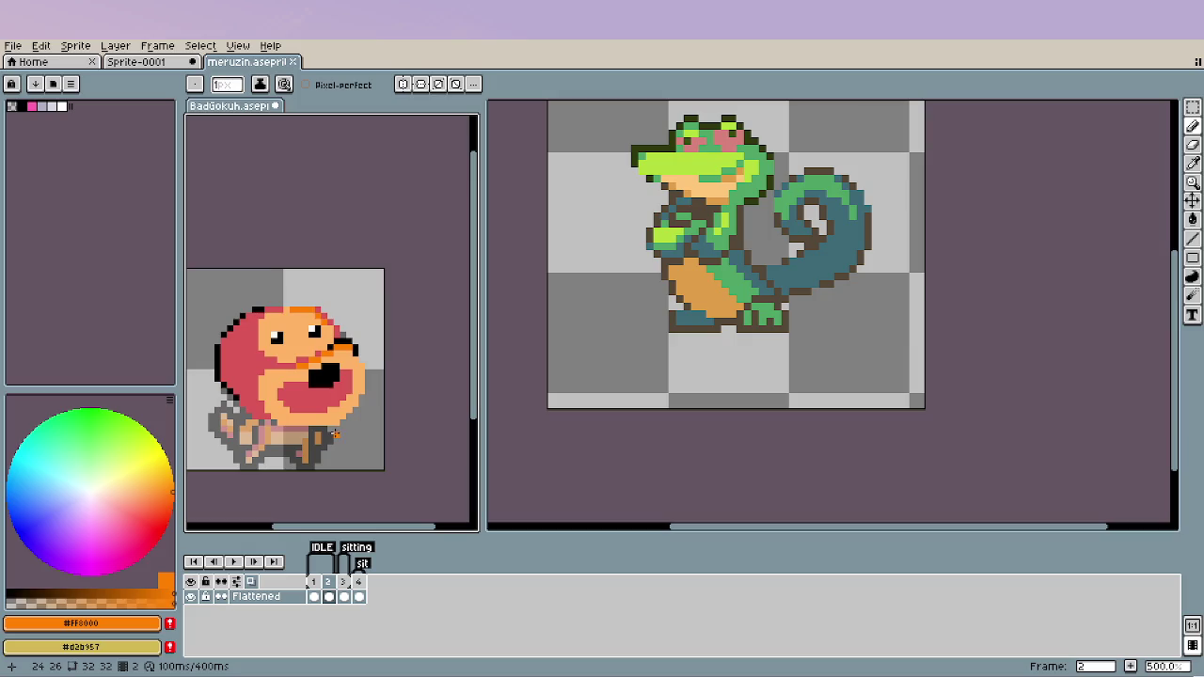
Play the meruzin lizard's animation, then pru.aseprite's, and make the dog sprite active again.
click(695, 368)
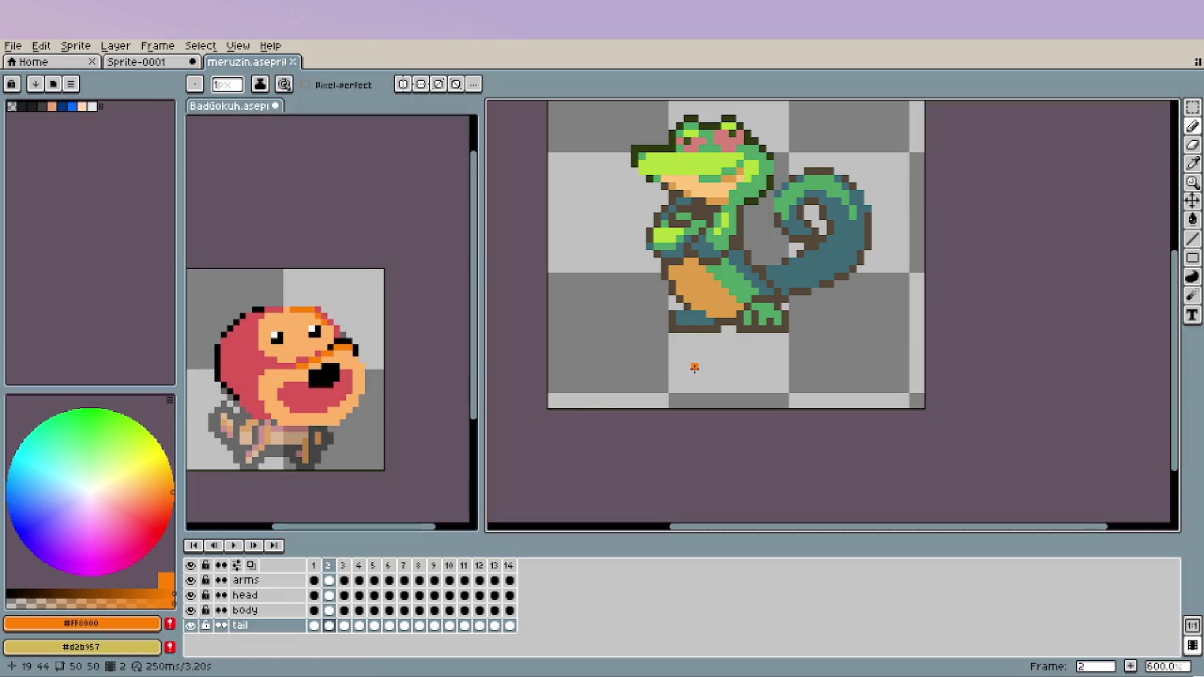
key(Right)
key(Return)
key(Return)
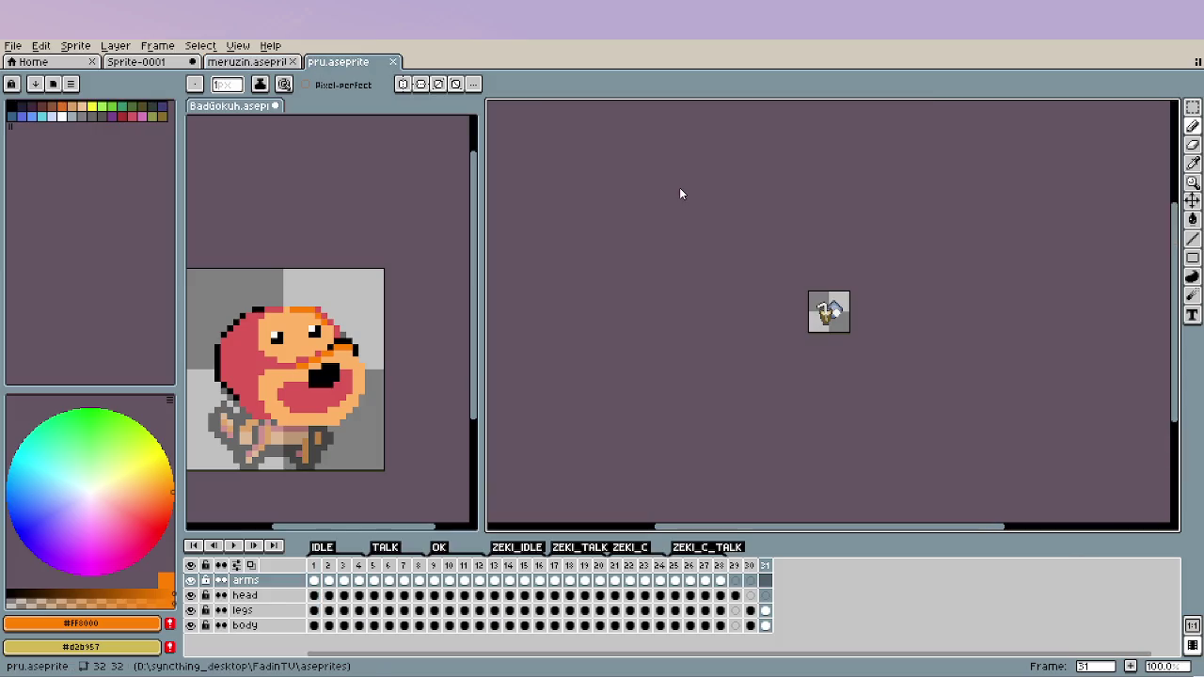
scroll(832, 371, up, 2)
scroll(845, 392, up, 1)
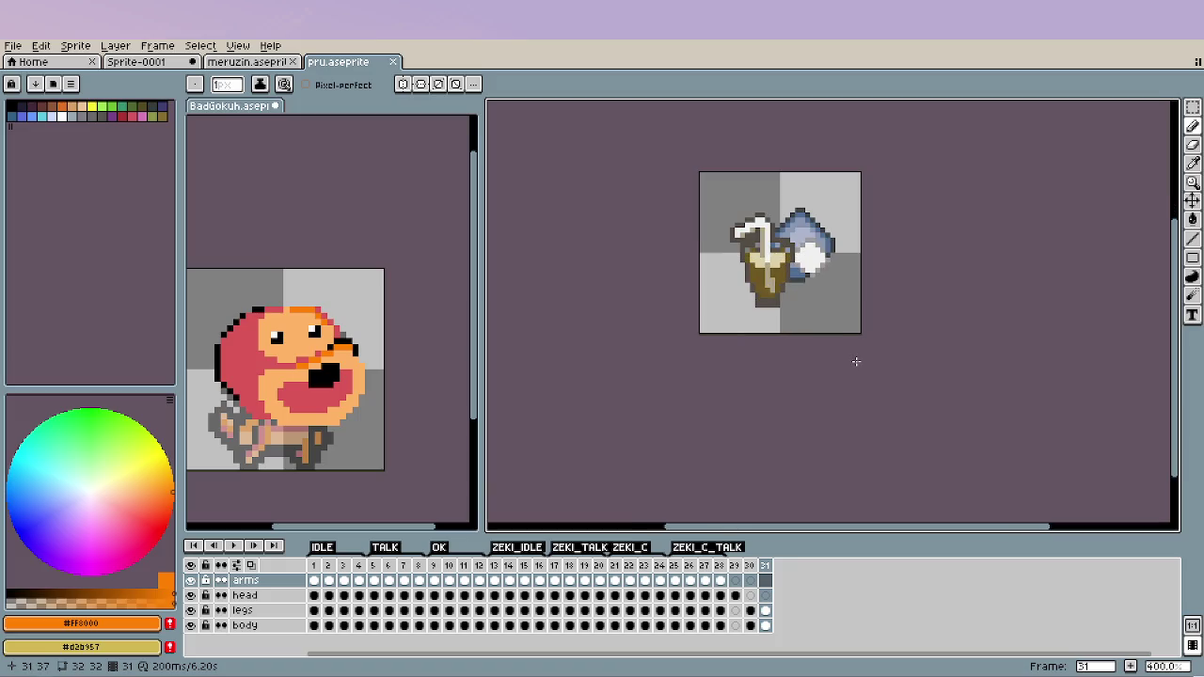
text(12)
key(Return)
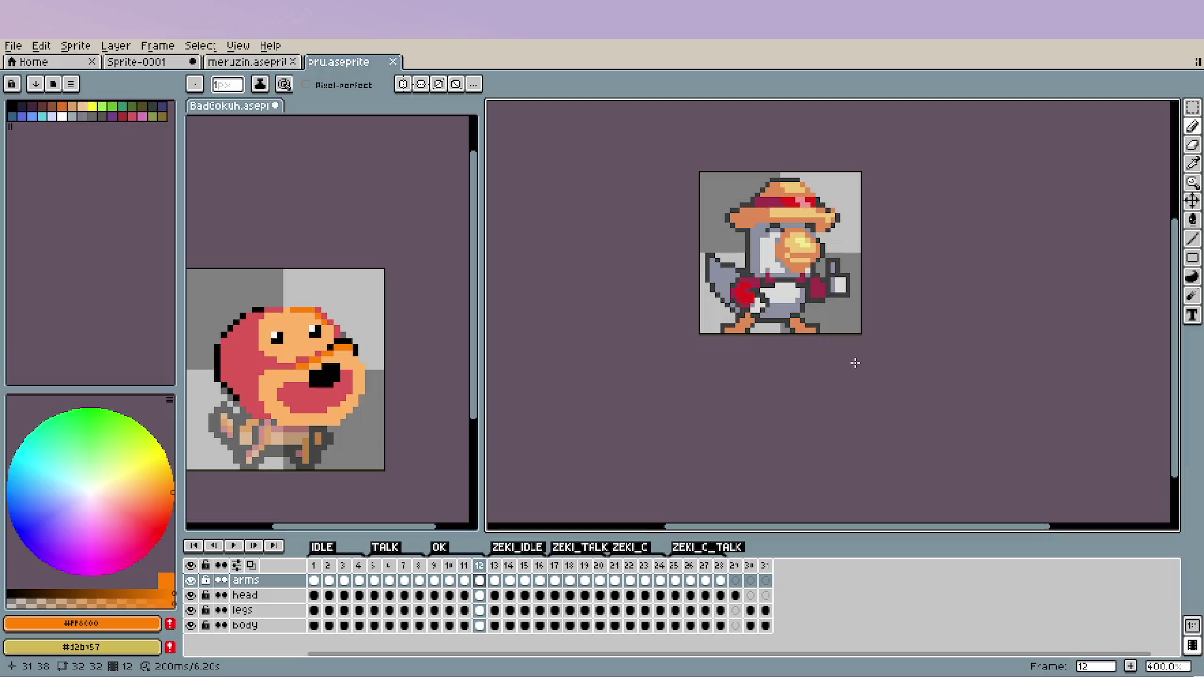
click(336, 414)
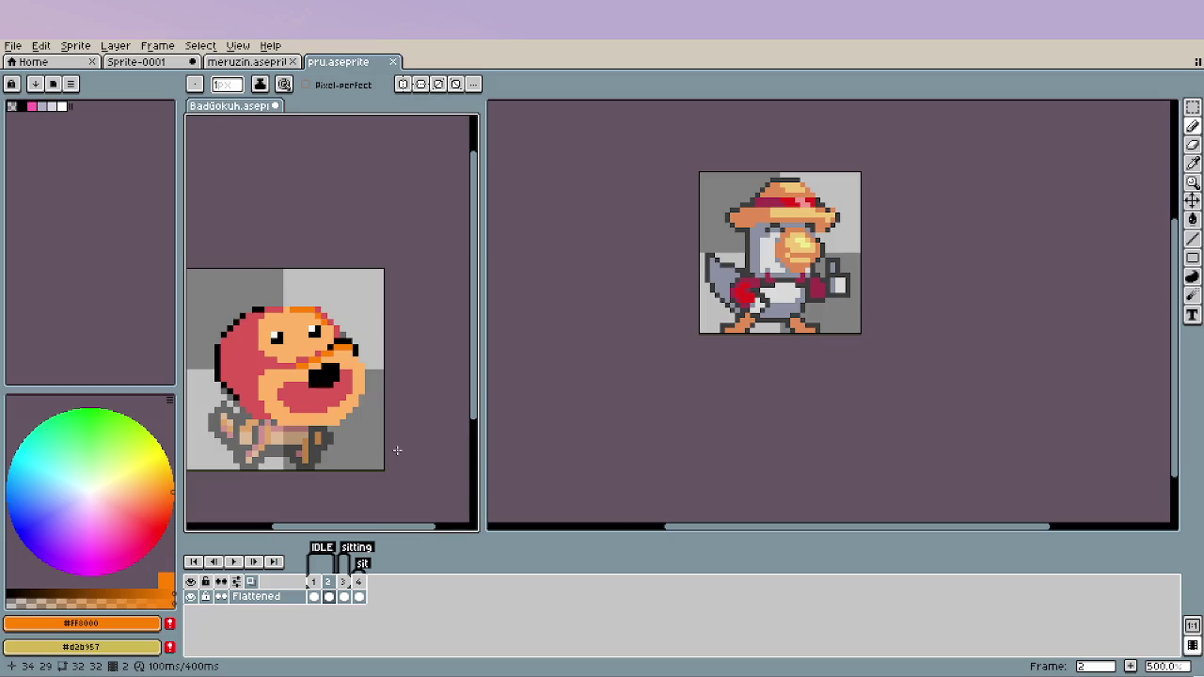
Sample light peach from the face and paint the ear shape on the face's left.
scroll(337, 377, up, 2)
scroll(334, 324, up, 3)
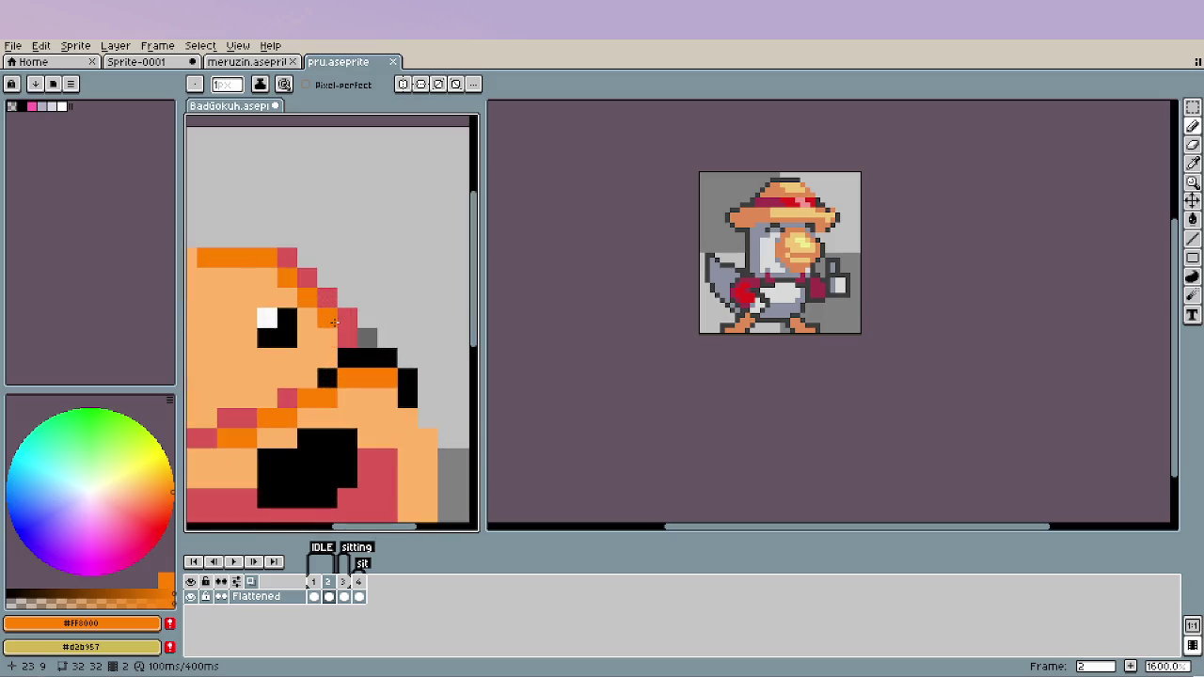
scroll(367, 395, down, 2)
scroll(379, 397, down, 3)
scroll(386, 404, down, 2)
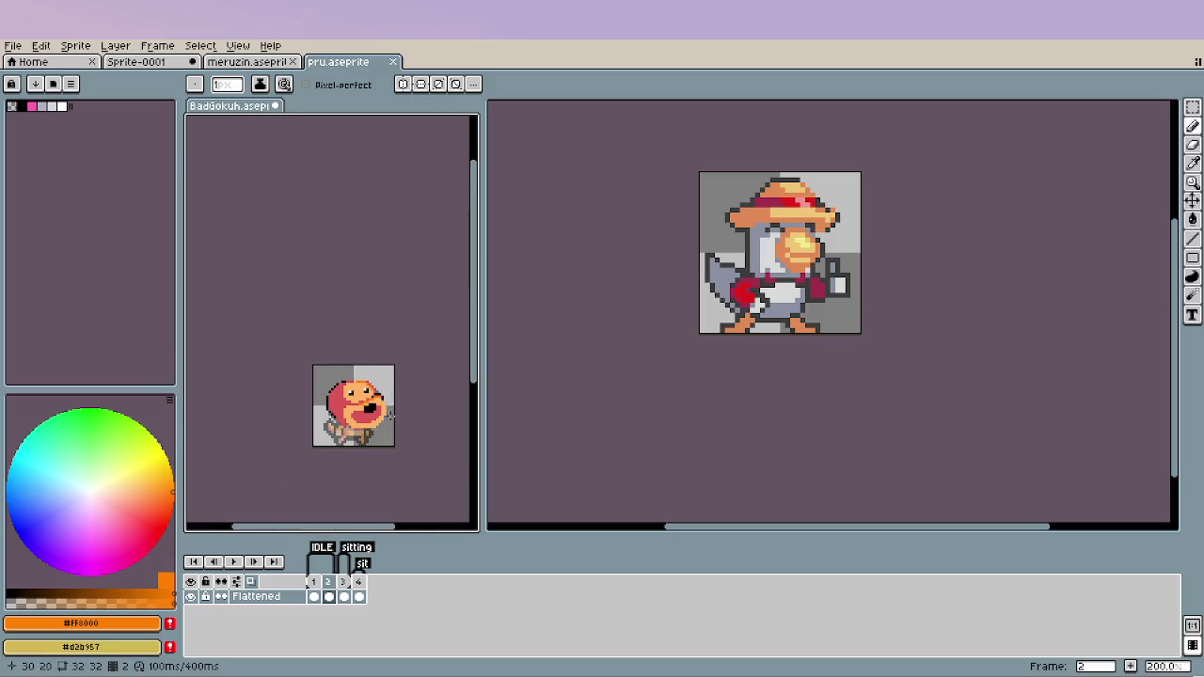
scroll(390, 416, up, 1)
scroll(332, 427, up, 1)
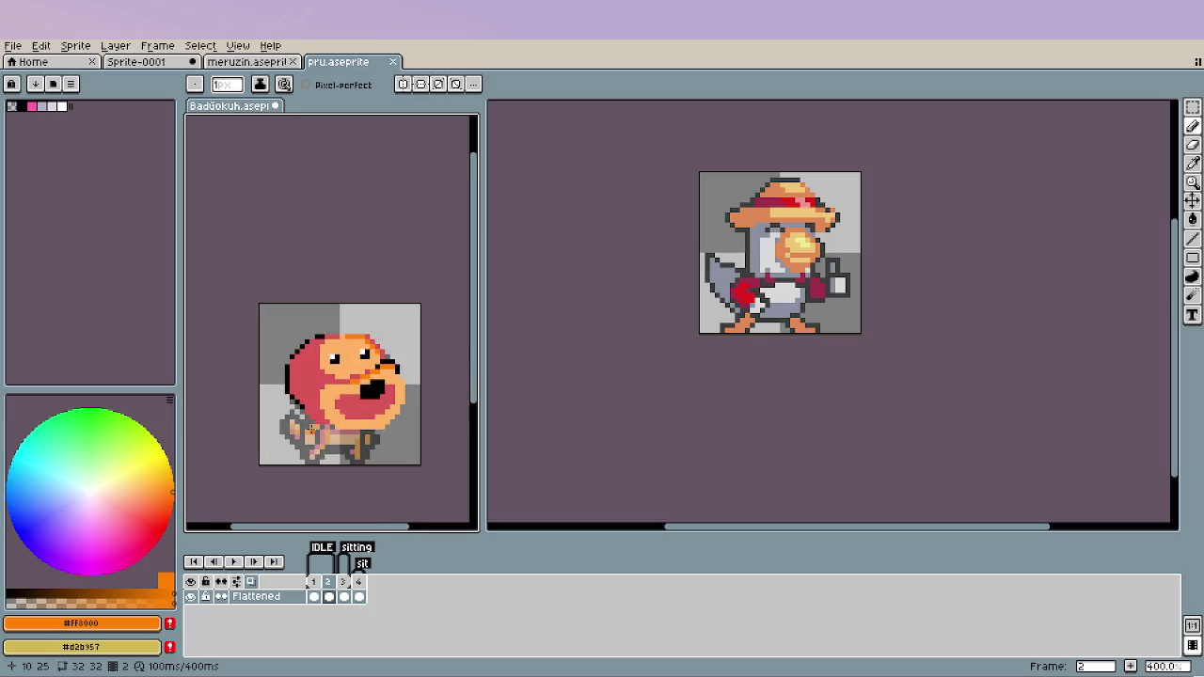
scroll(316, 419, up, 3)
scroll(334, 358, up, 2)
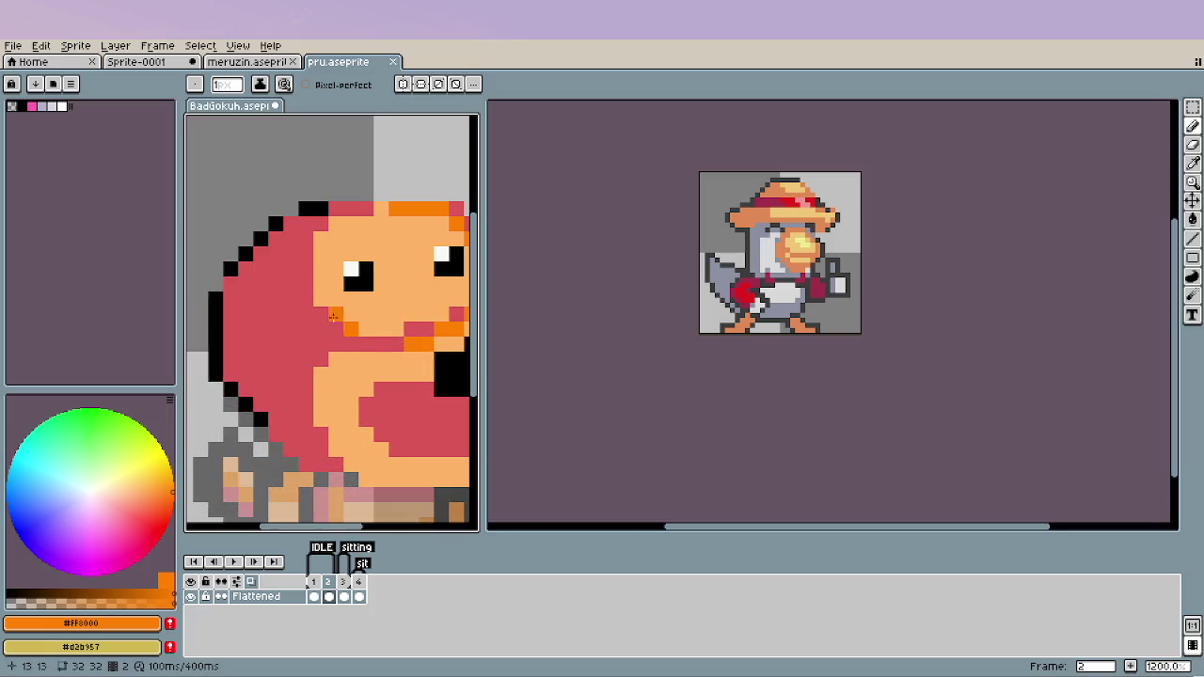
scroll(344, 357, down, 4)
scroll(347, 368, down, 1)
scroll(376, 374, up, 1)
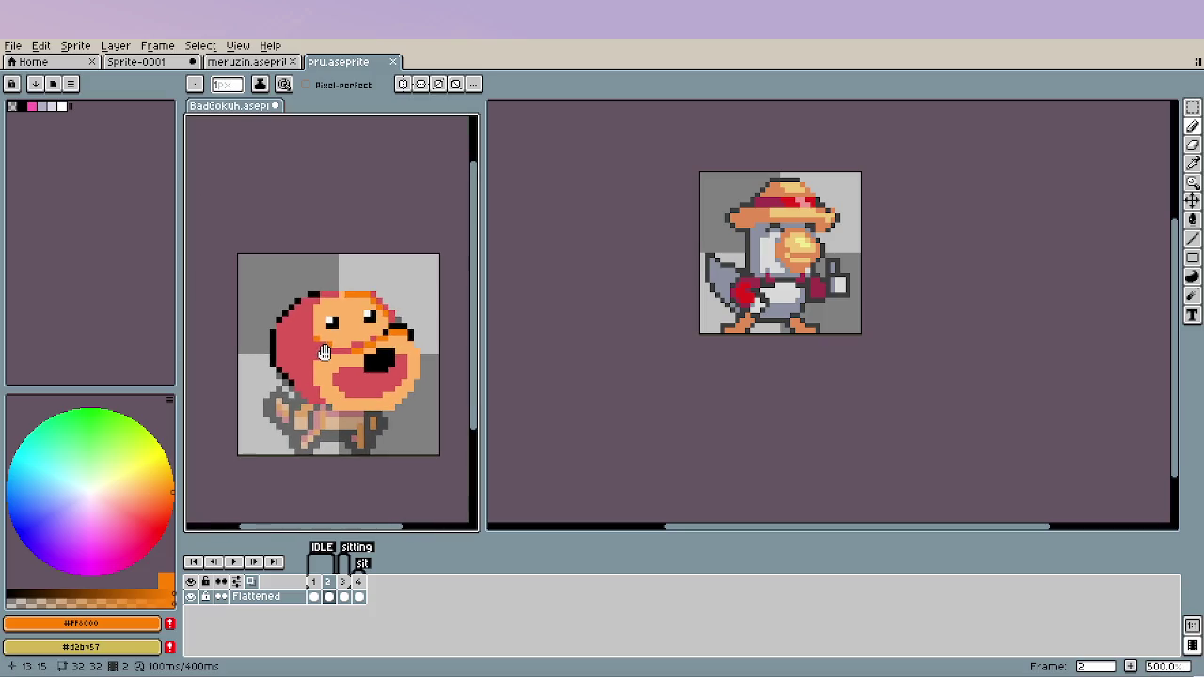
scroll(381, 378, up, 1)
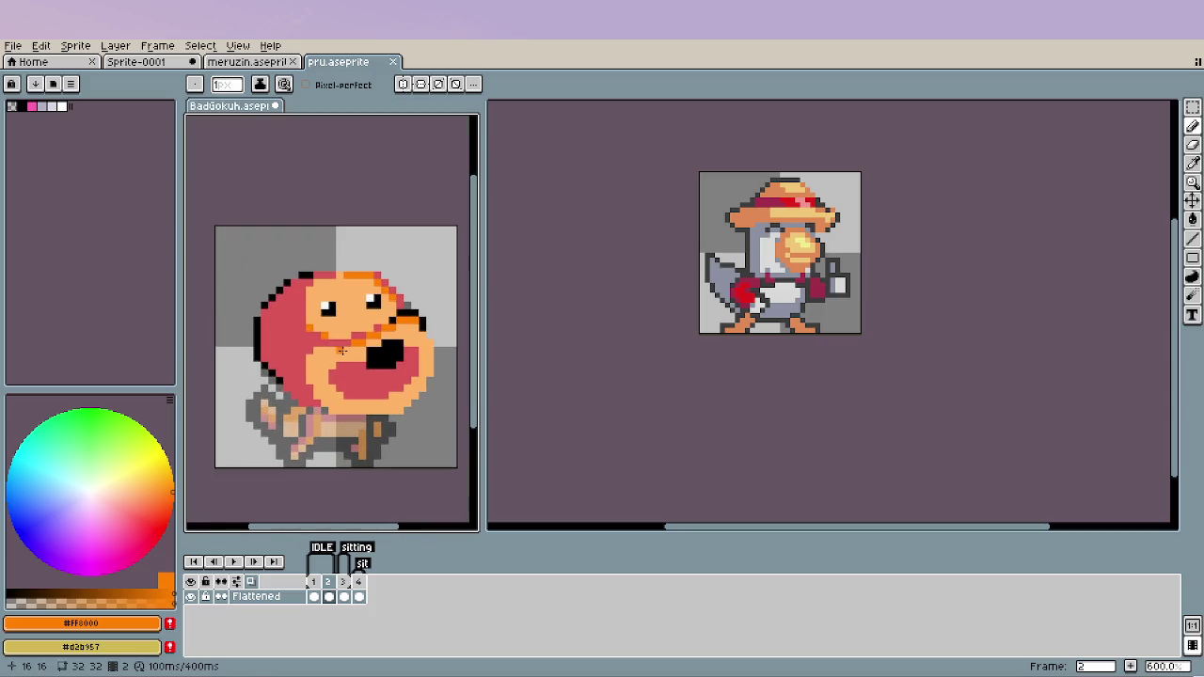
alt+click(319, 315)
mouse_move(288, 315)
mouse_down()
mouse_move(277, 317)
mouse_move(294, 307)
mouse_move(282, 315)
mouse_up()
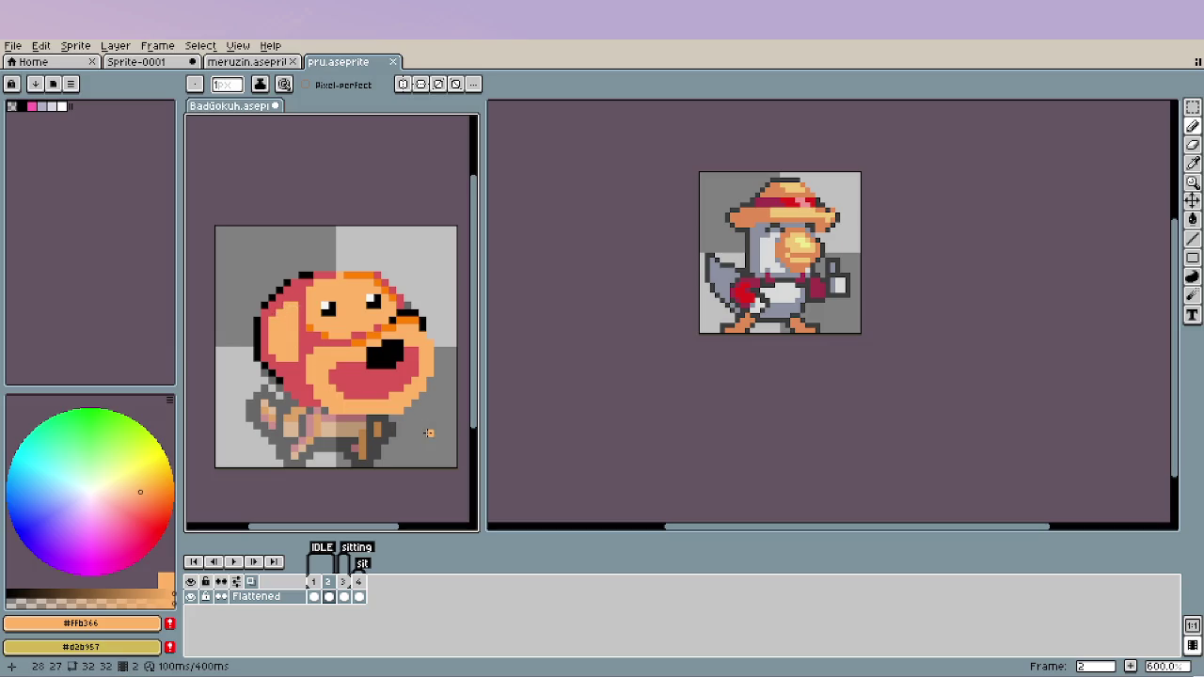
Shade the ear with orange, including a line down its left side, undoing a stray pixel.
scroll(277, 354, up, 3)
alt+click(331, 311)
drag(303, 371, 292, 372)
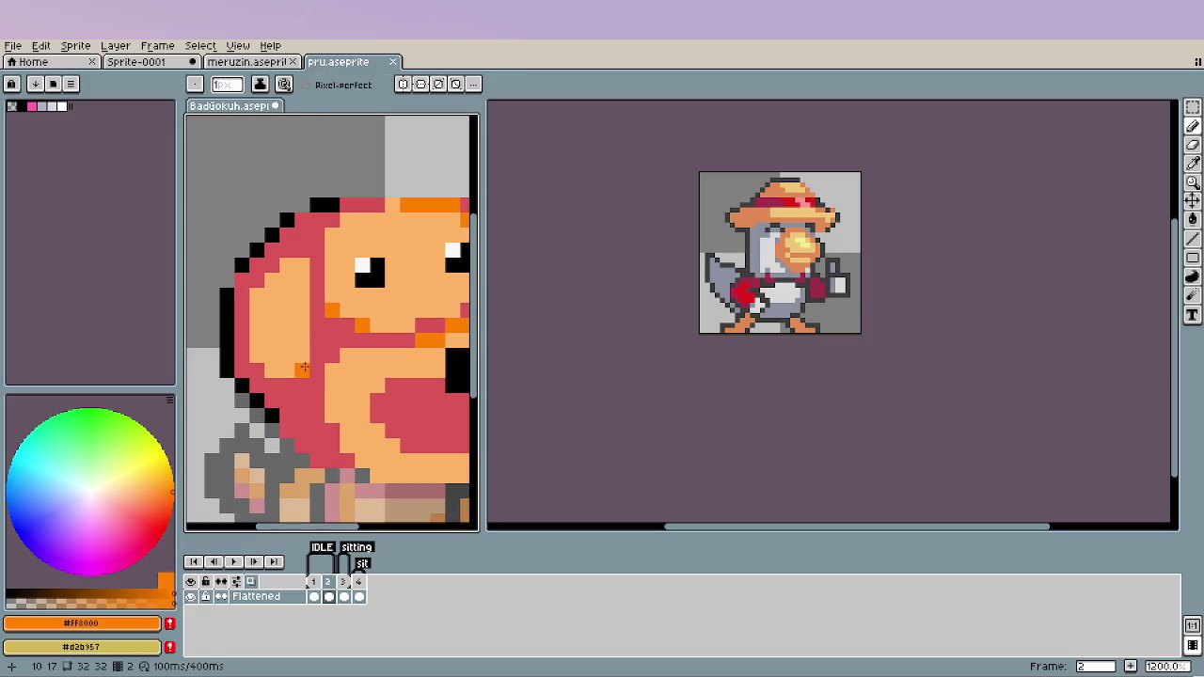
key(ctrl+z)
click(320, 325)
drag(256, 290, 267, 354)
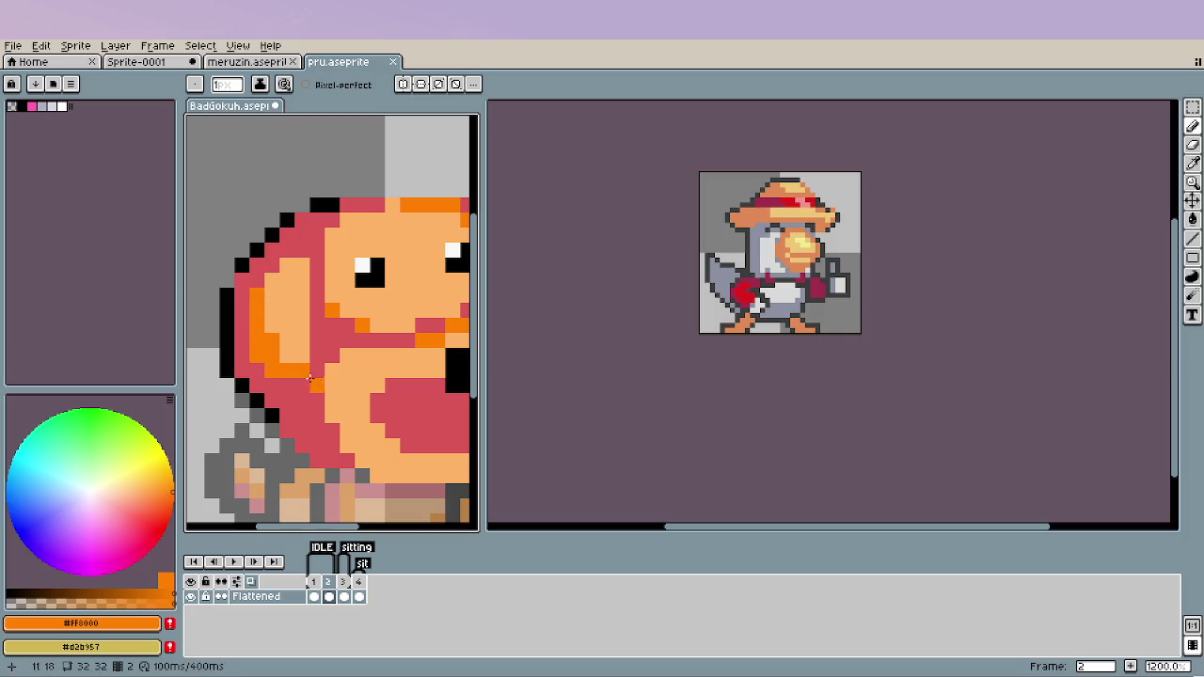
scroll(340, 430, down, 4)
scroll(341, 430, down, 2)
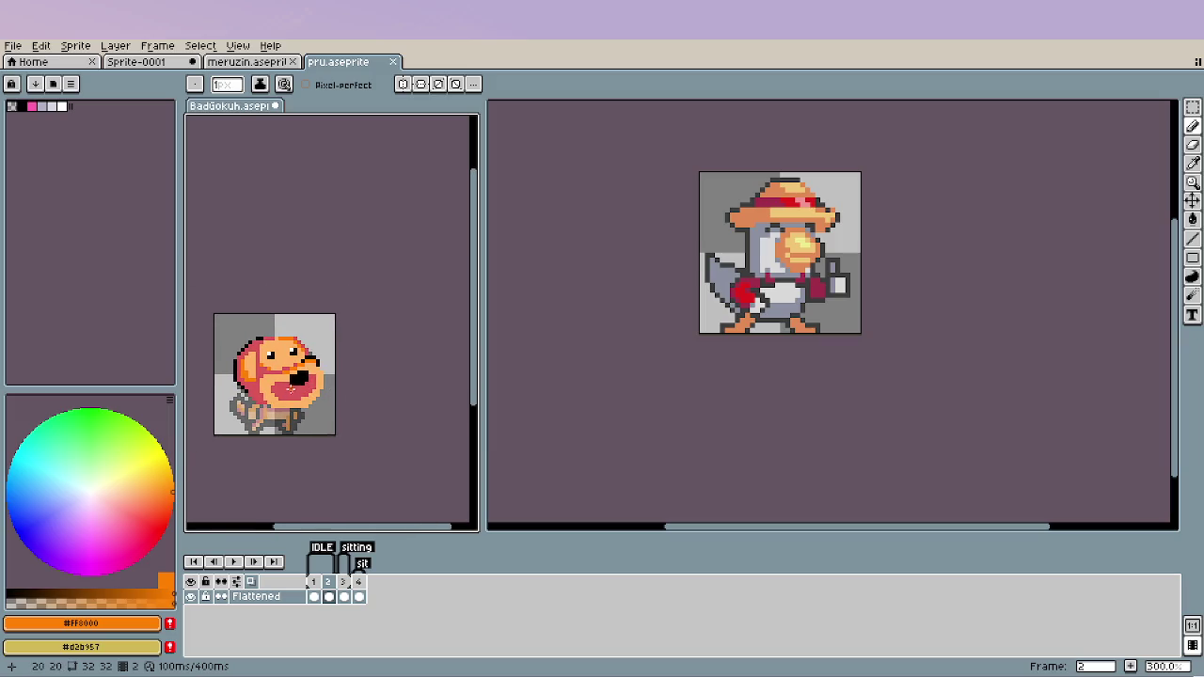
scroll(291, 386, up, 3)
scroll(258, 381, up, 1)
Eyedrop black and pencil it along the dog's lower-left outline beside the ear.
key(i)
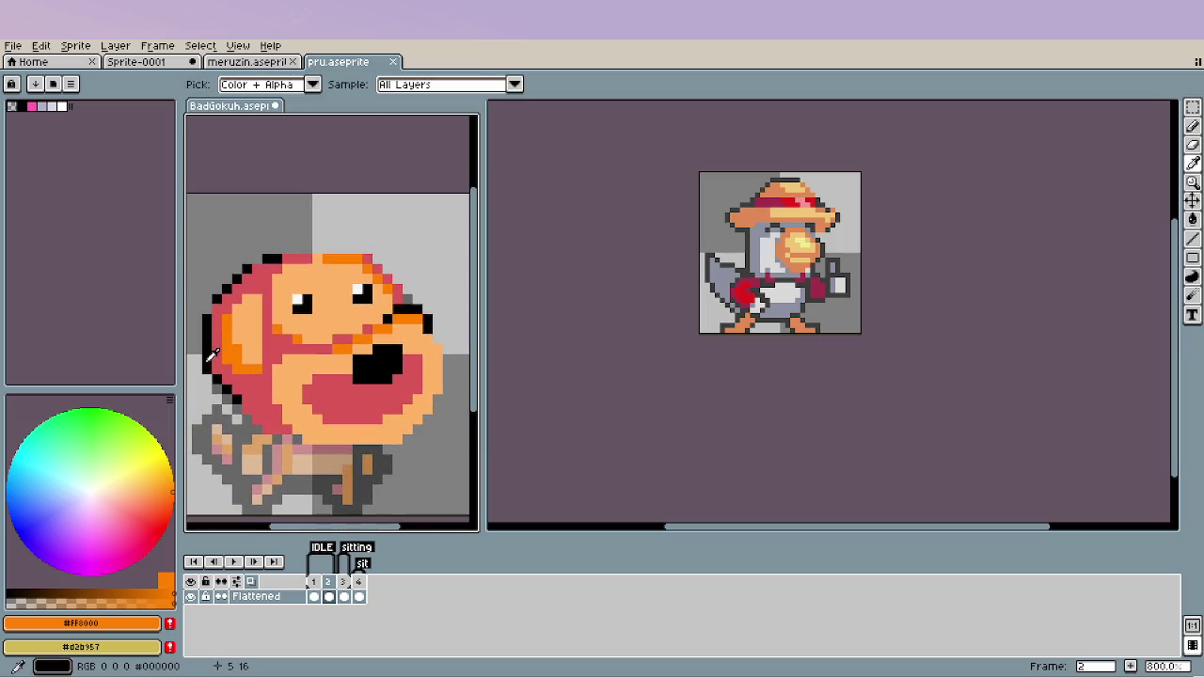
click(212, 355)
key(b)
drag(223, 372, 254, 379)
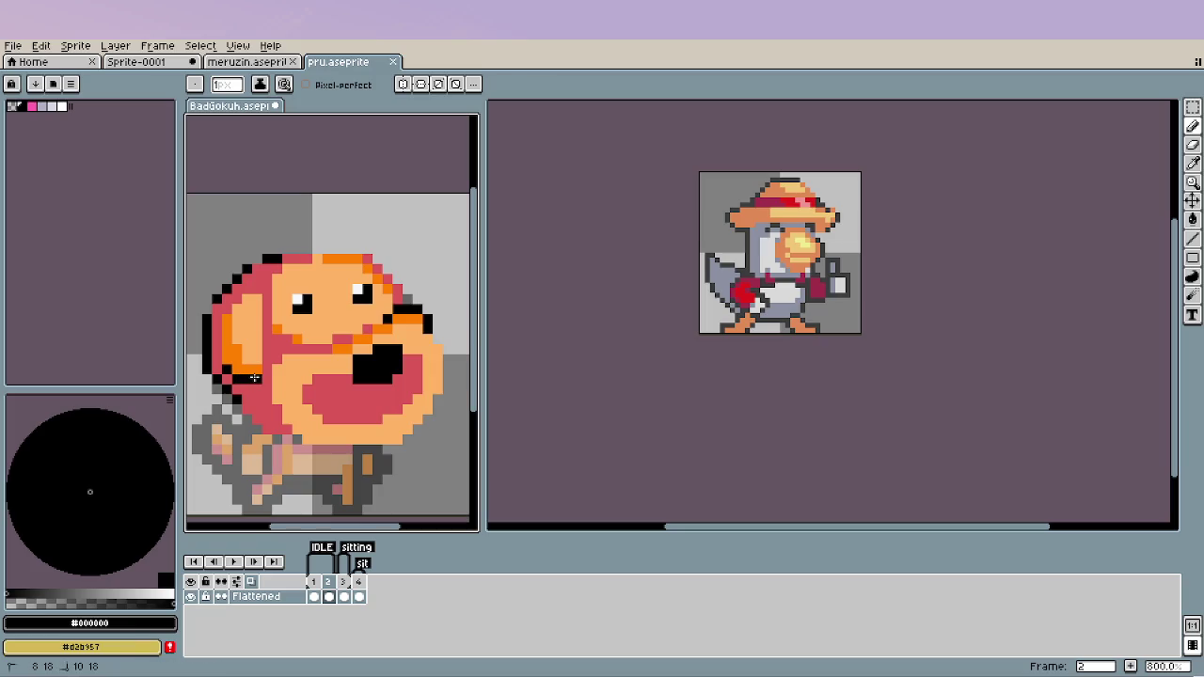
scroll(361, 417, down, 2)
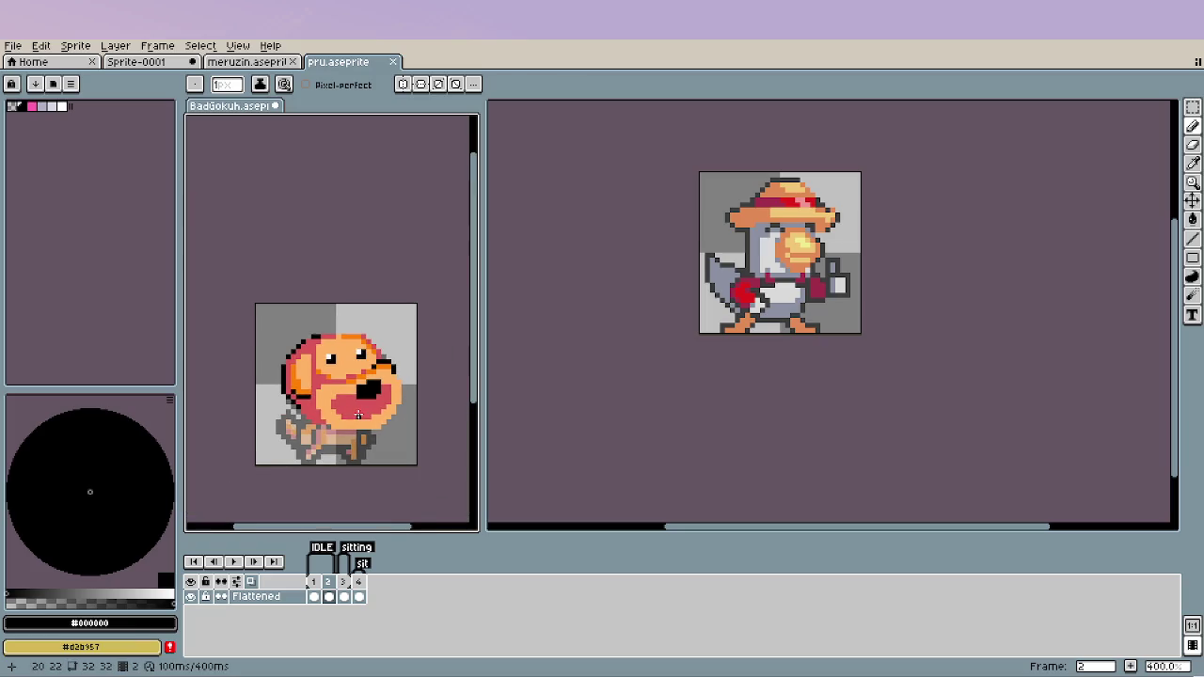
scroll(363, 388, down, 1)
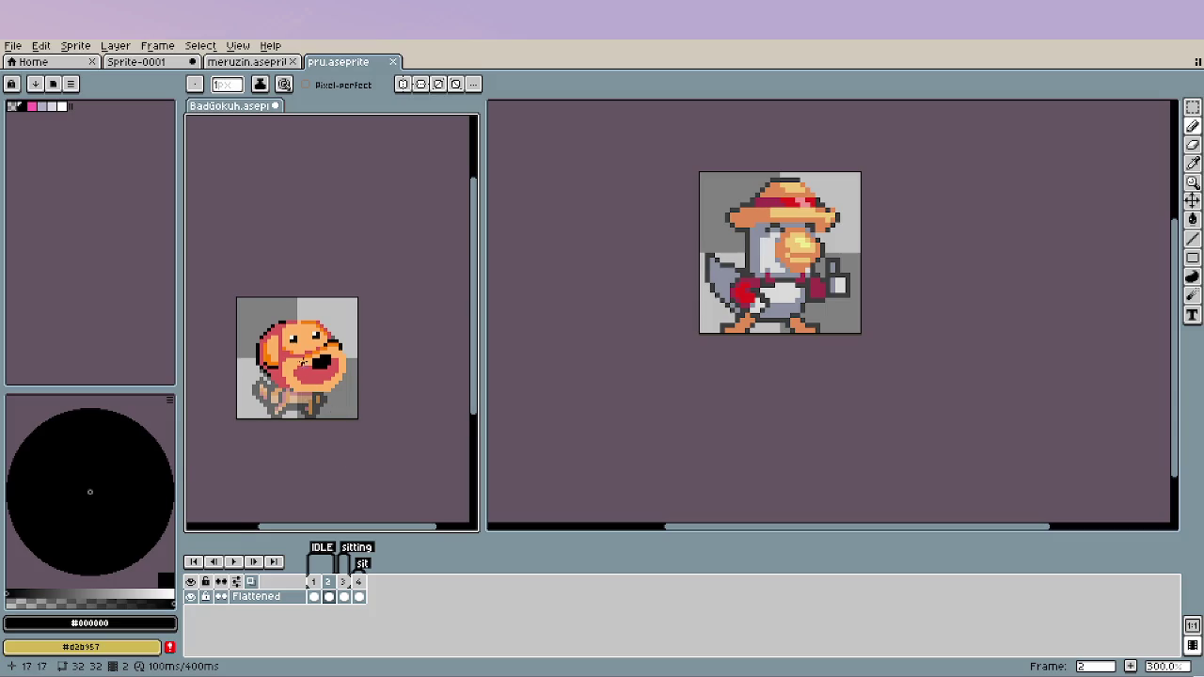
scroll(307, 357, up, 1)
scroll(322, 388, up, 1)
scroll(337, 374, up, 1)
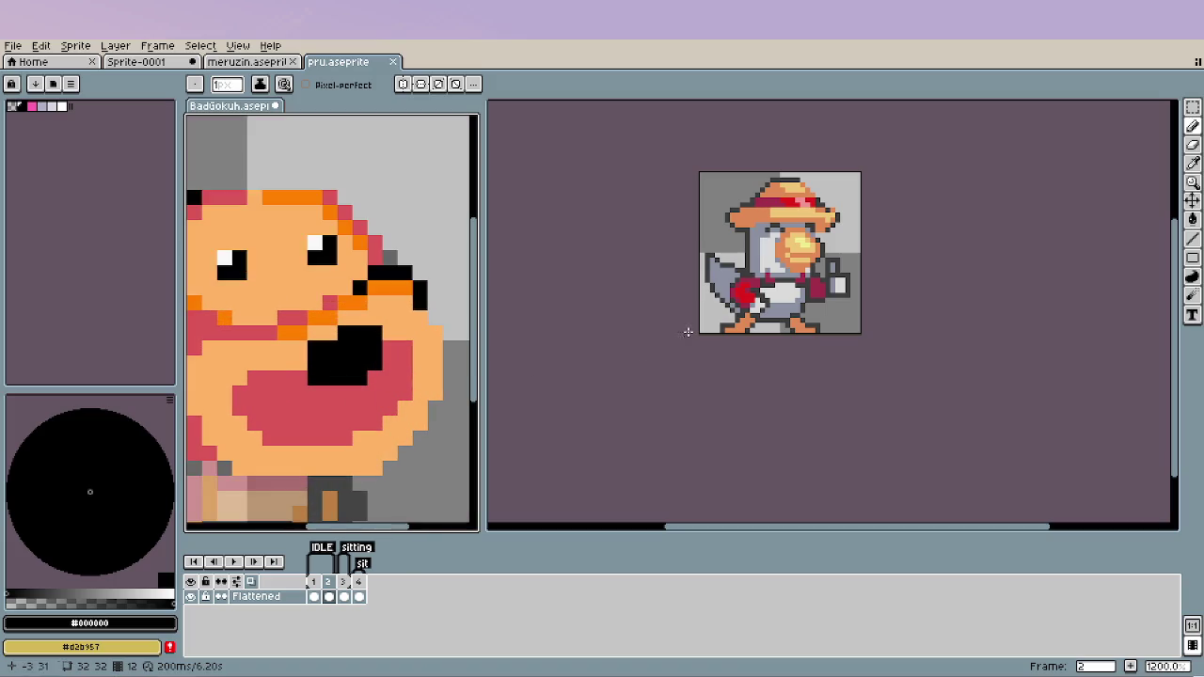
Fill the mouth with bright red as the tongue, undoing a pink fill attempt.
alt+click(751, 294)
mouse_move(360, 392)
mouse_down()
mouse_move(343, 393)
mouse_move(377, 404)
mouse_up()
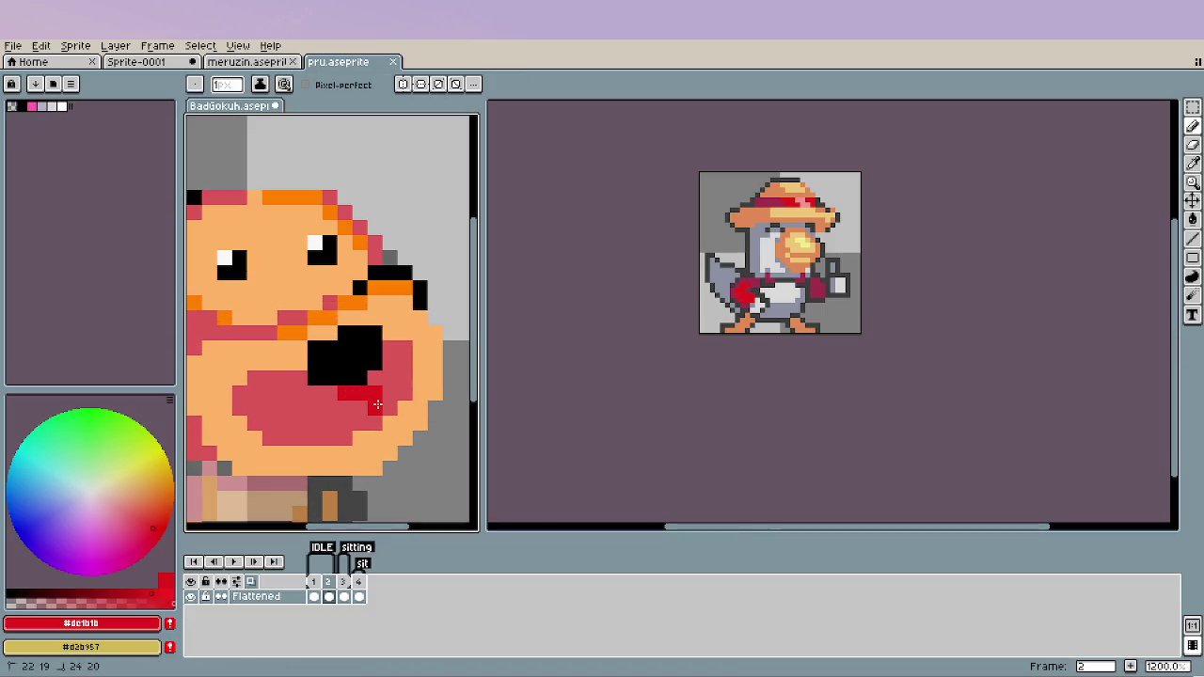
key(g)
click(362, 423)
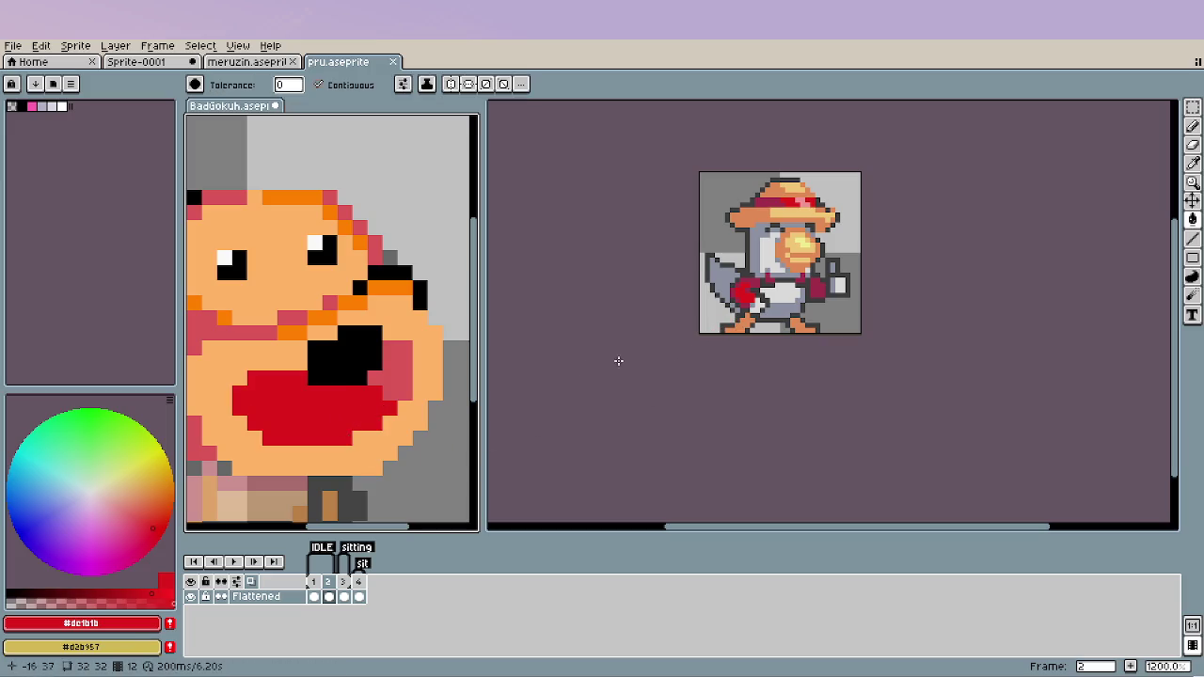
alt+click(398, 384)
click(388, 406)
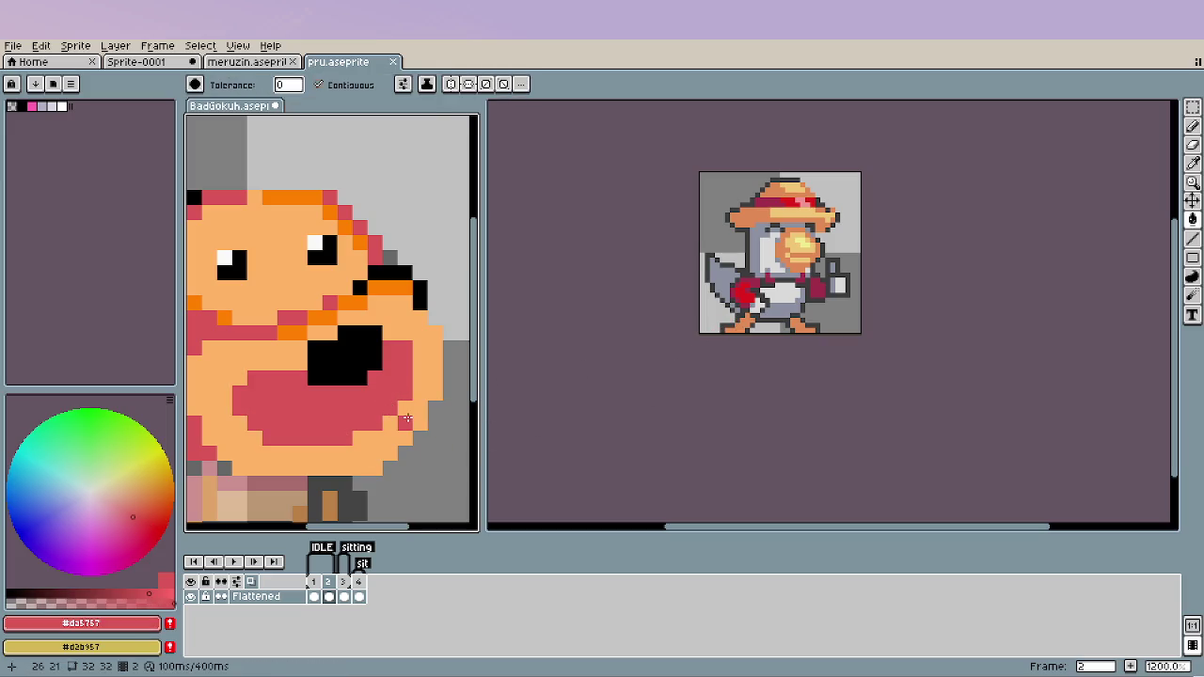
key(ctrl+z)
key(b)
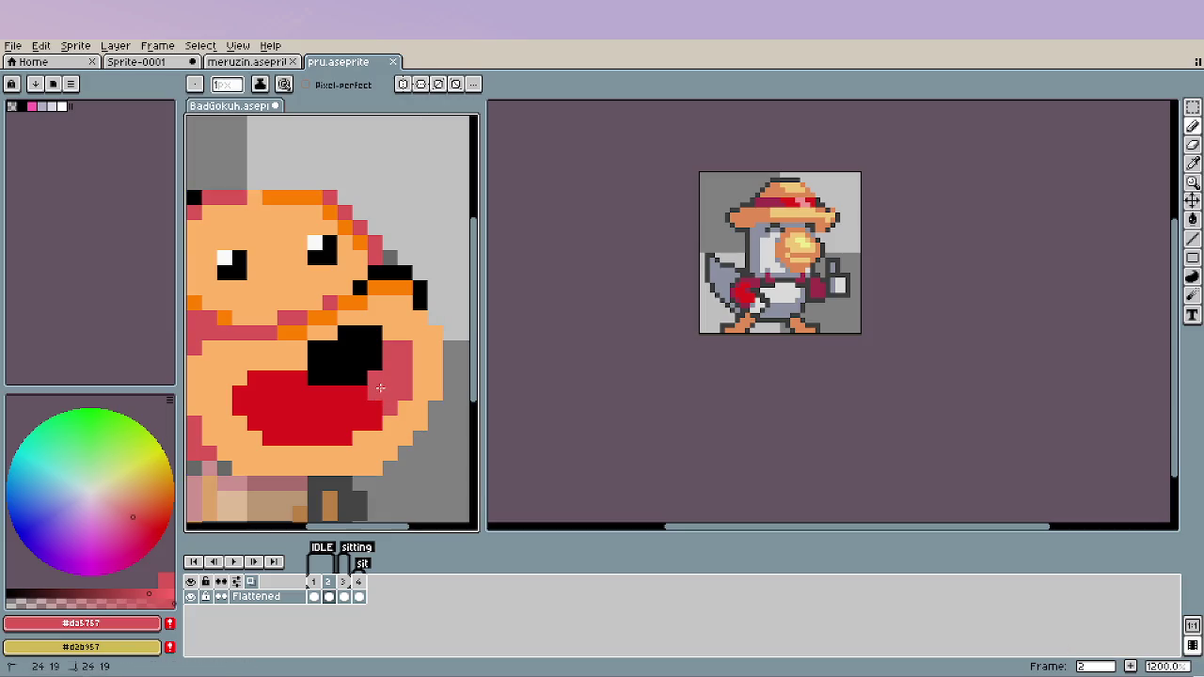
Shade the tongue's upper edge with dark crimson #a02c4b picked from the reference character.
scroll(388, 451, down, 4)
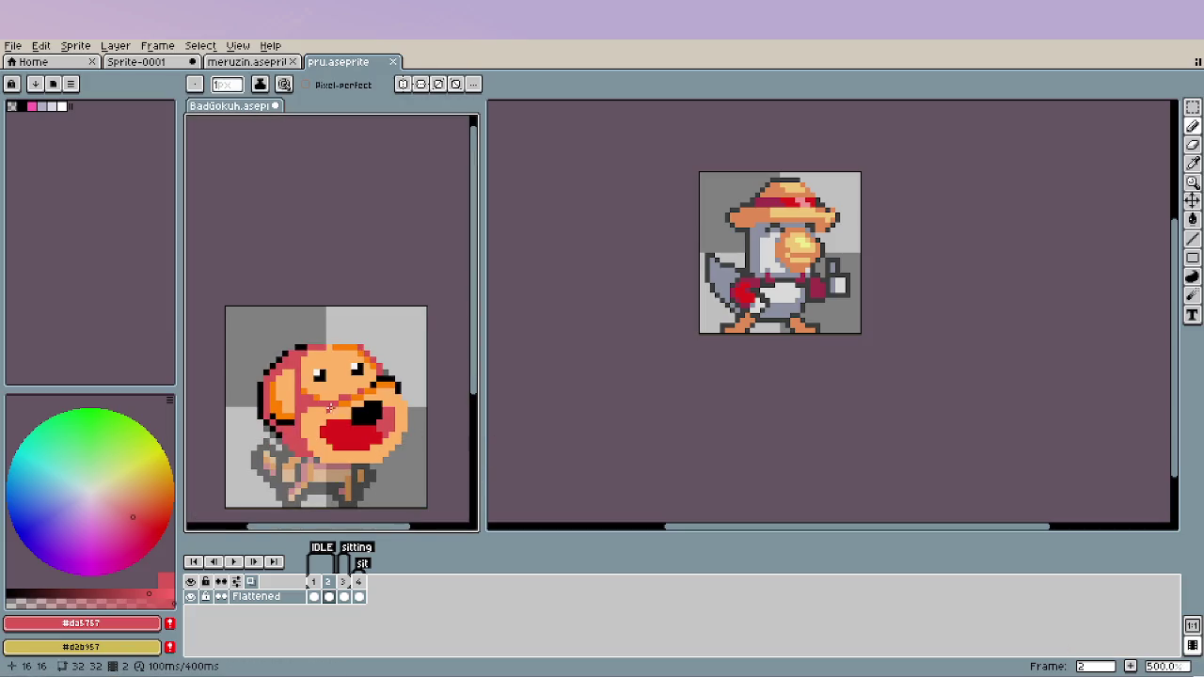
scroll(329, 408, up, 1)
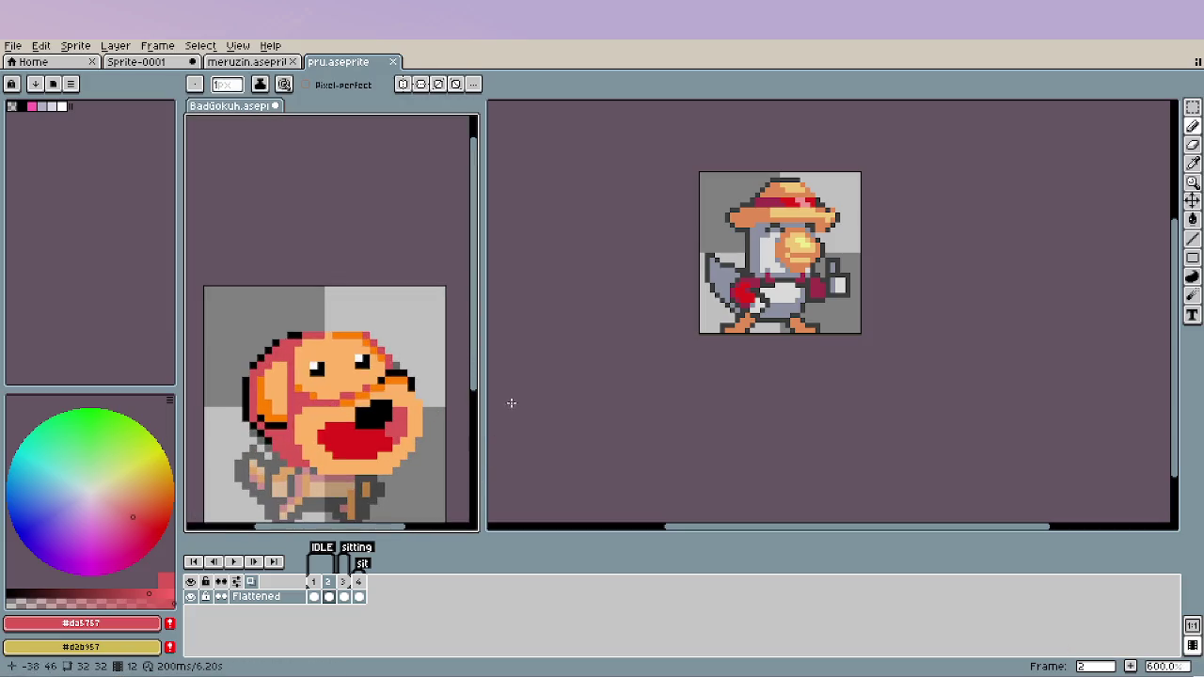
alt+click(752, 299)
scroll(358, 452, up, 3)
click(219, 433)
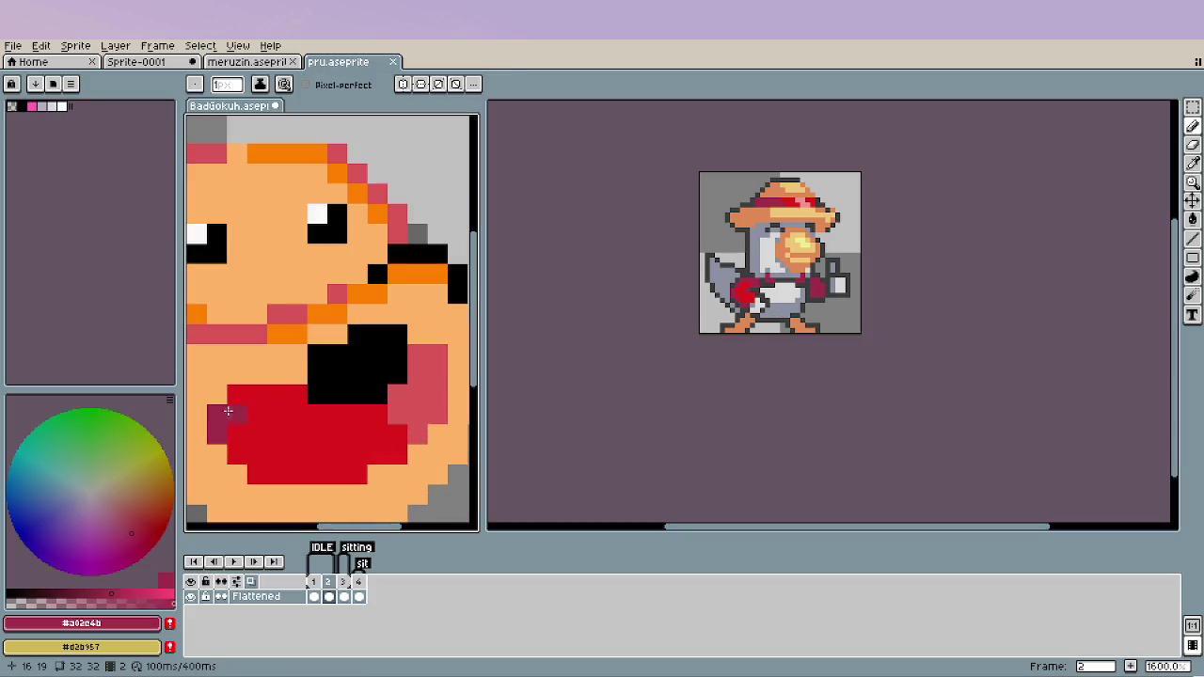
drag(226, 414, 238, 412)
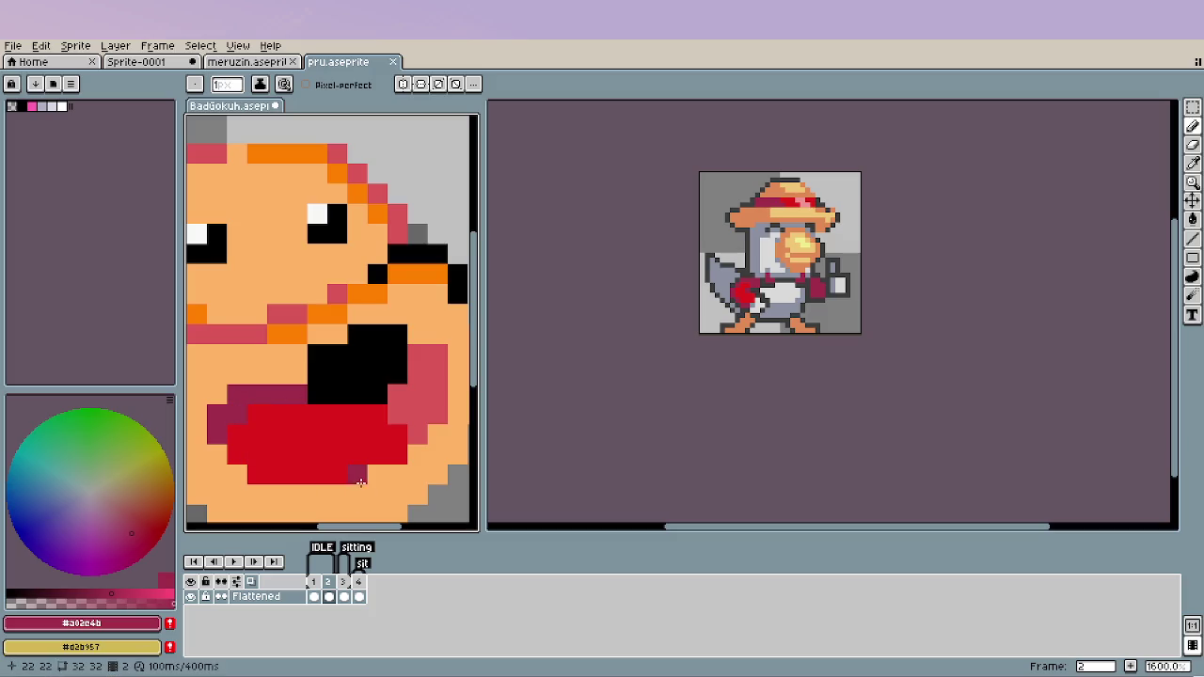
scroll(431, 461, down, 2)
scroll(431, 461, down, 2)
scroll(306, 470, up, 2)
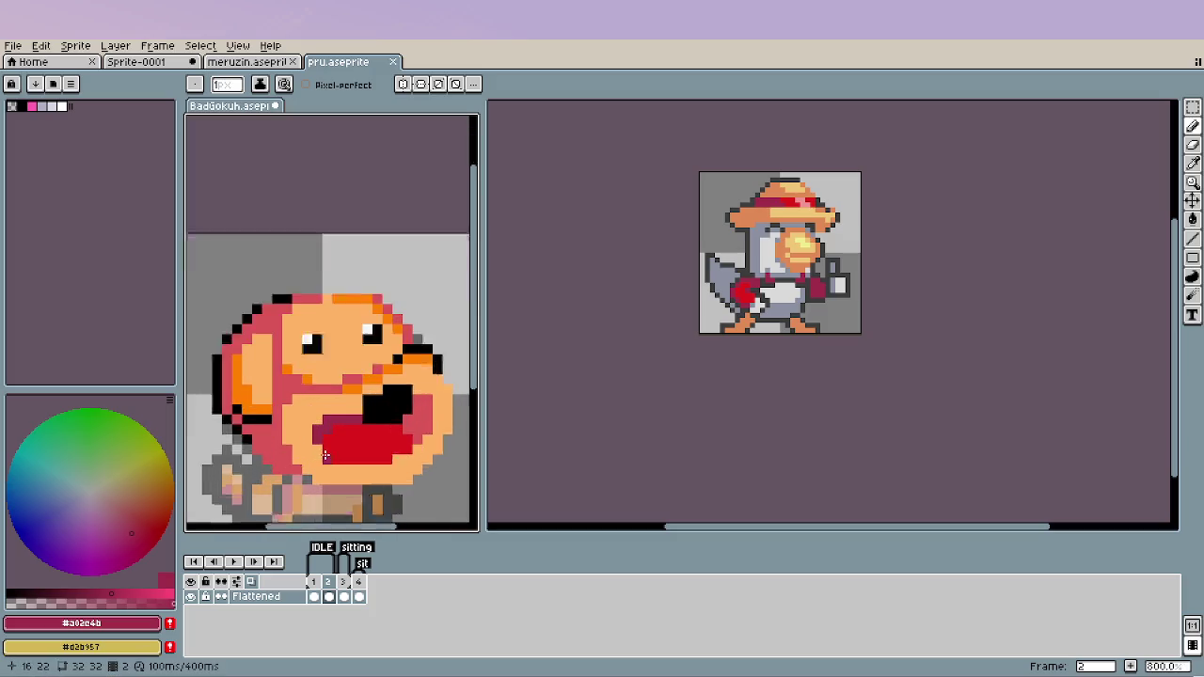
scroll(338, 443, up, 2)
drag(365, 417, 346, 431)
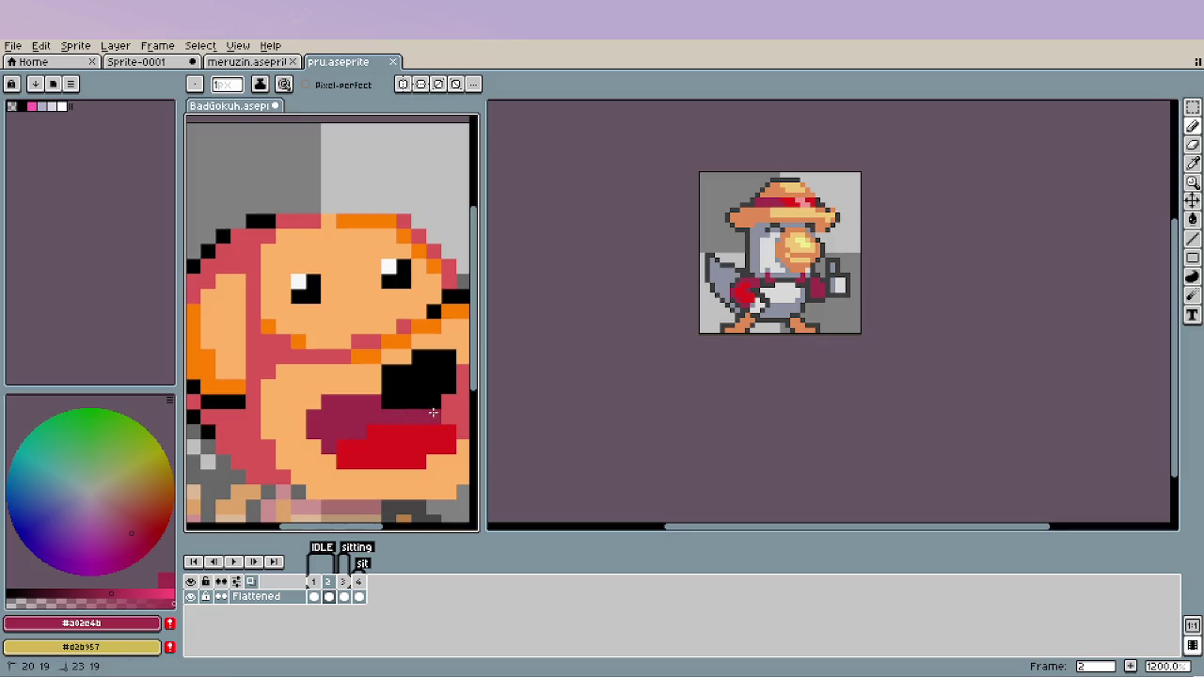
scroll(379, 463, down, 4)
drag(398, 481, 331, 456)
scroll(337, 457, down, 1)
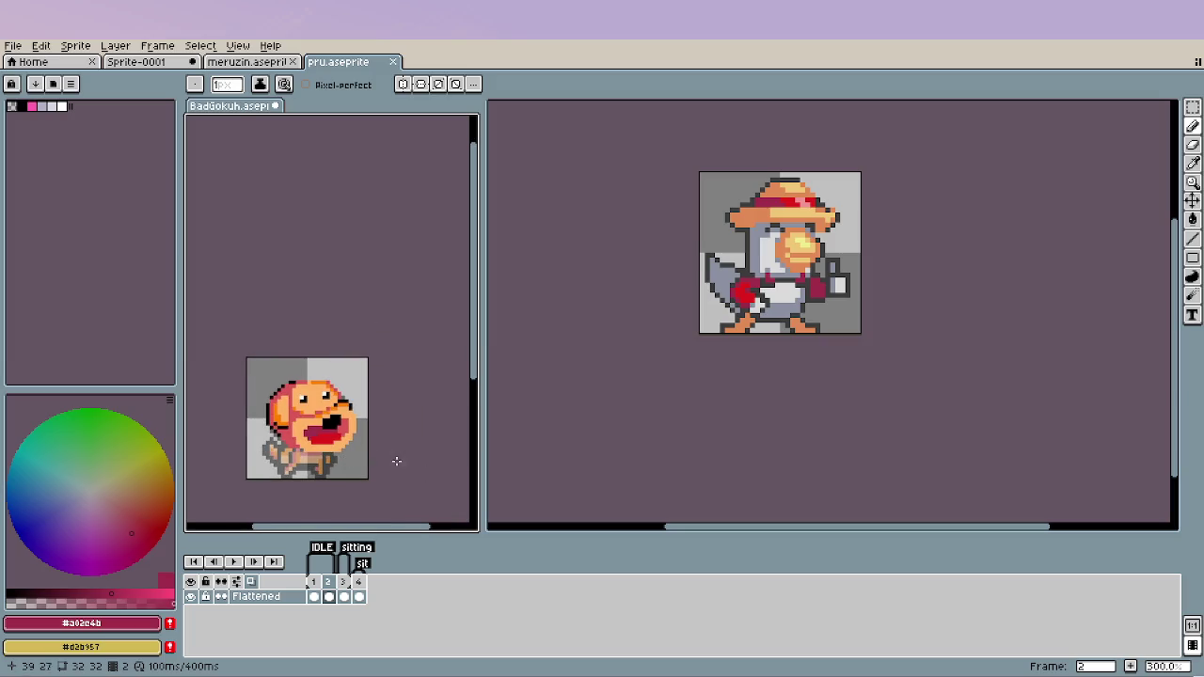
scroll(397, 461, up, 2)
scroll(382, 468, down, 1)
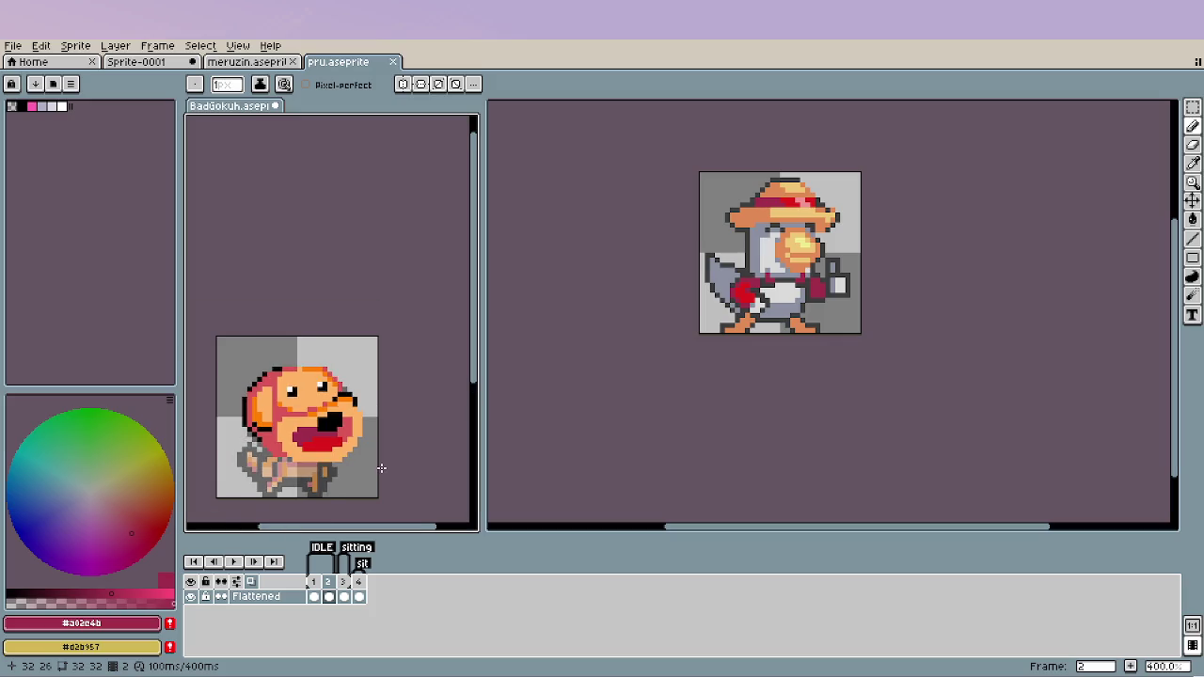
scroll(382, 468, down, 1)
scroll(382, 468, down, 1)
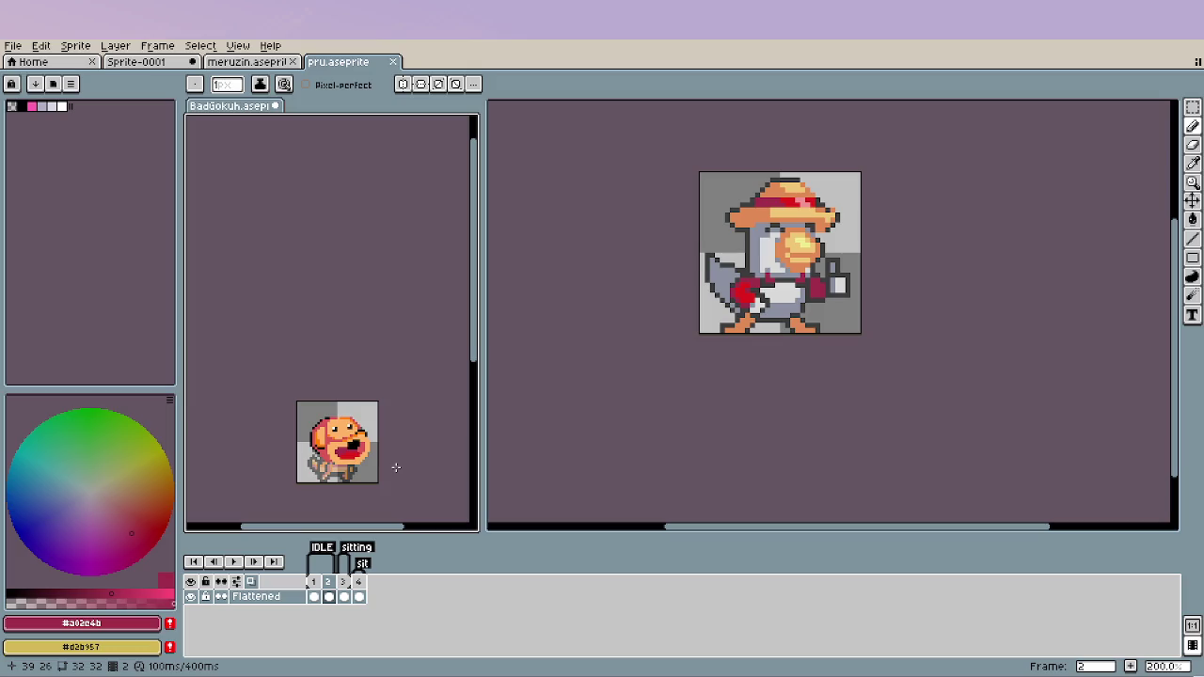
Zoom in on the face and sample black from the dog's eye.
scroll(396, 468, up, 2)
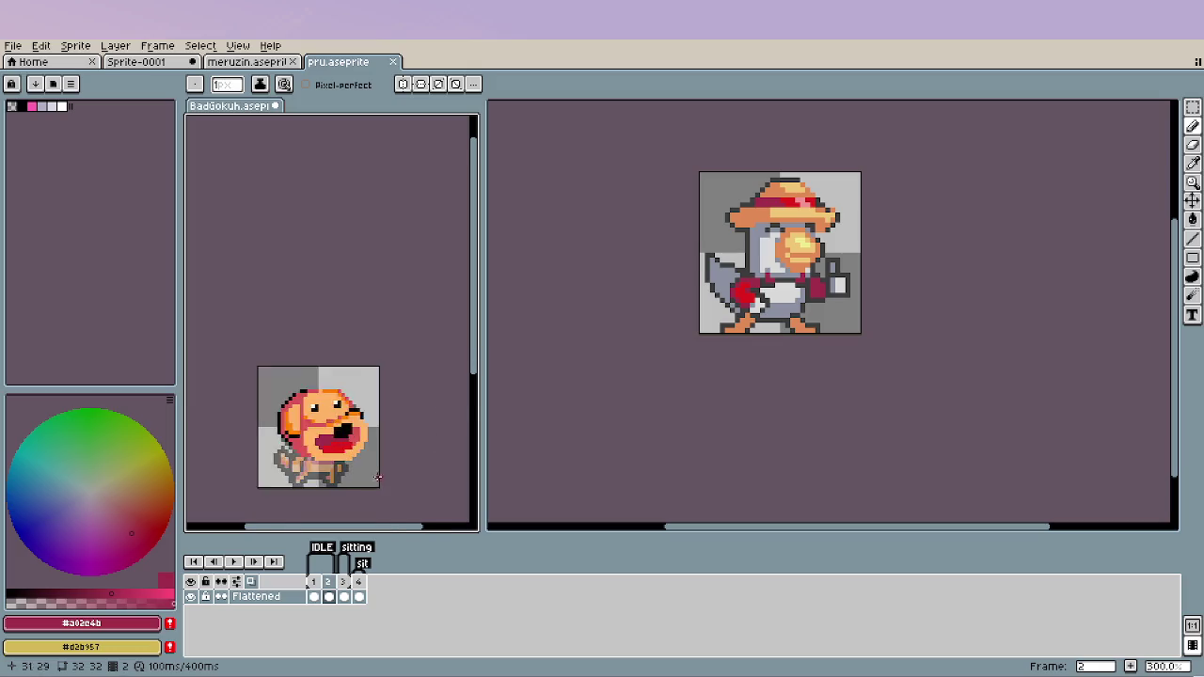
scroll(331, 424, up, 3)
scroll(358, 414, down, 1)
scroll(380, 402, down, 1)
scroll(381, 400, down, 1)
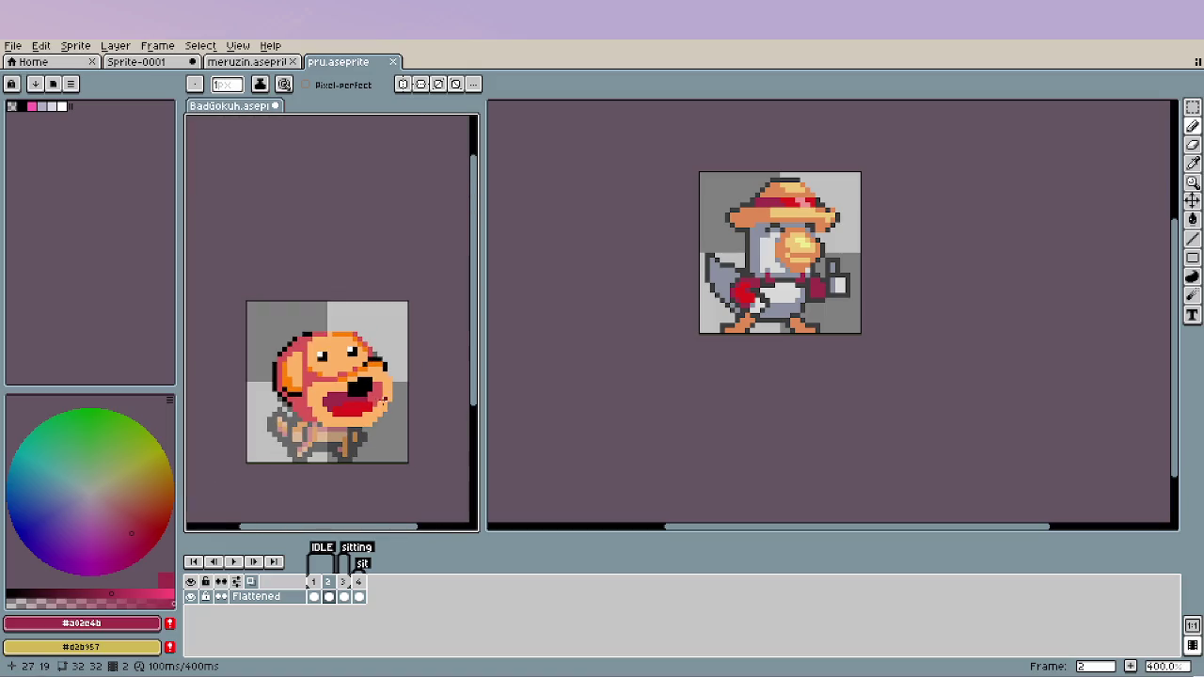
scroll(376, 461, up, 1)
scroll(282, 329, up, 4)
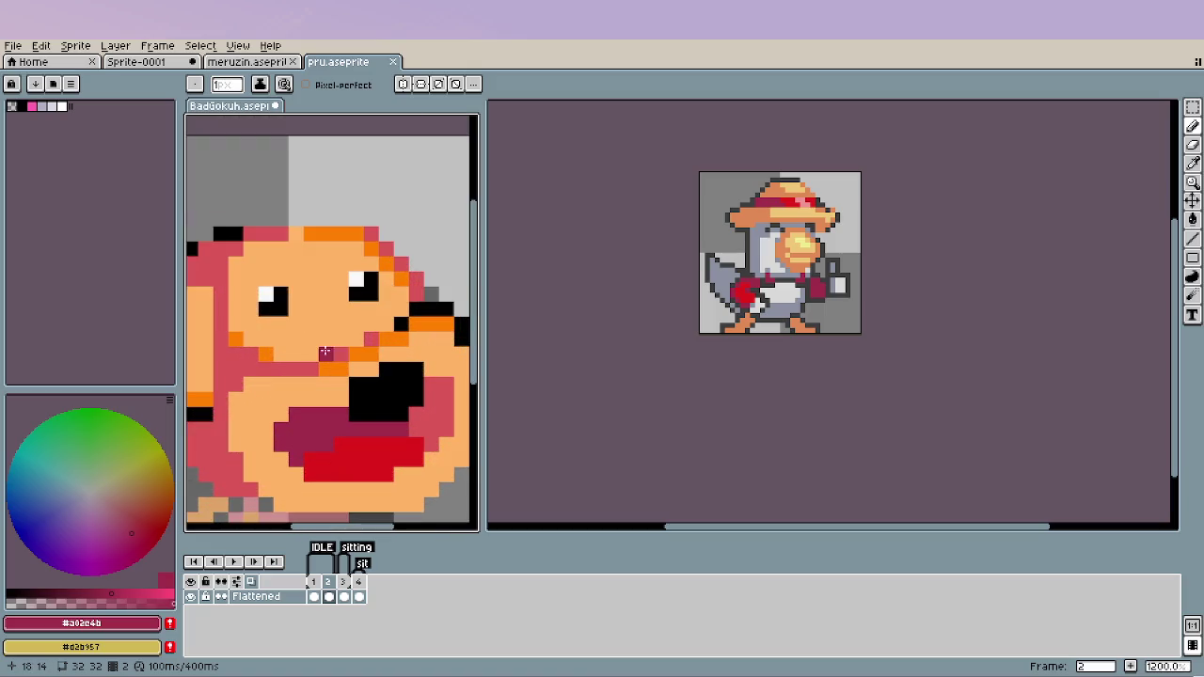
alt+click(275, 321)
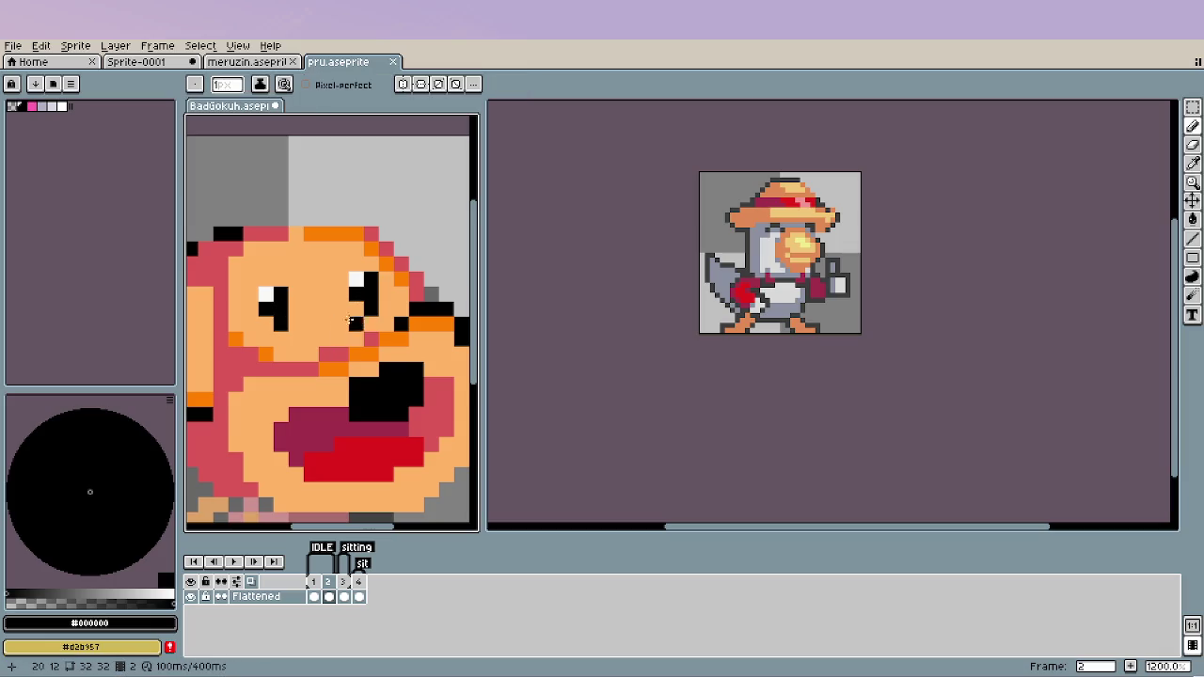
Sample the peach skin and orange outline colours from the face.
scroll(235, 398, down, 3)
scroll(235, 398, down, 3)
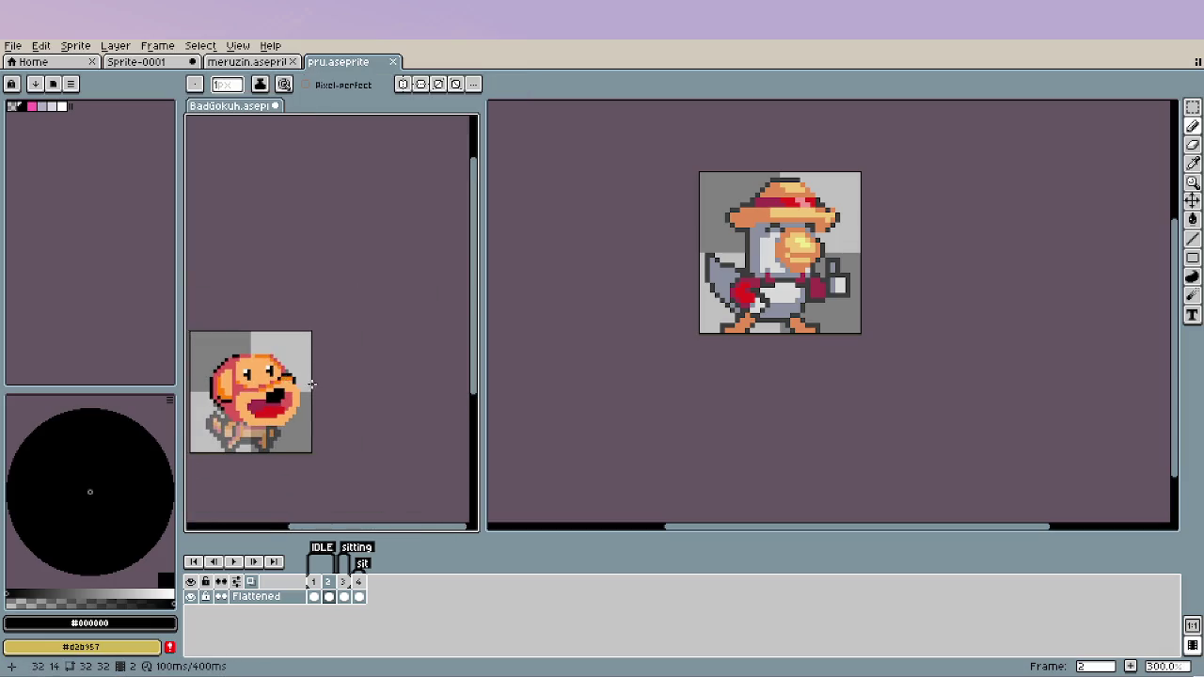
scroll(312, 384, up, 3)
scroll(273, 367, up, 3)
alt+click(254, 369)
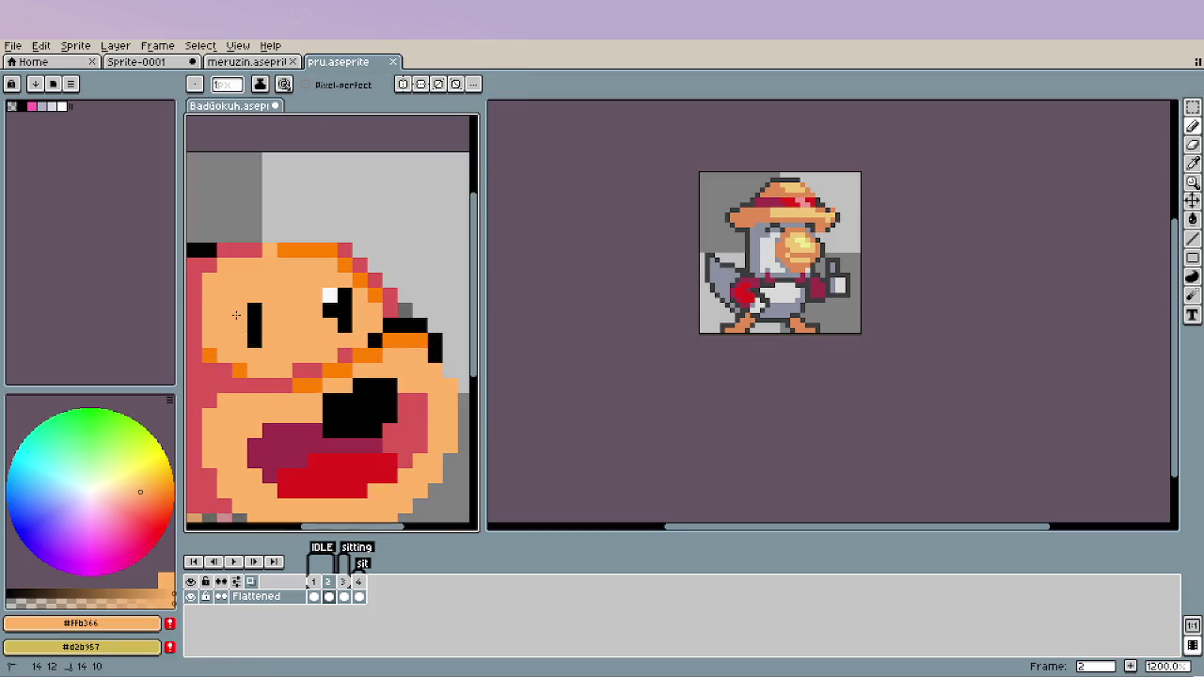
scroll(262, 399, down, 4)
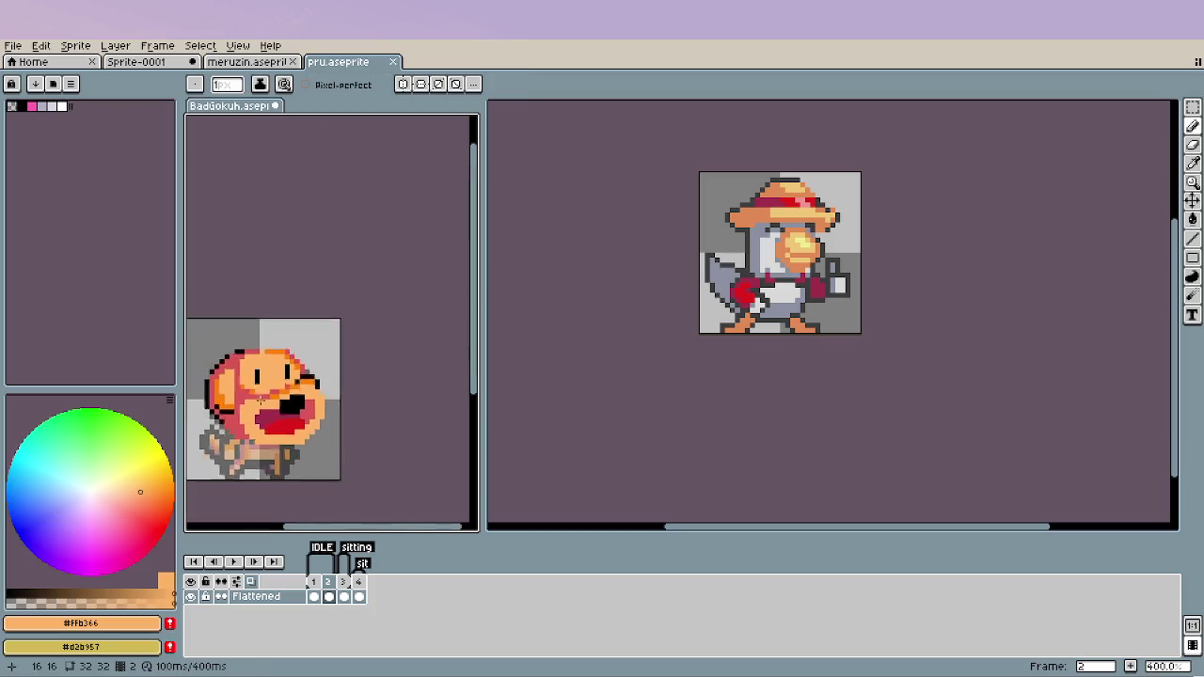
scroll(262, 399, down, 1)
scroll(329, 414, down, 1)
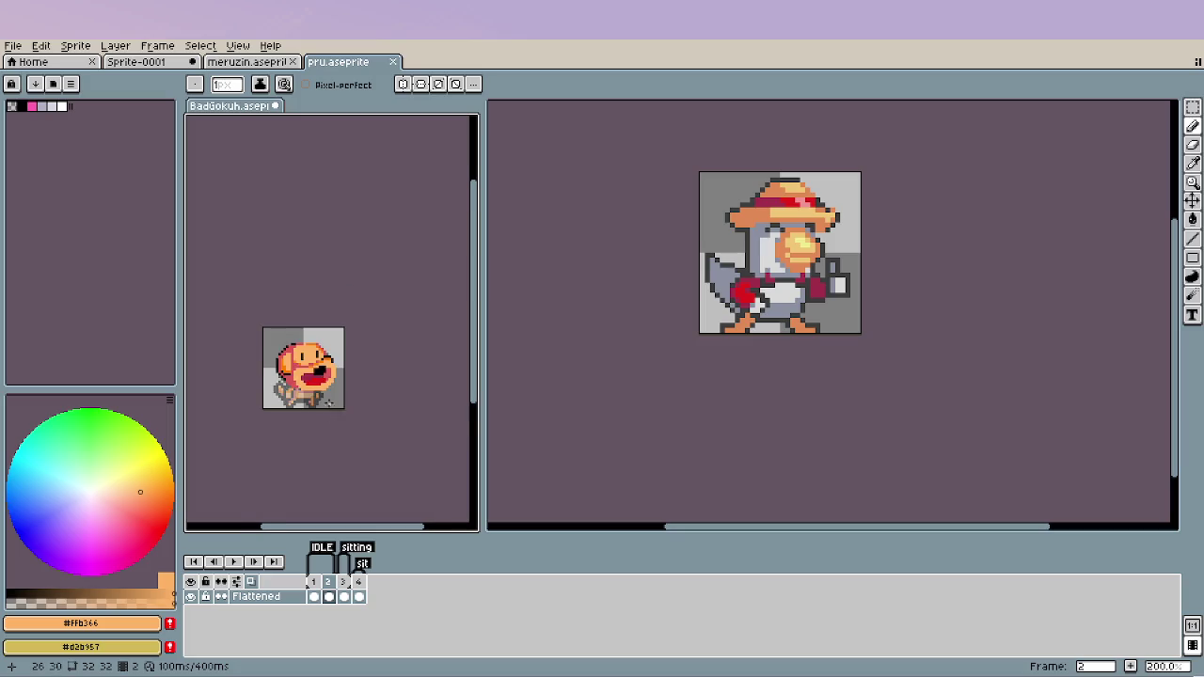
scroll(329, 403, up, 5)
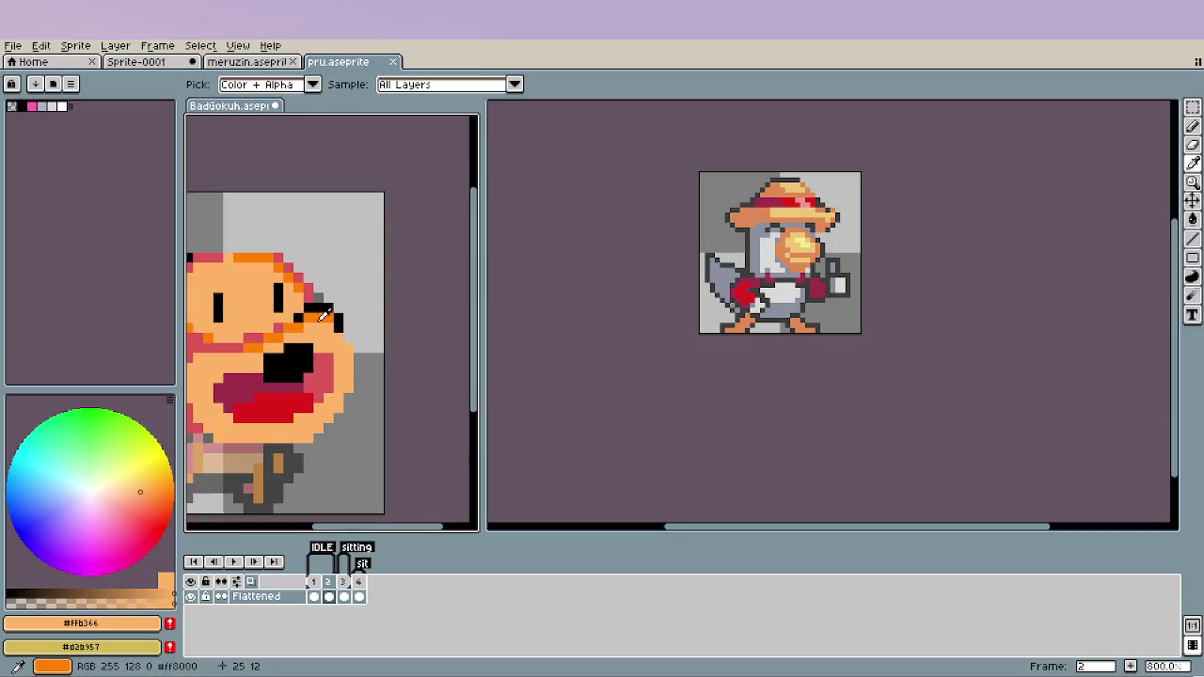
alt+click(331, 320)
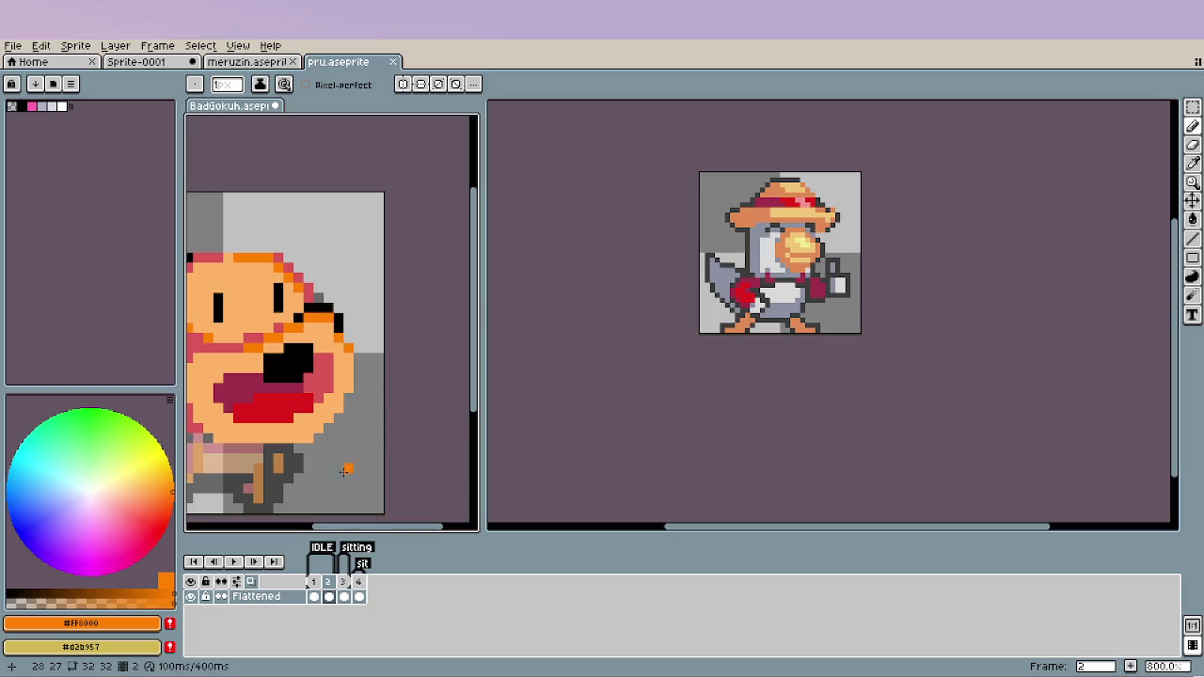
Pan to the face's right side and paint a black pixel on its upper-right edge.
drag(297, 470, 304, 454)
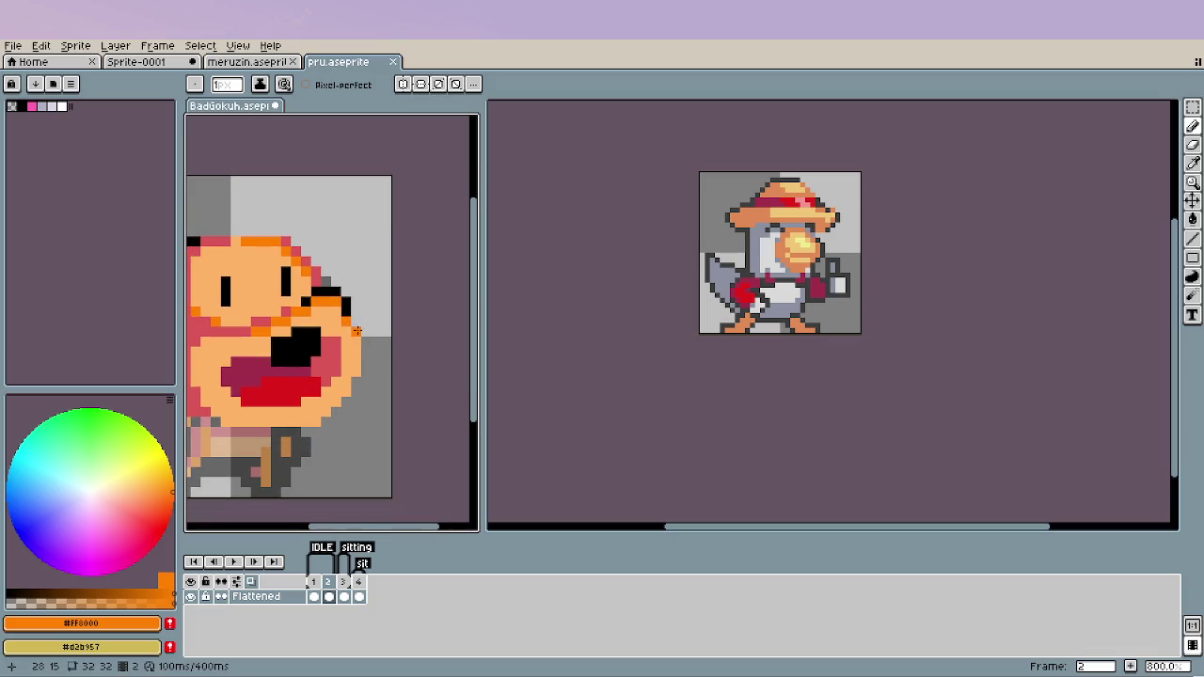
alt+click(348, 312)
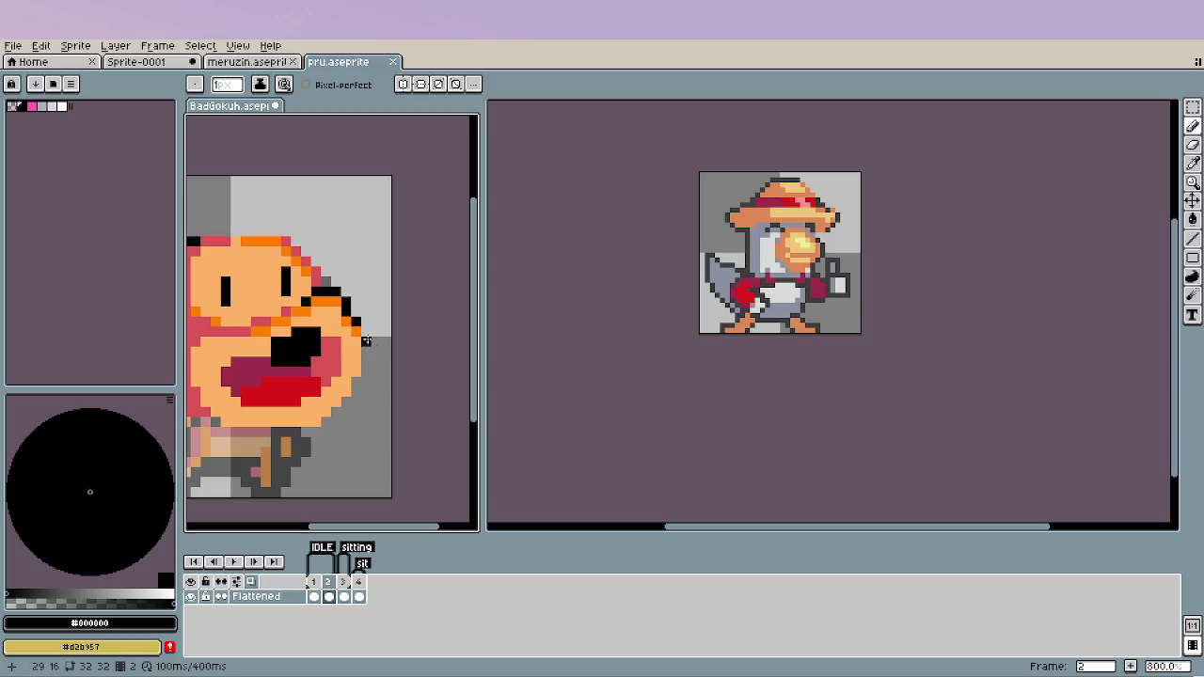
click(354, 317)
Sample the pinkish red face shade and zoom around to review the face.
alt+click(297, 305)
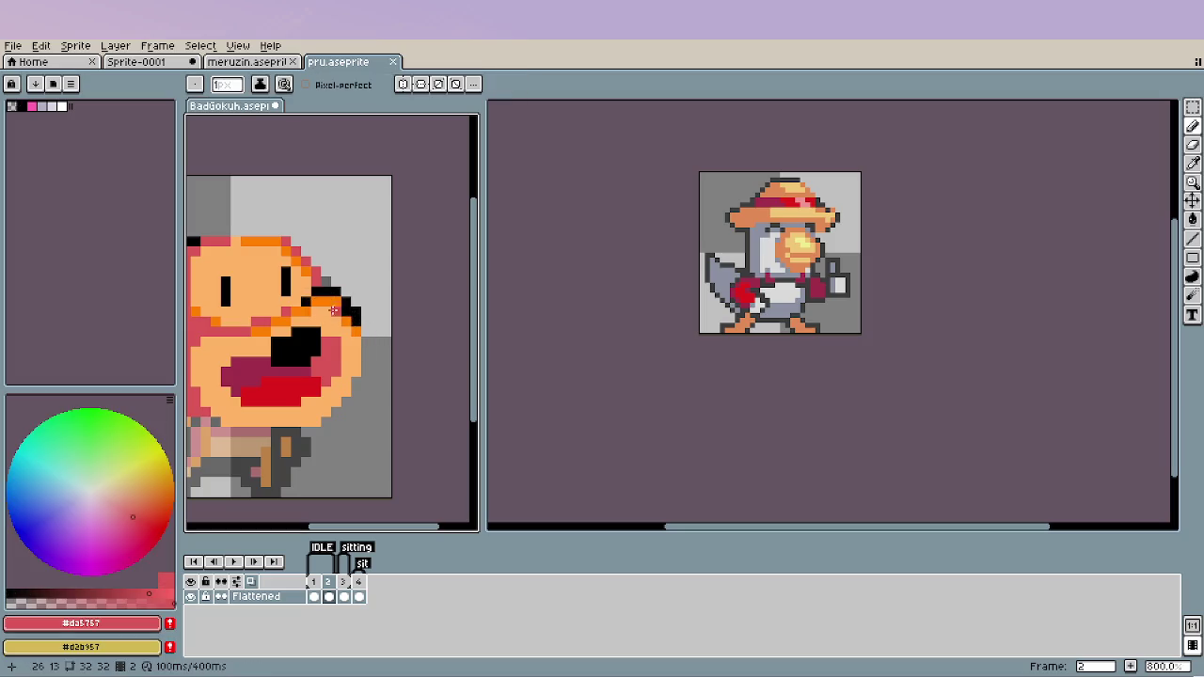
scroll(336, 440, down, 2)
scroll(336, 440, down, 1)
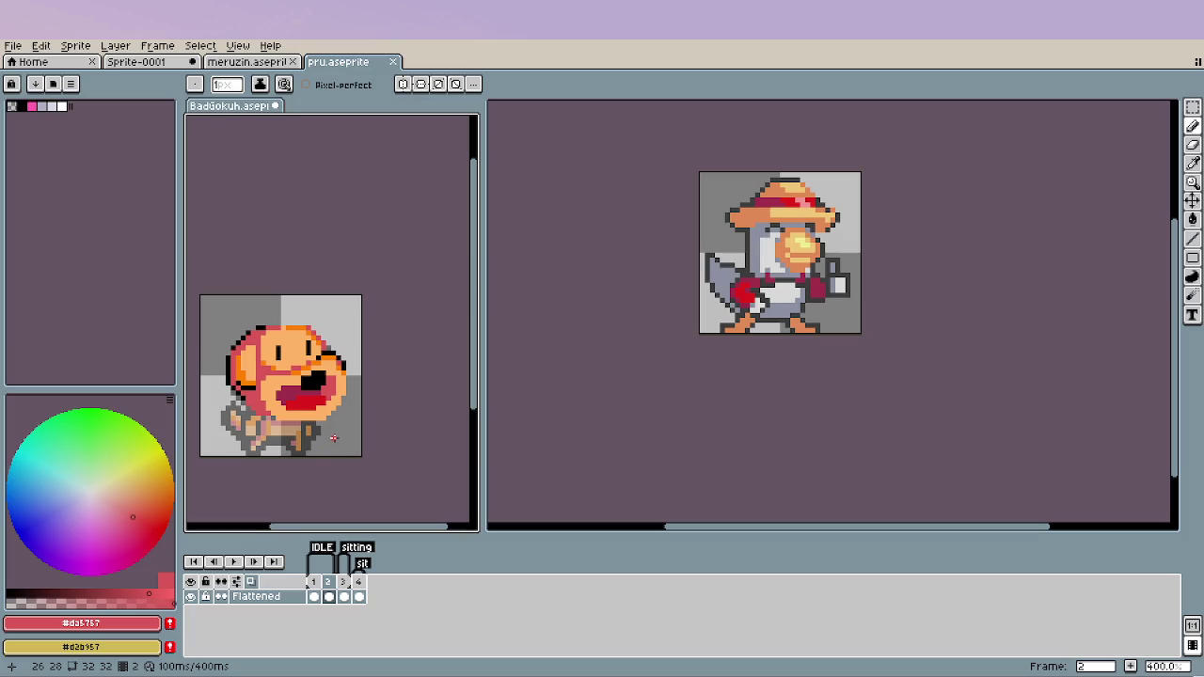
scroll(319, 411, up, 3)
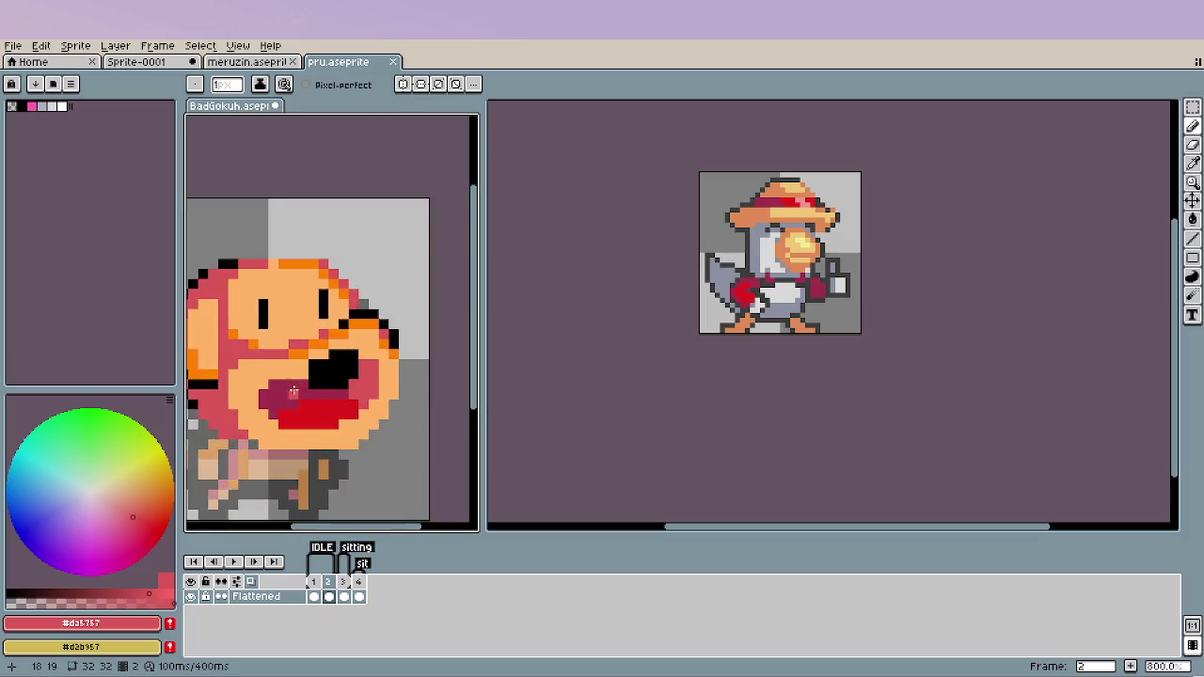
scroll(339, 376, up, 1)
scroll(348, 365, up, 1)
scroll(347, 365, down, 1)
scroll(319, 361, down, 1)
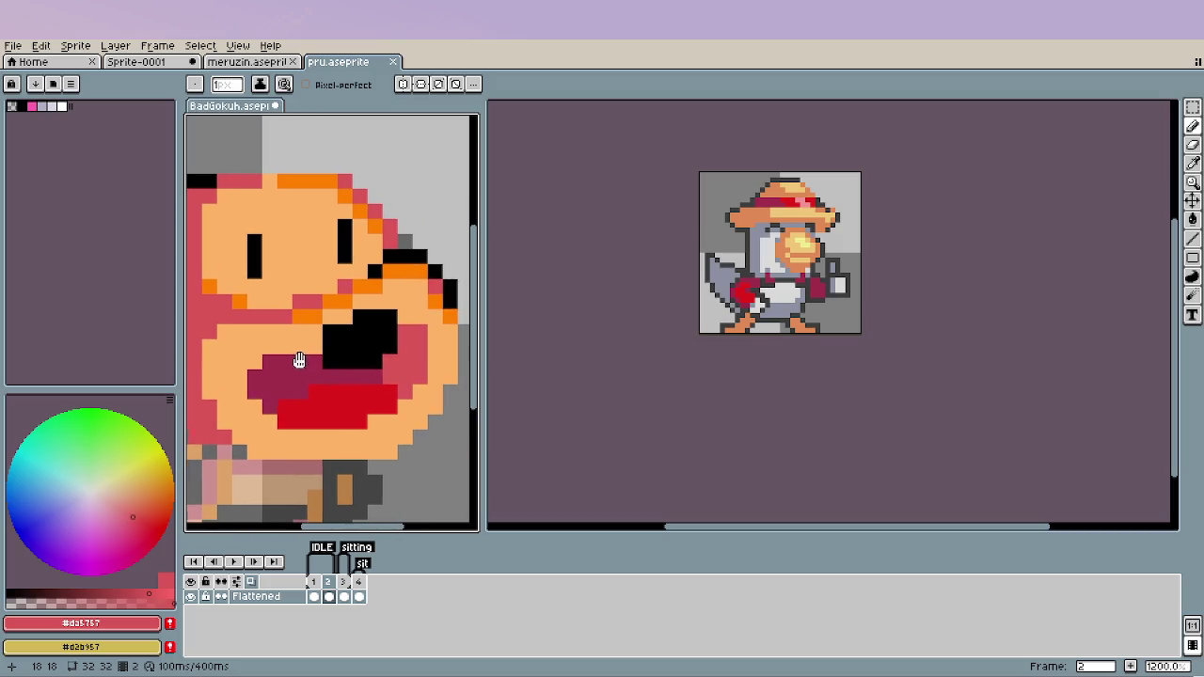
scroll(297, 363, down, 2)
scroll(298, 363, down, 1)
scroll(297, 363, down, 2)
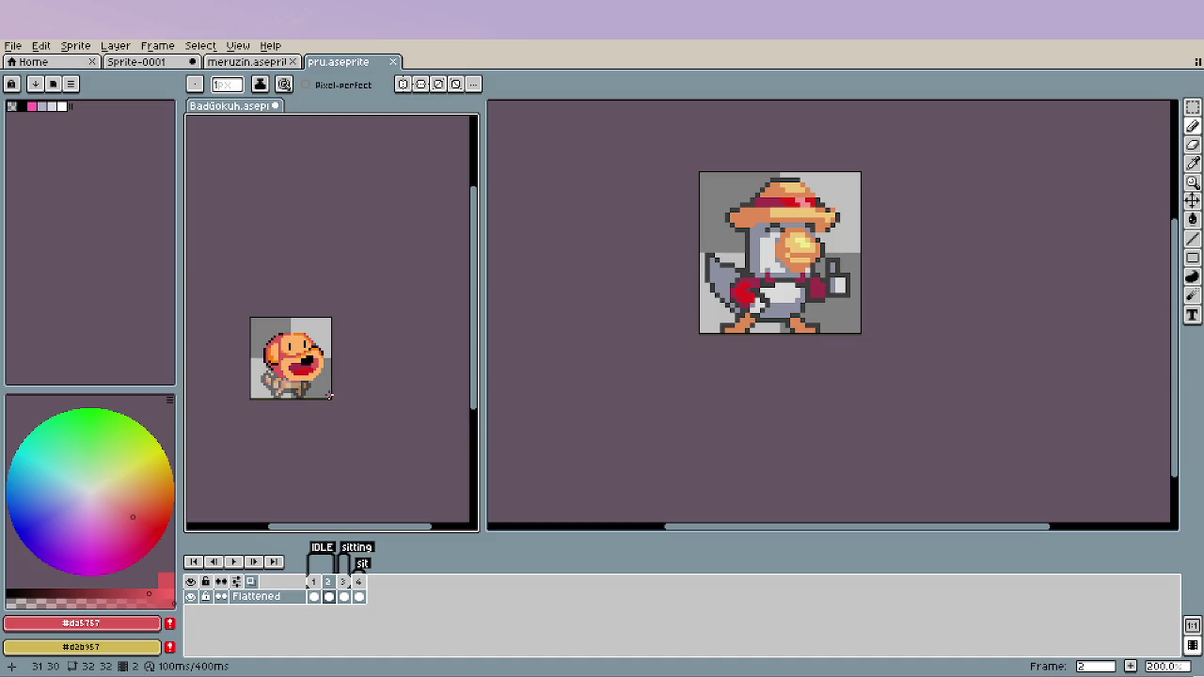
Add an orange pixel to the chin outline using the face's outline colour.
scroll(328, 394, up, 1)
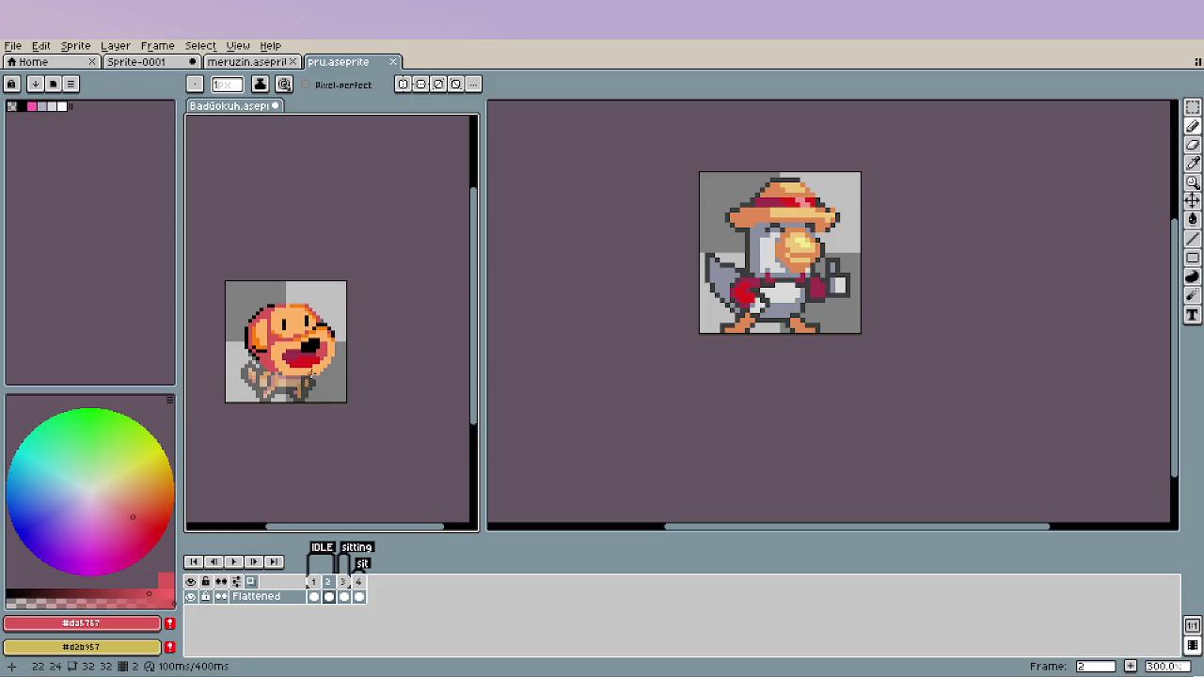
scroll(327, 390, up, 3)
scroll(325, 386, up, 1)
key(e)
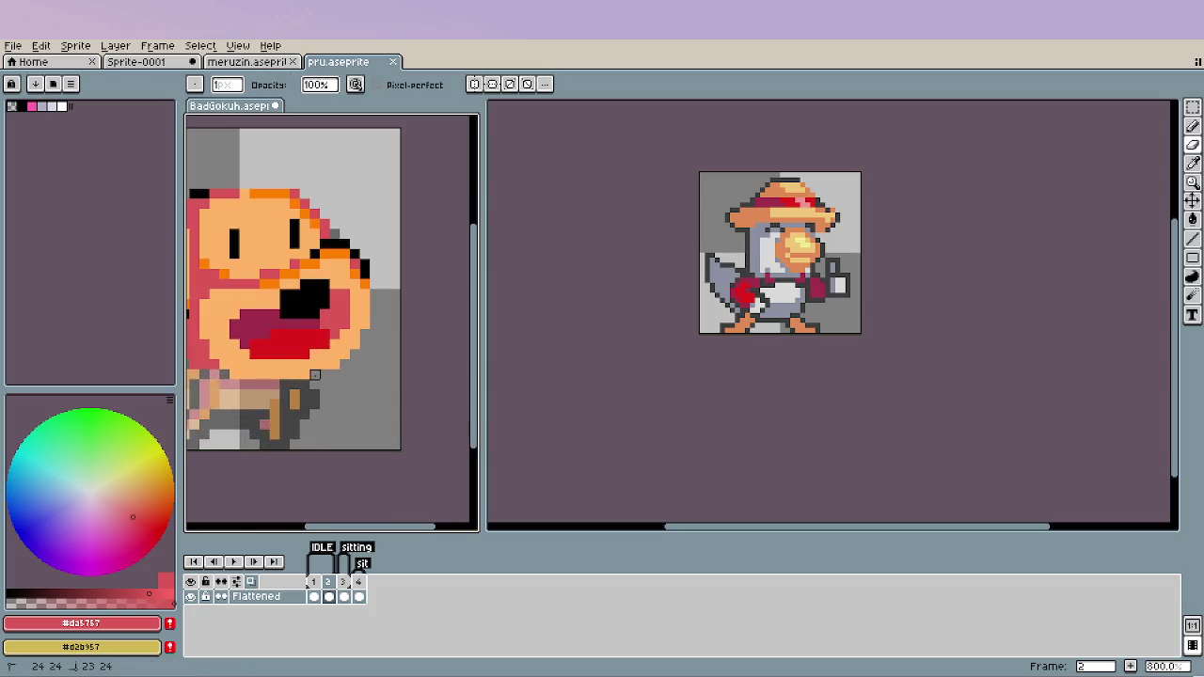
key(i)
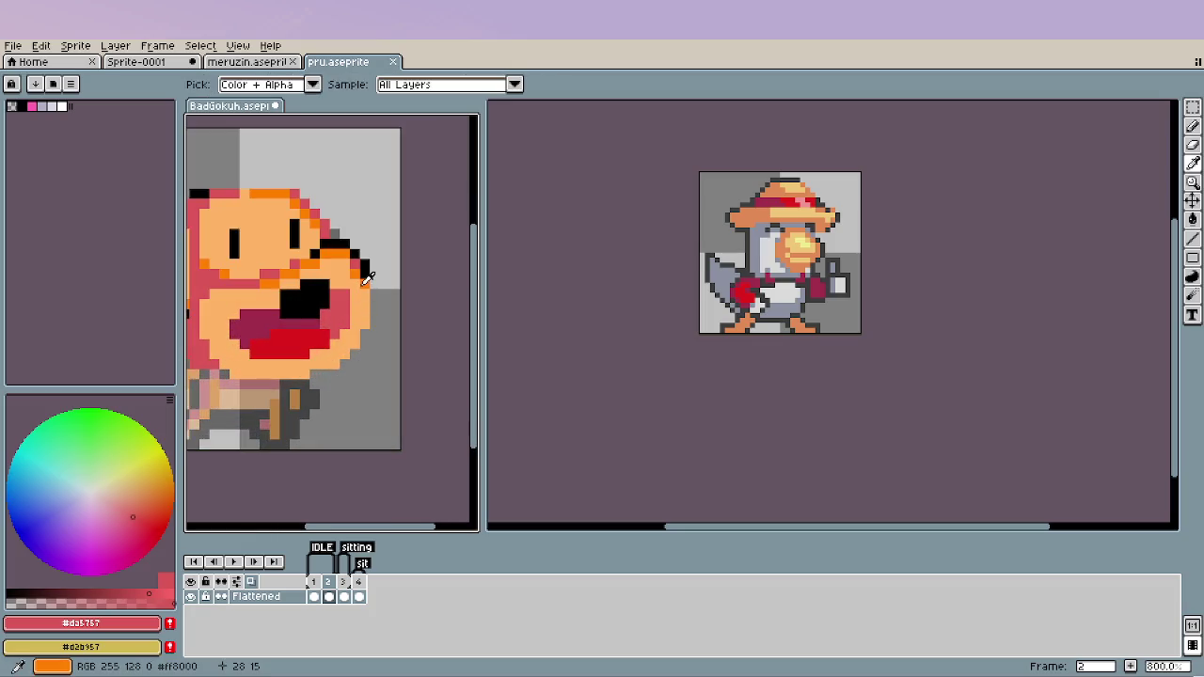
click(367, 279)
key(b)
click(344, 355)
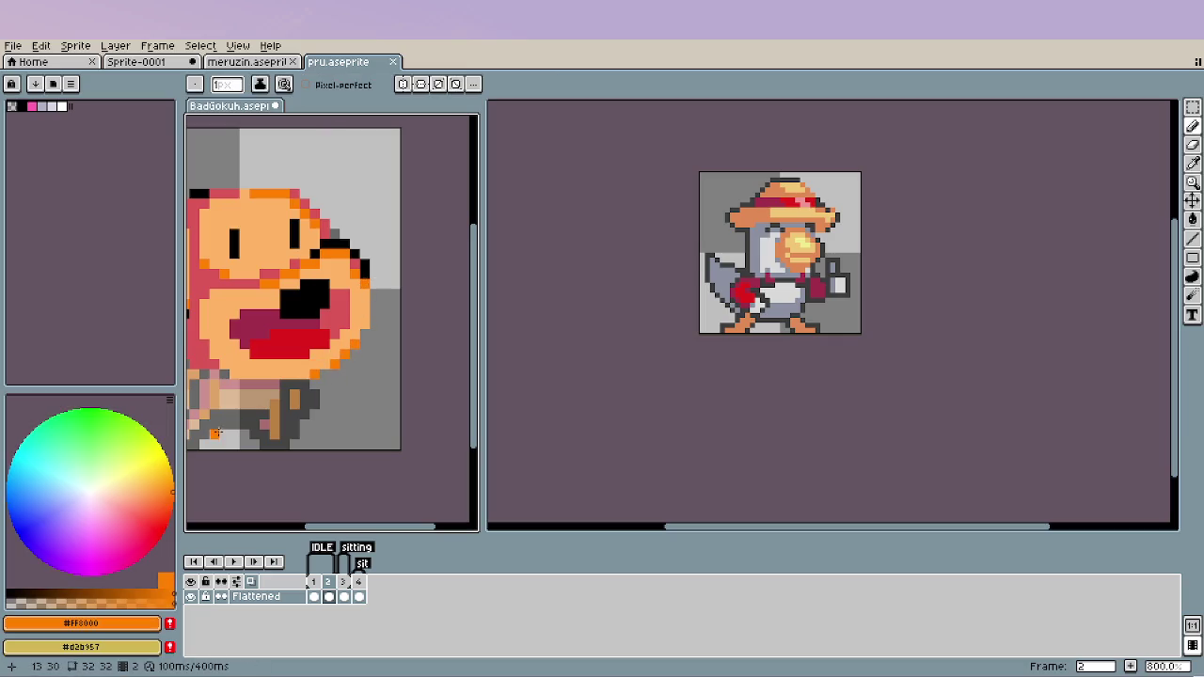
Paint two black pixels on the lower body outline.
scroll(283, 395, down, 2)
scroll(245, 414, down, 1)
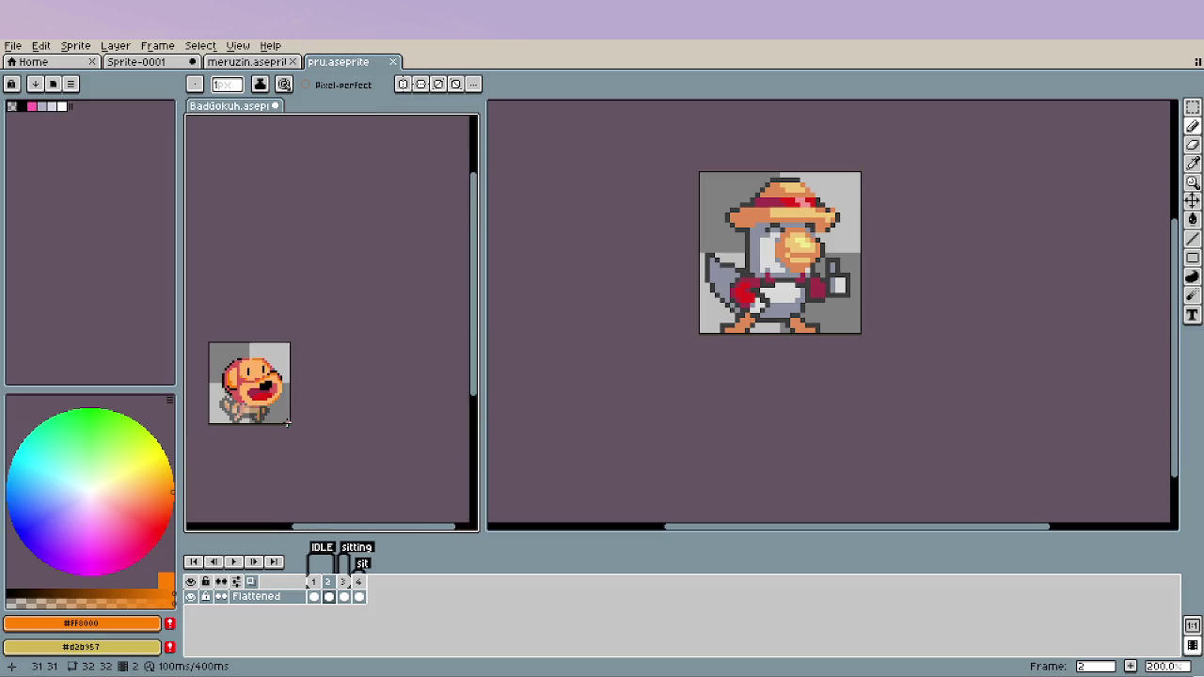
scroll(237, 403, up, 1)
scroll(269, 376, up, 1)
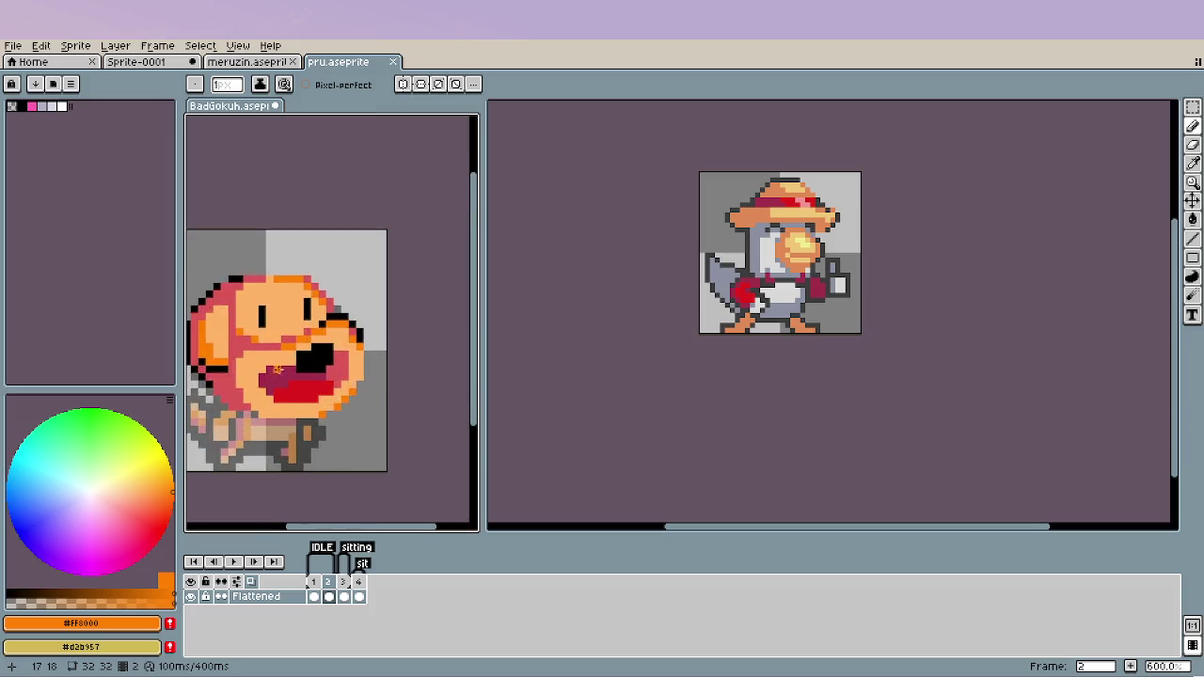
scroll(282, 369, up, 1)
alt+click(353, 295)
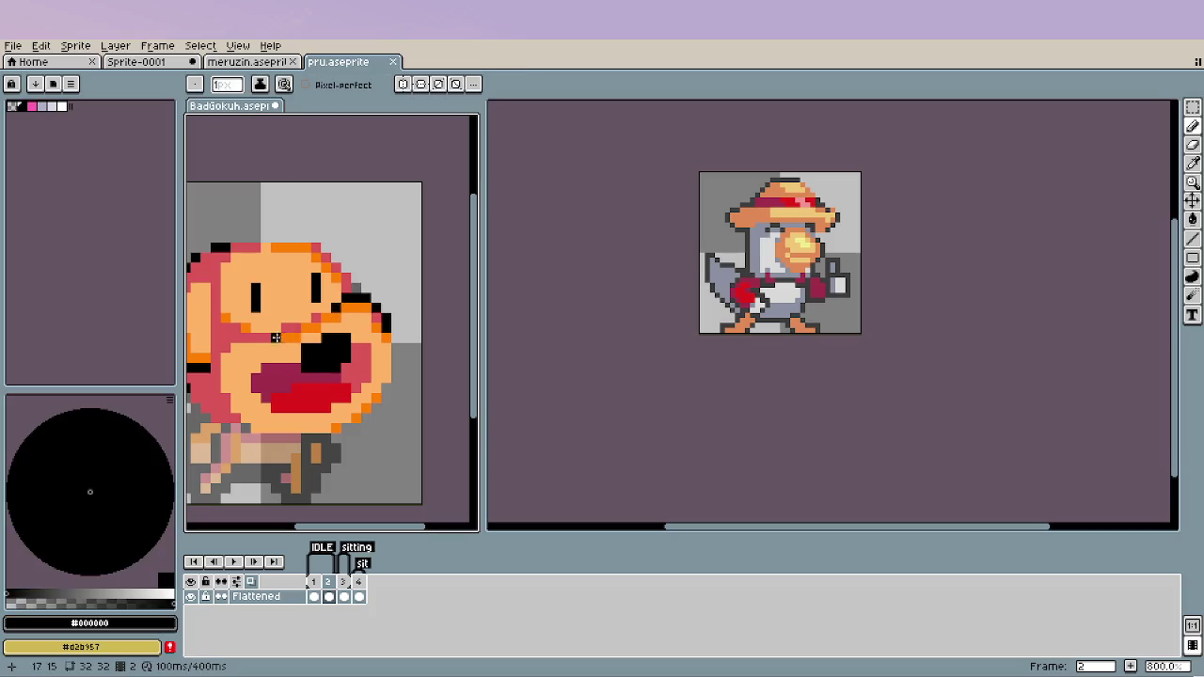
click(238, 340)
click(226, 348)
Sample orange and pan back to view the whole sprite.
alt+click(295, 330)
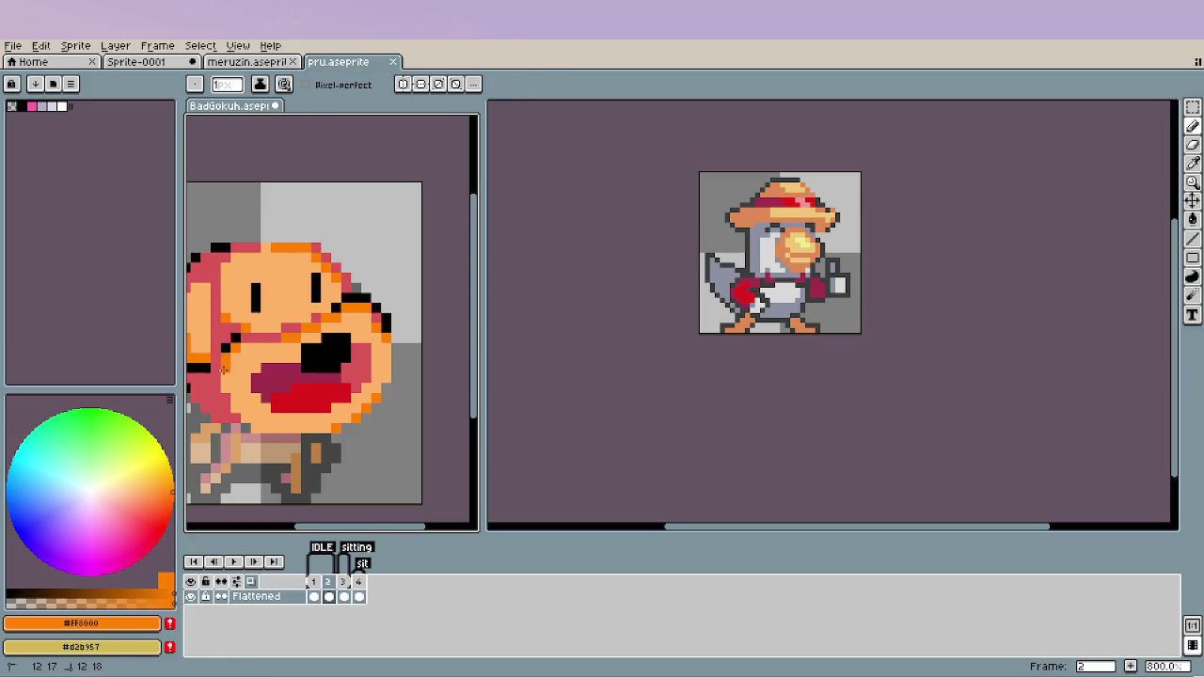
scroll(361, 446, down, 2)
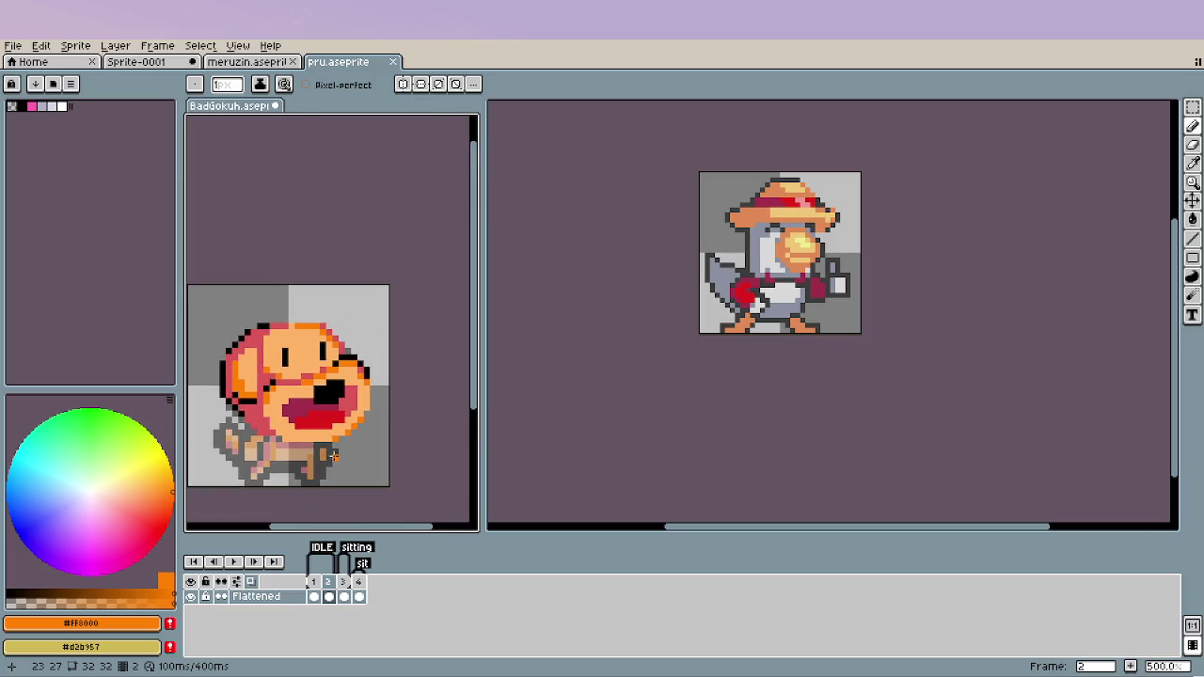
scroll(361, 446, down, 2)
drag(351, 446, 374, 405)
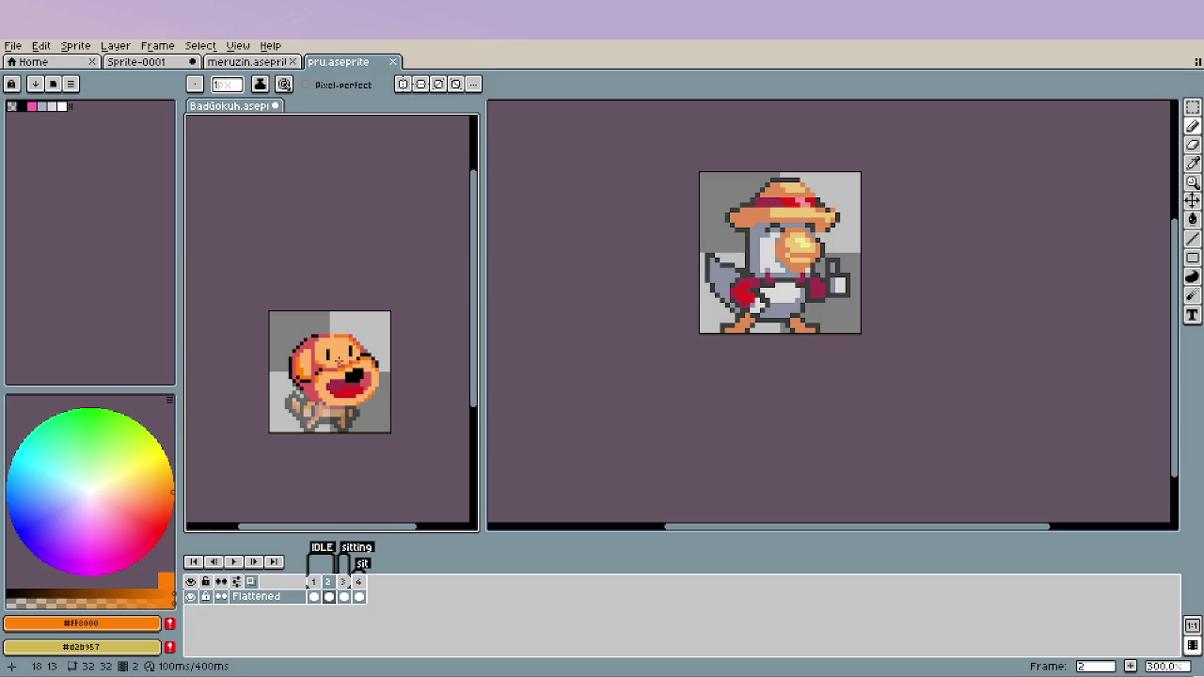
scroll(339, 365, up, 6)
Redraw the left eye in black one column closer to the right eye.
key(i)
click(303, 314)
key(b)
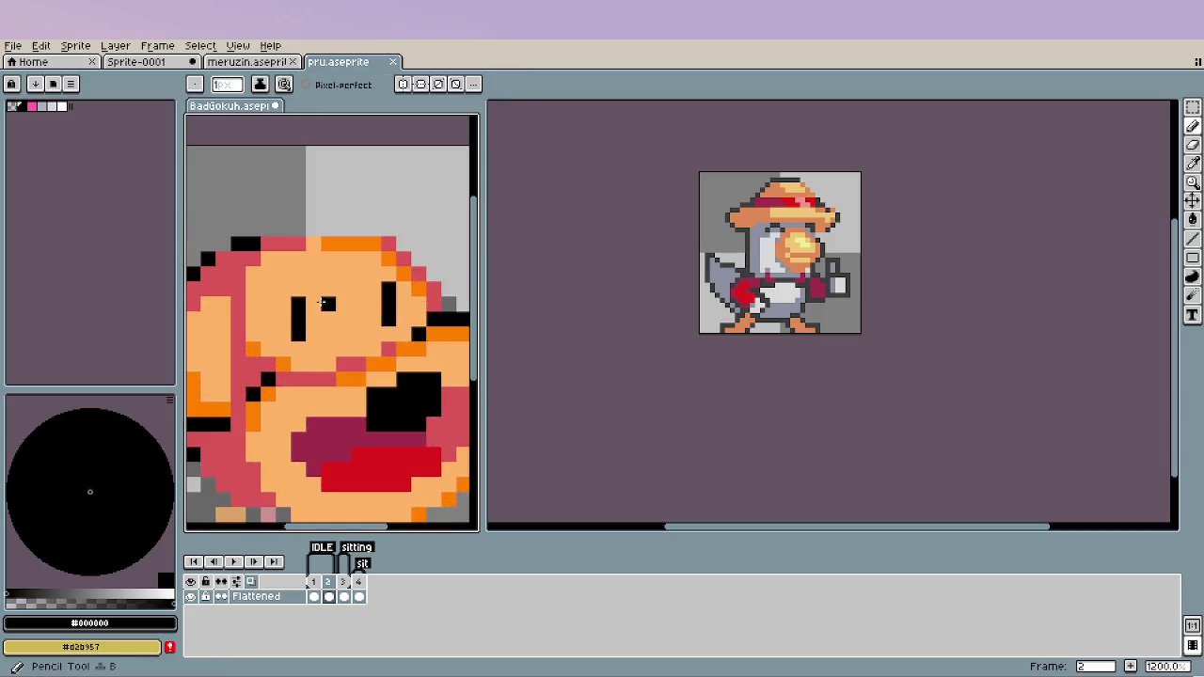
click(323, 300)
mouse_move(327, 307)
mouse_down()
mouse_move(327, 337)
mouse_move(300, 309)
mouse_up()
alt+click(311, 325)
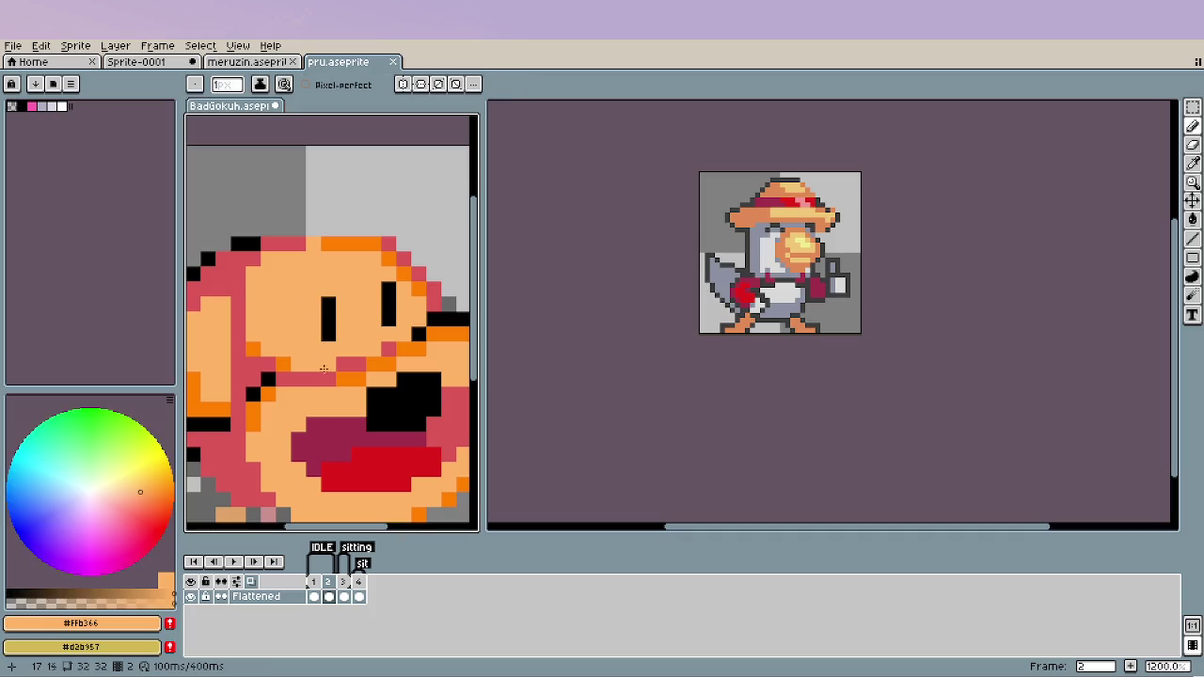
scroll(311, 357, down, 3)
scroll(357, 425, down, 3)
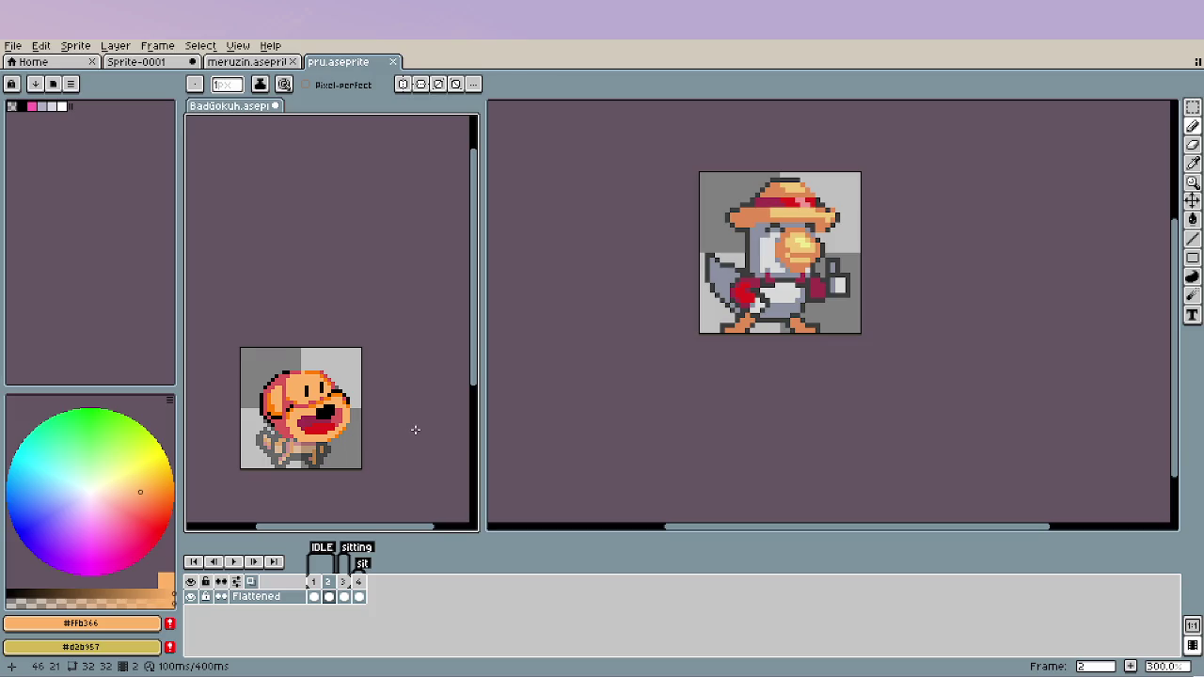
Sample the pink red colour from the dog's head.
scroll(311, 371, up, 2)
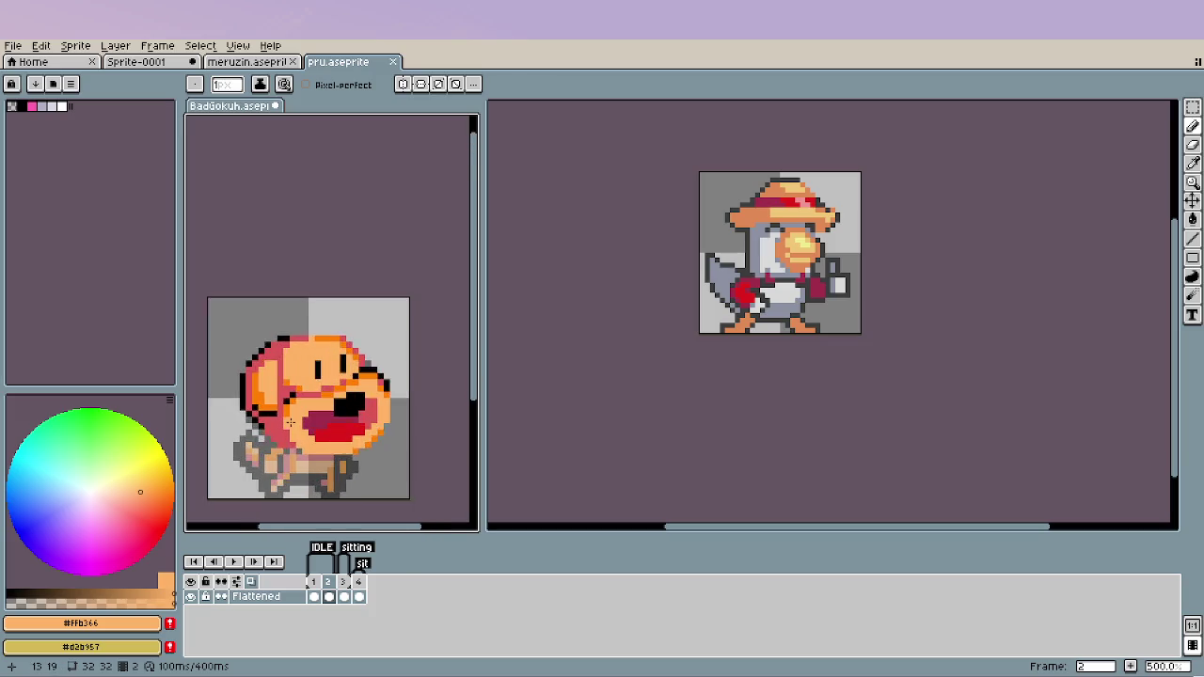
scroll(307, 367, up, 2)
key(alt)
alt+click(306, 367)
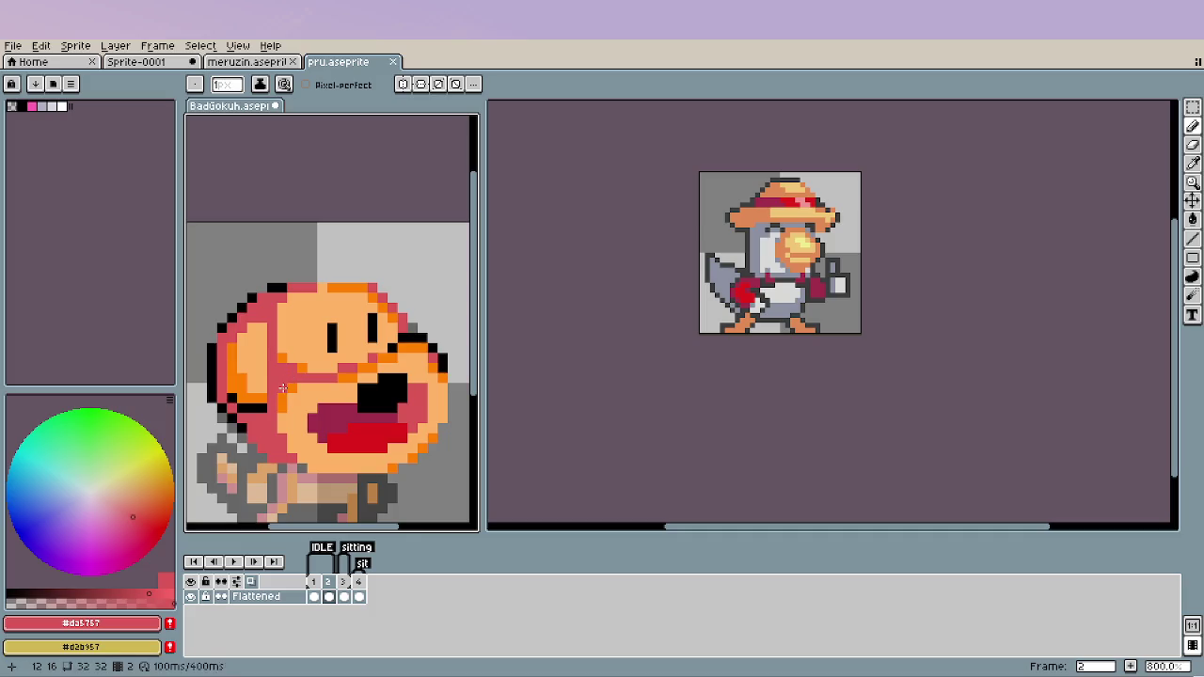
scroll(378, 450, down, 4)
scroll(380, 446, down, 2)
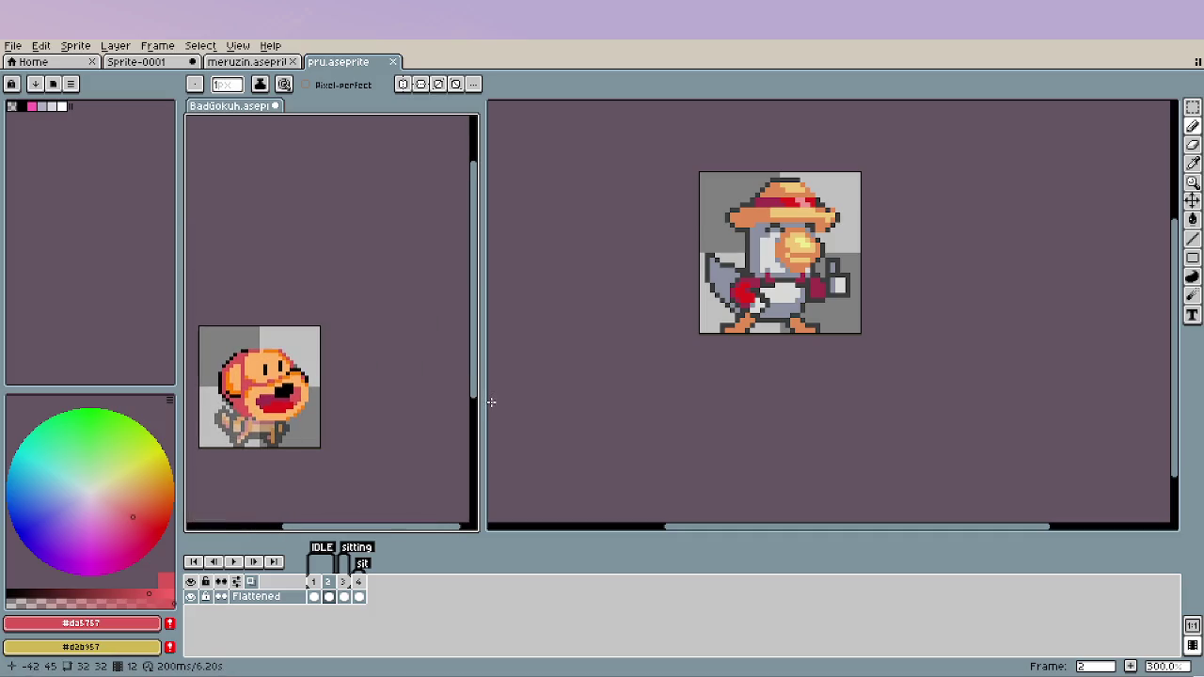
scroll(267, 365, up, 3)
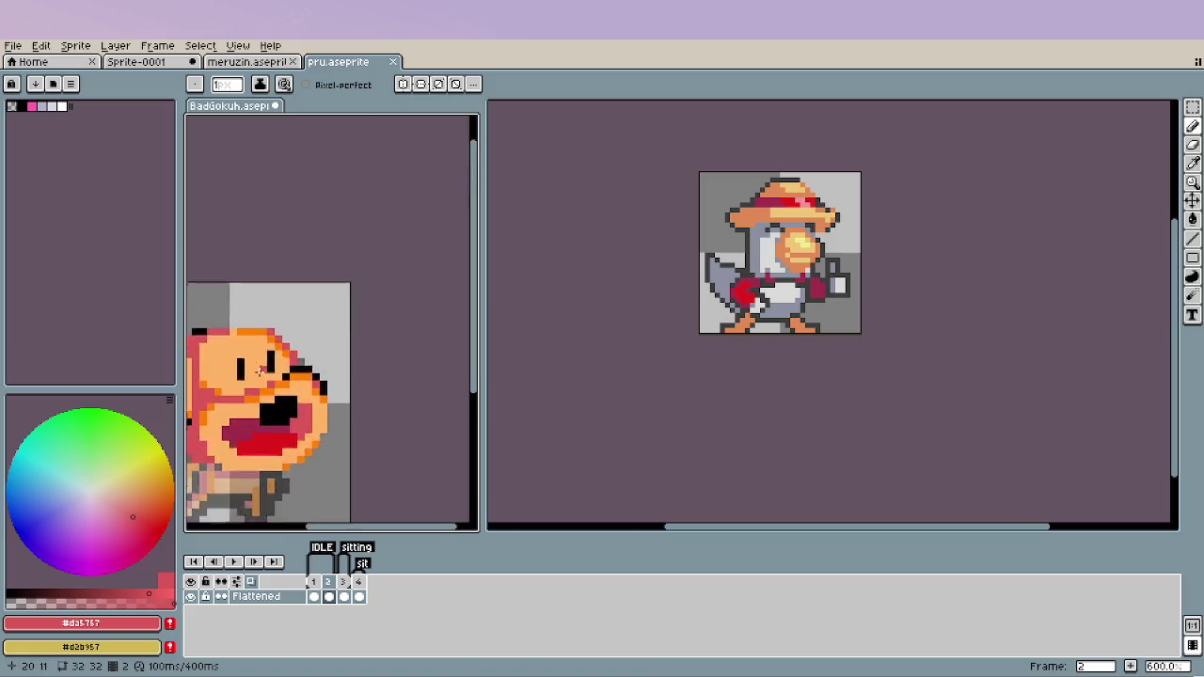
scroll(266, 365, up, 3)
scroll(236, 323, down, 1)
Sample orange, then add a black brow above the left eye.
alt+click(331, 303)
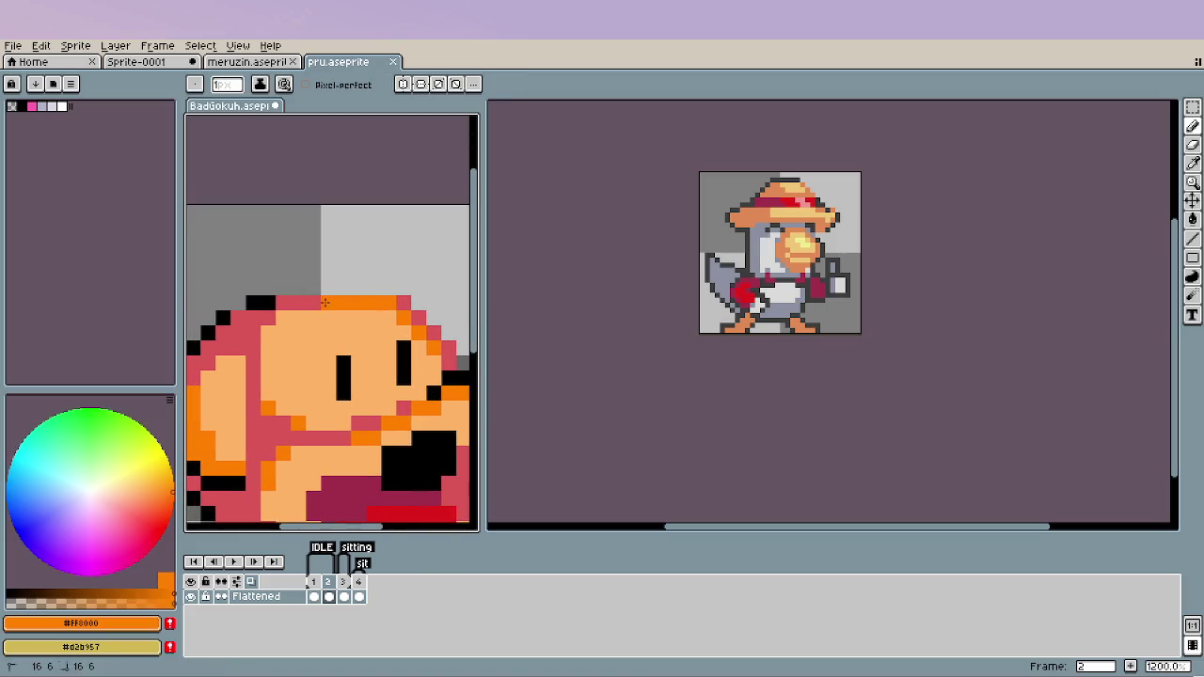
scroll(320, 397, down, 2)
scroll(320, 397, down, 2)
scroll(325, 379, down, 2)
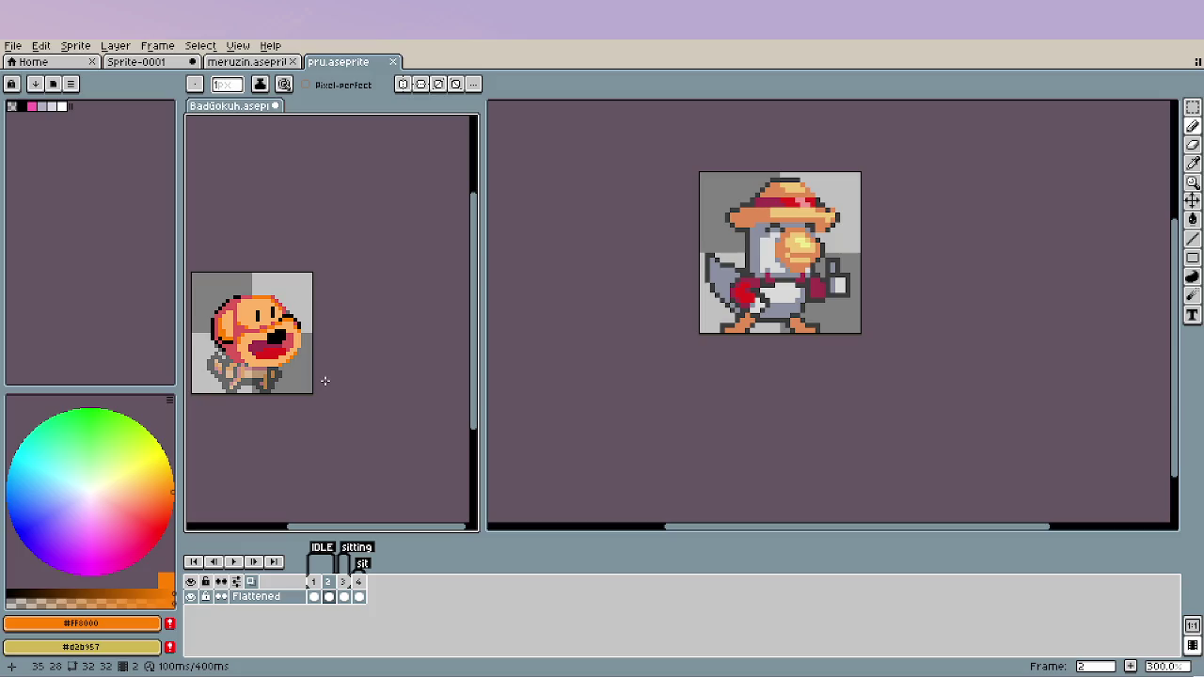
scroll(325, 380, up, 1)
scroll(292, 301, up, 4)
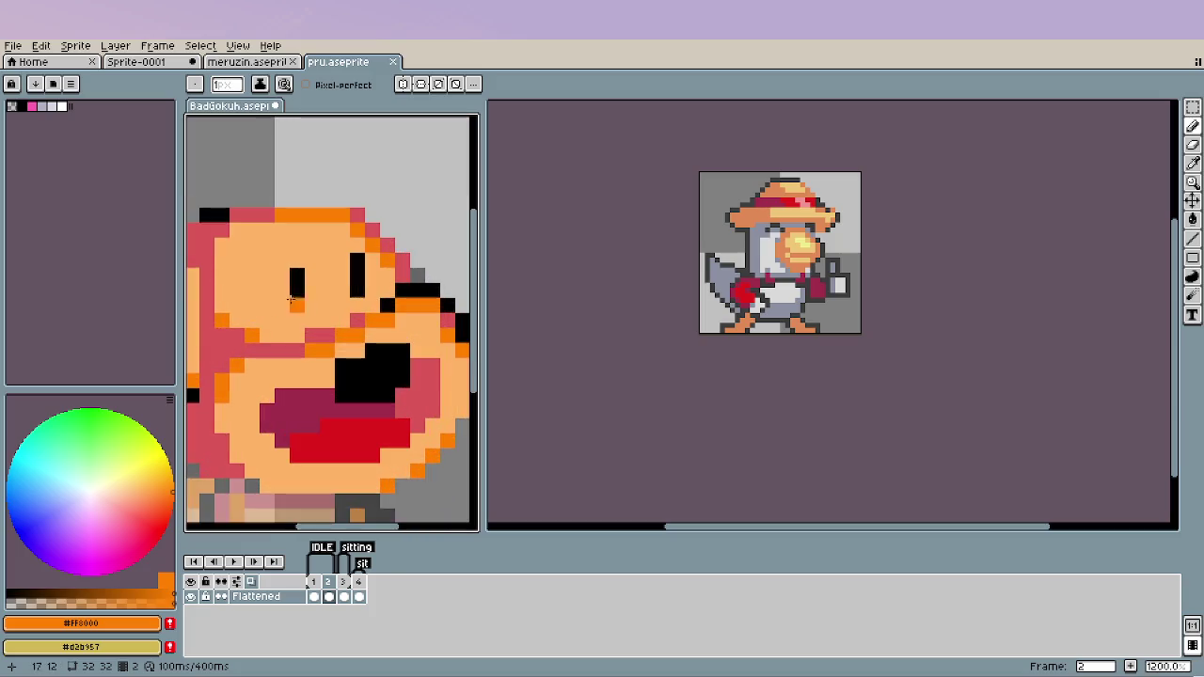
alt+click(285, 274)
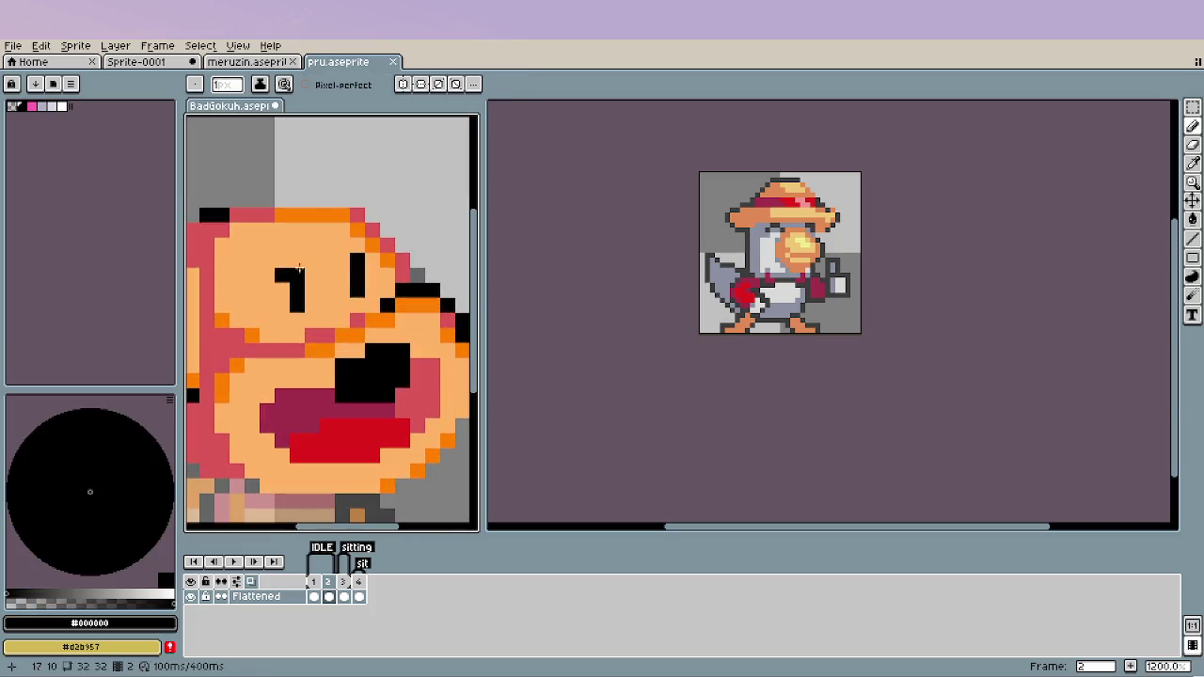
Recolour the head's top and top-left outline pixels pink.
scroll(341, 412, down, 3)
scroll(339, 405, down, 2)
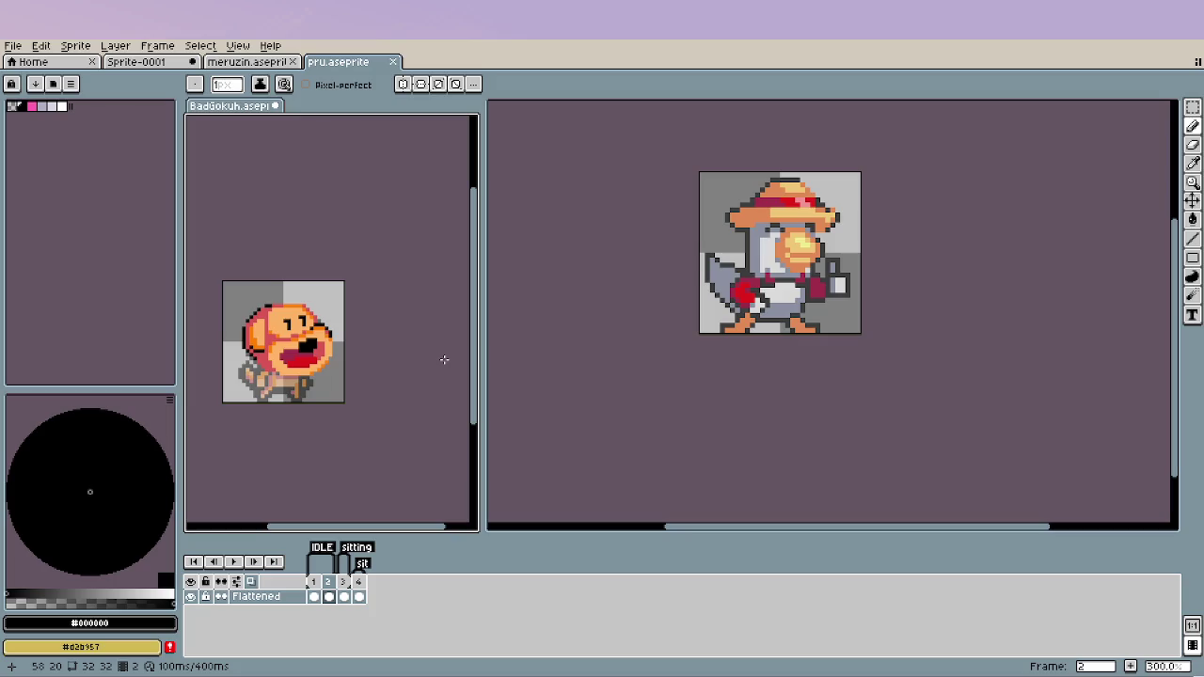
scroll(265, 307, up, 5)
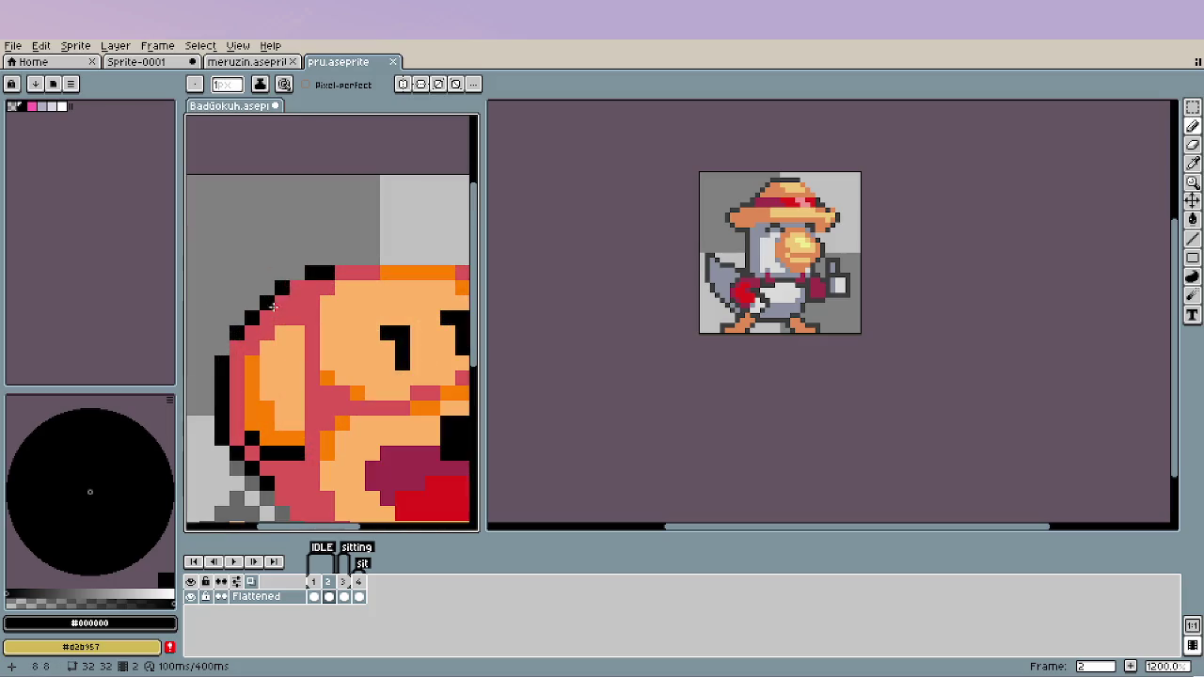
key(i)
click(316, 282)
key(b)
click(320, 273)
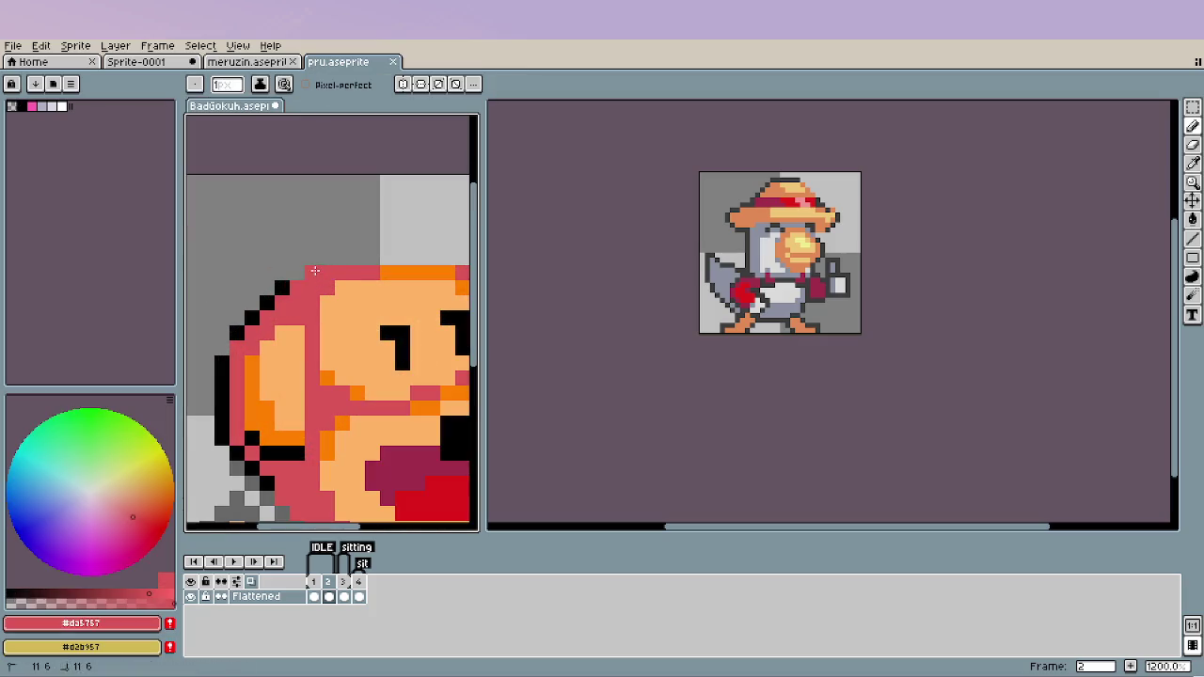
click(280, 291)
Draw a pink horizontal line along the bottom of the chin.
scroll(283, 385, down, 3)
scroll(287, 377, down, 1)
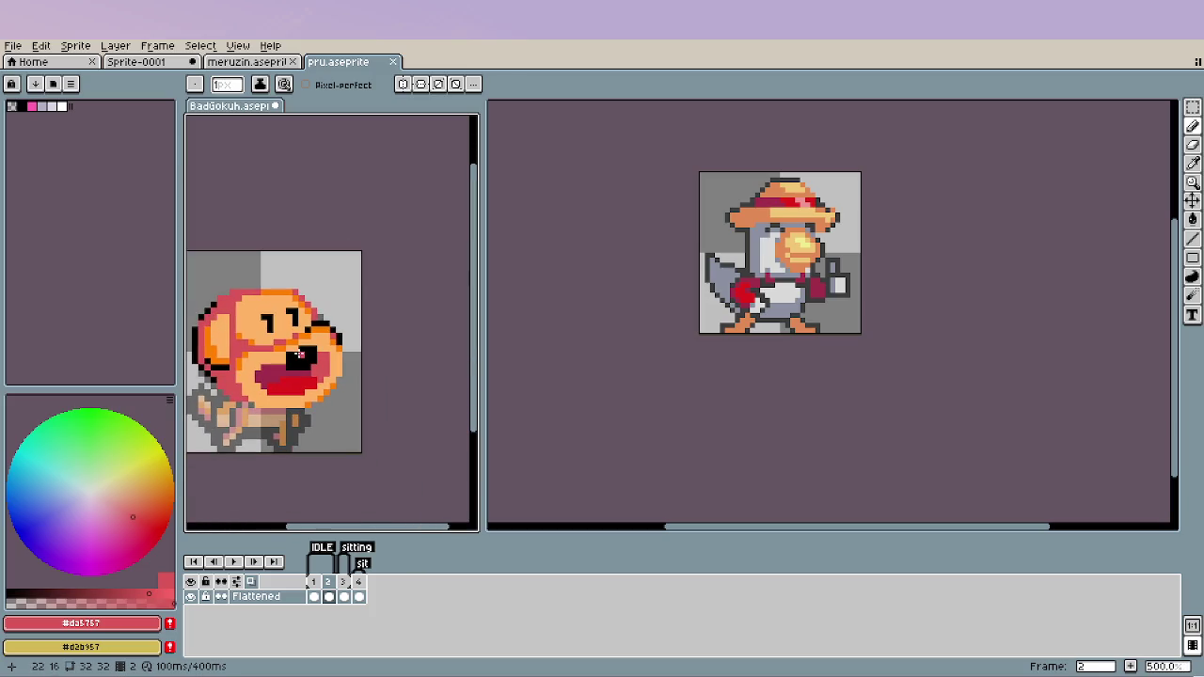
scroll(299, 356, down, 1)
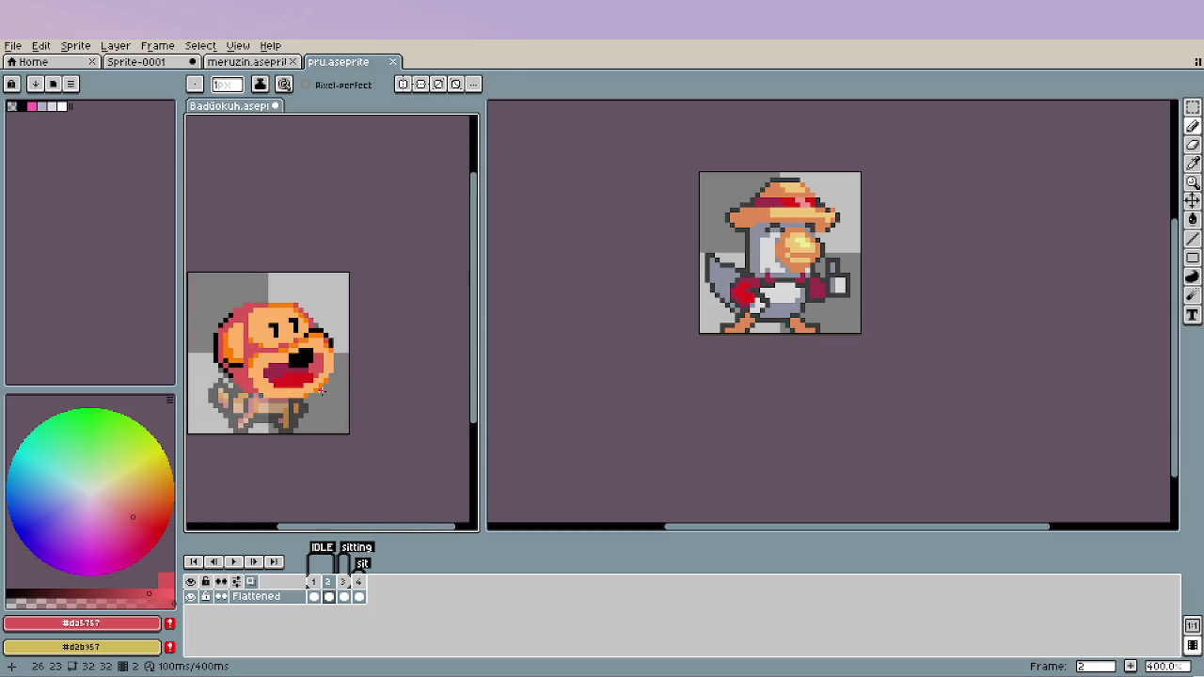
scroll(311, 381, up, 1)
scroll(283, 362, up, 1)
alt+click(226, 322)
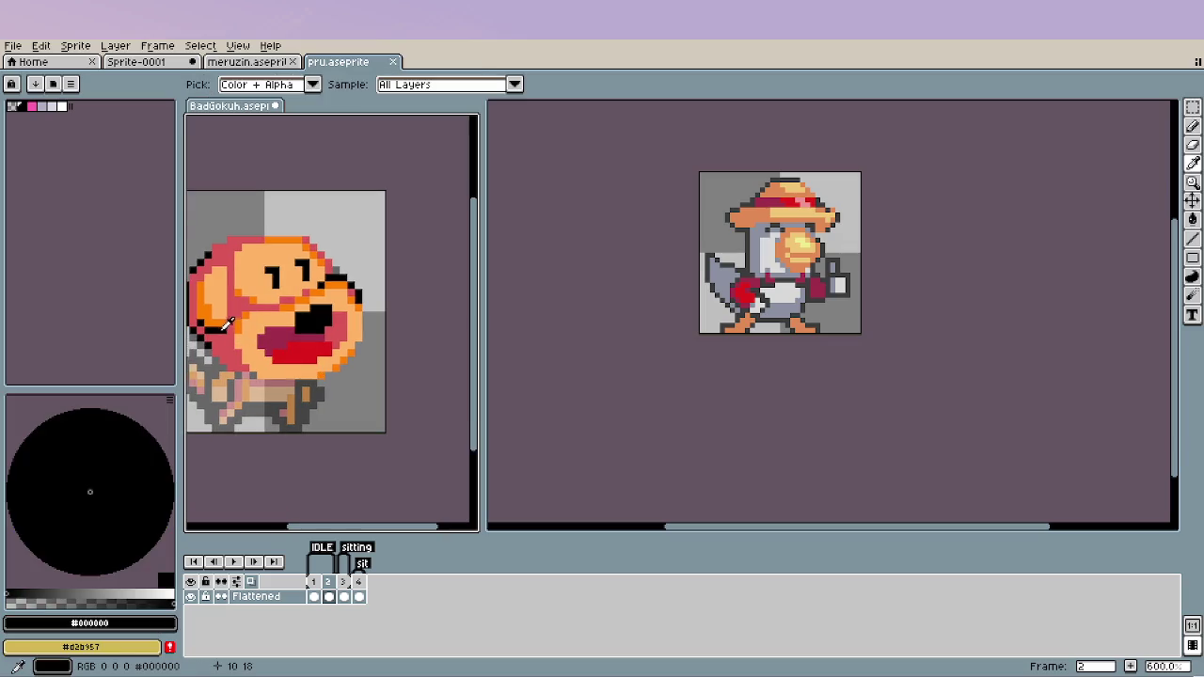
scroll(263, 396, up, 3)
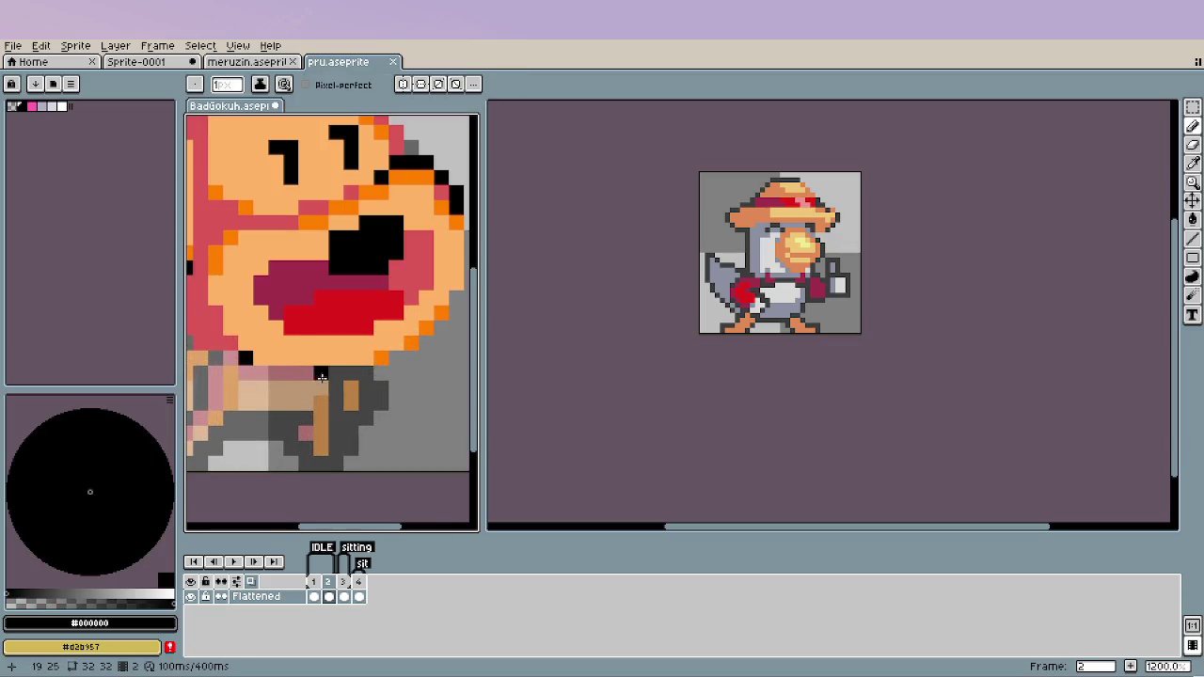
alt+click(225, 340)
drag(260, 357, 365, 358)
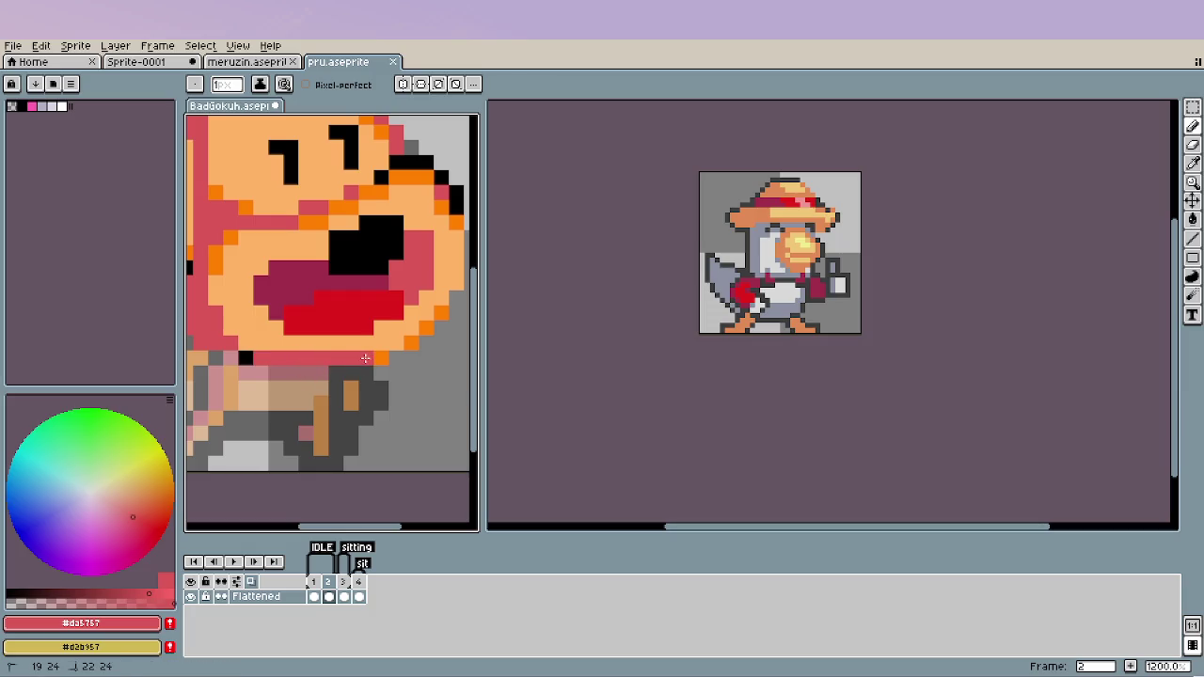
Add a black outline pixel below the head at the neck.
scroll(275, 396, down, 3)
scroll(275, 396, down, 1)
scroll(274, 396, up, 4)
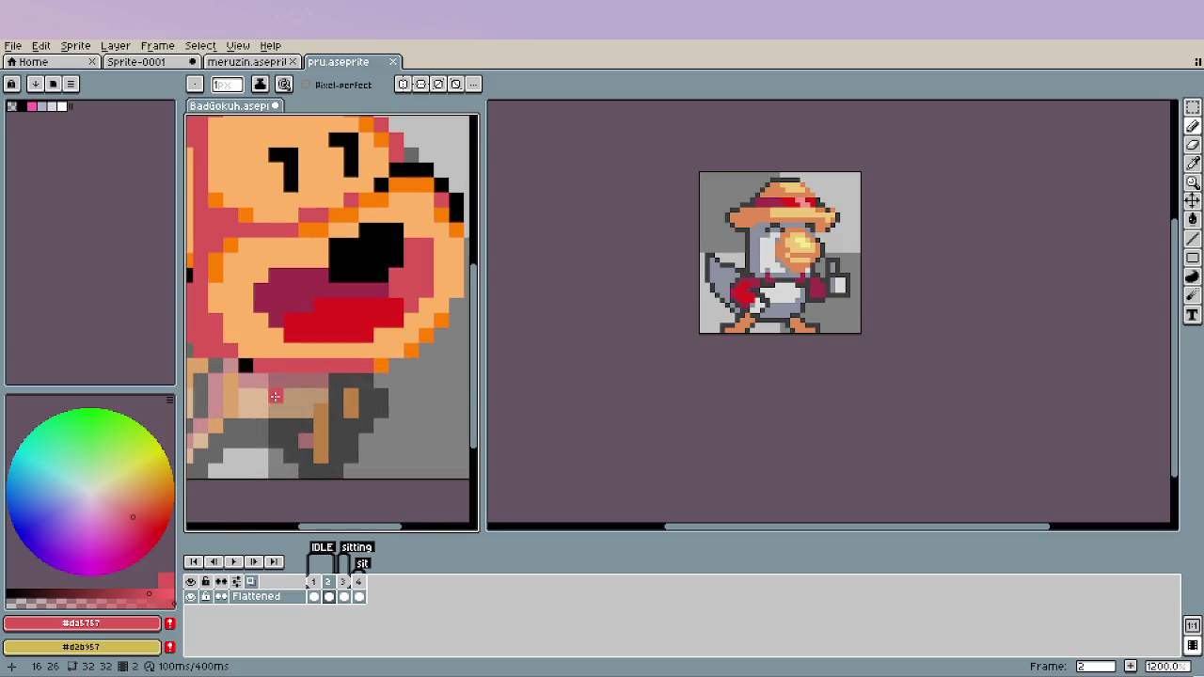
alt+click(244, 365)
scroll(290, 395, left, 2)
click(314, 348)
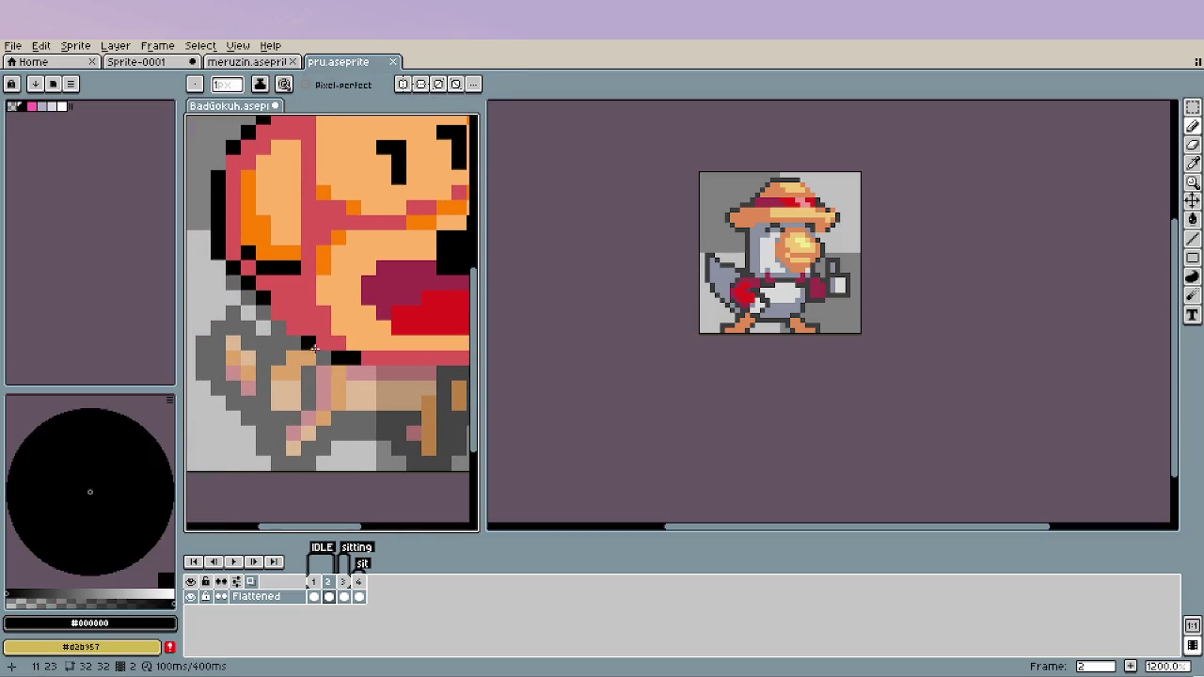
Zoom around the head and sample the orange from the face.
scroll(308, 388, down, 4)
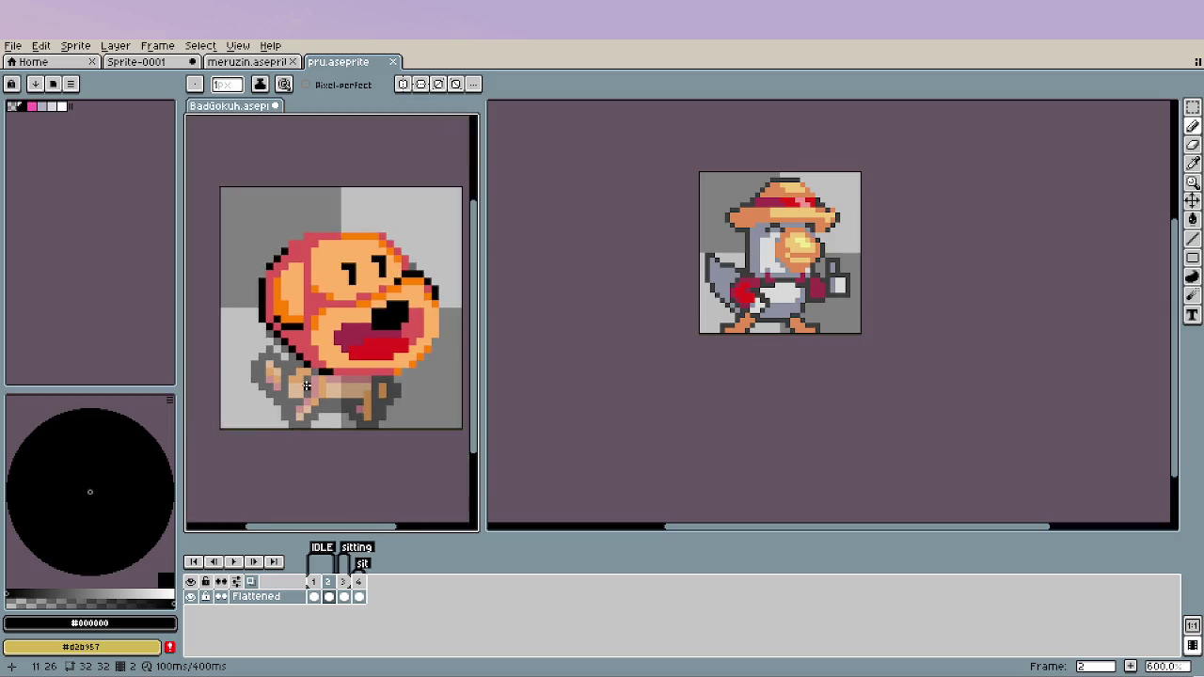
scroll(309, 388, down, 1)
scroll(325, 391, up, 3)
scroll(326, 390, up, 2)
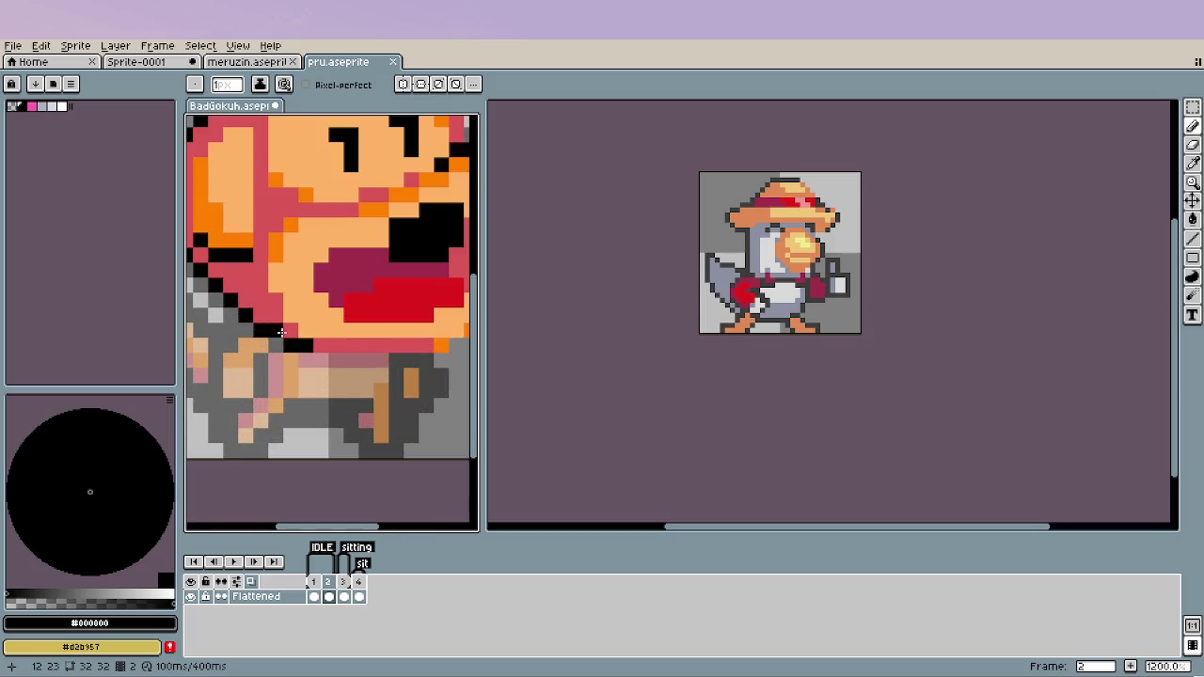
scroll(367, 388, down, 2)
scroll(345, 389, down, 2)
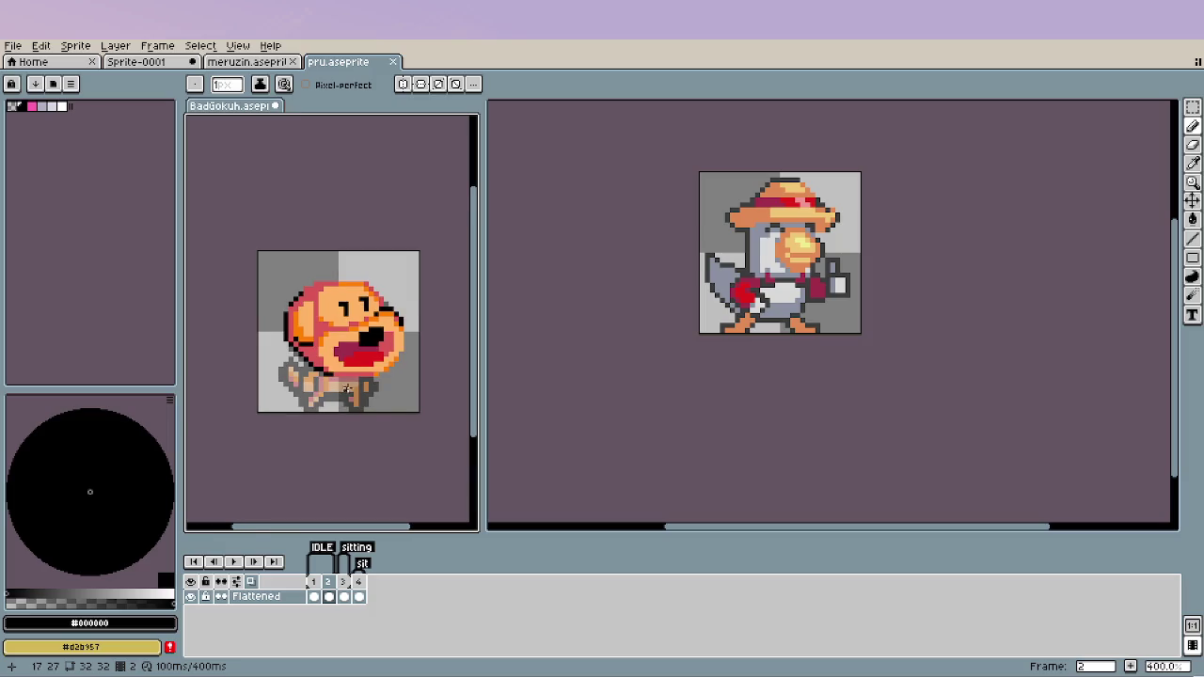
scroll(311, 400, down, 1)
scroll(306, 391, up, 1)
scroll(283, 348, up, 2)
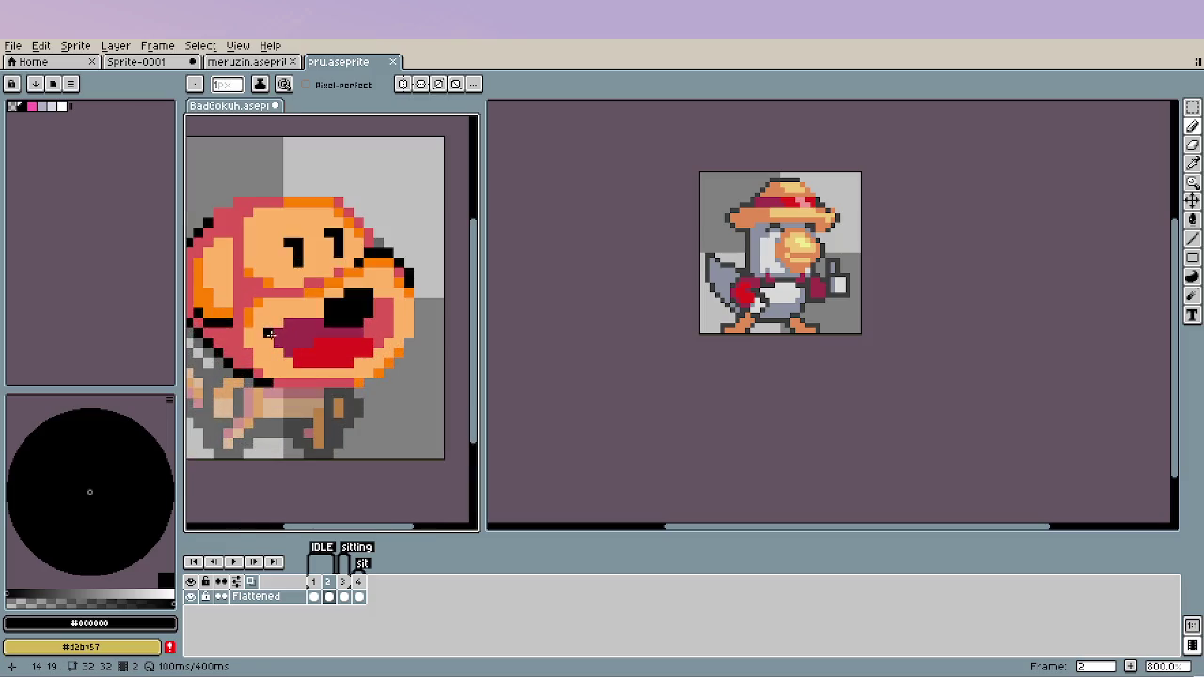
key(i)
click(256, 308)
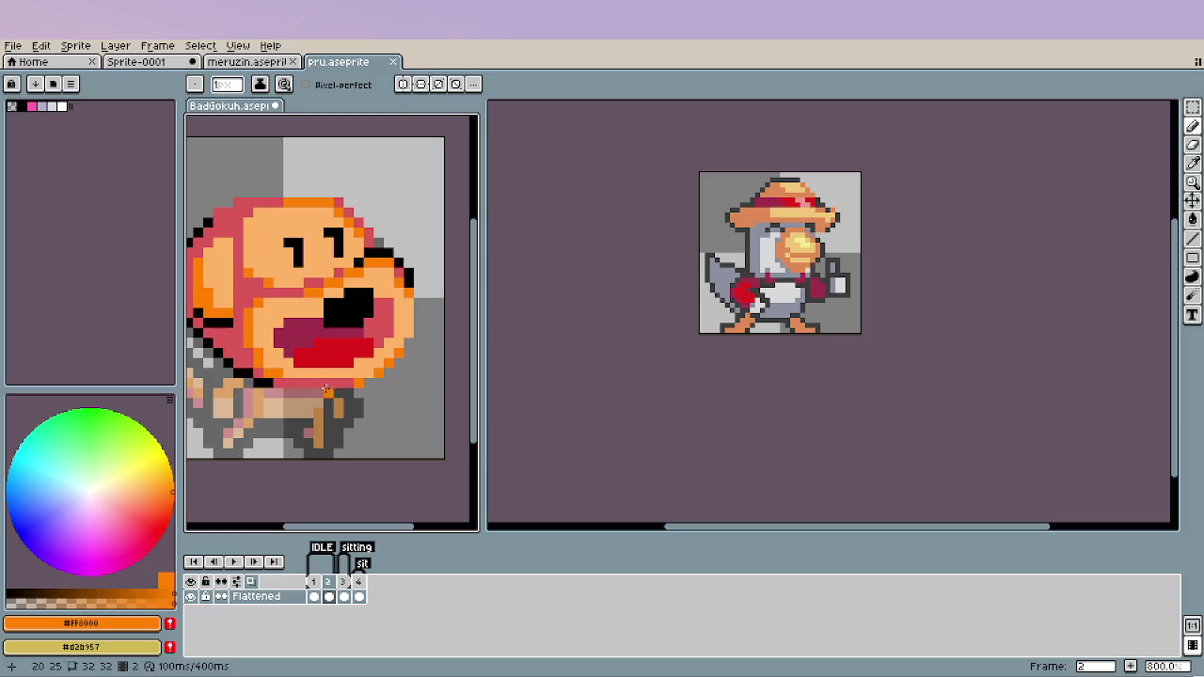
Sample the pink red and black colours from the head outline.
alt+click(270, 373)
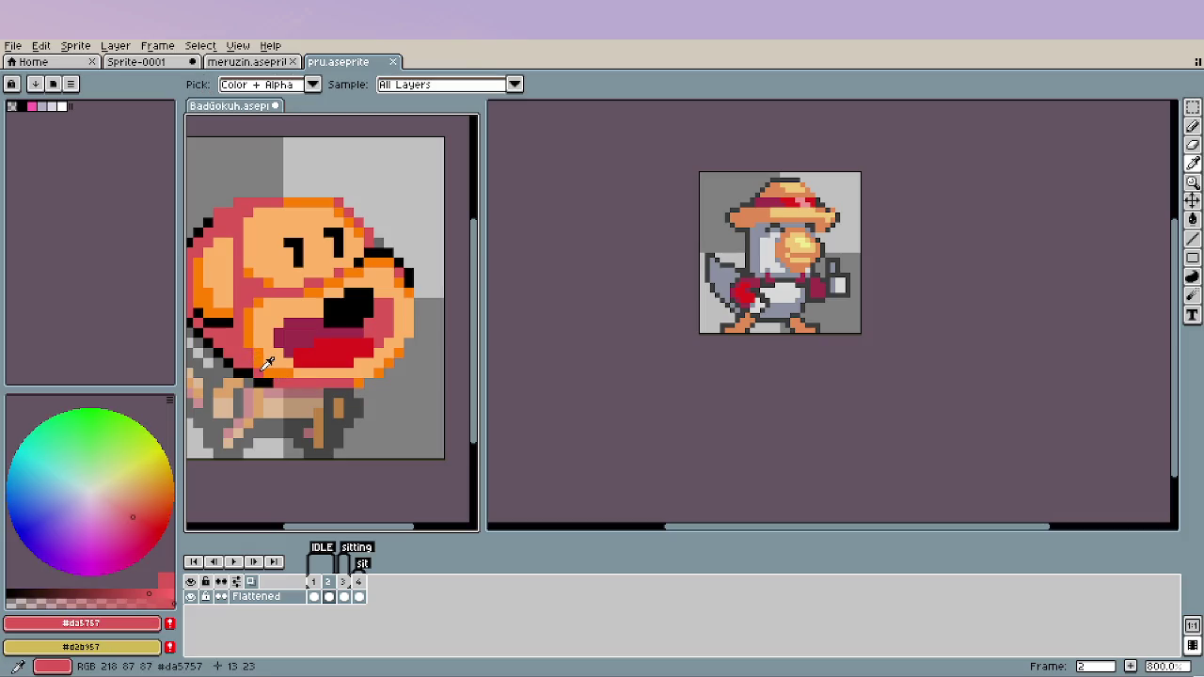
scroll(318, 417, down, 1)
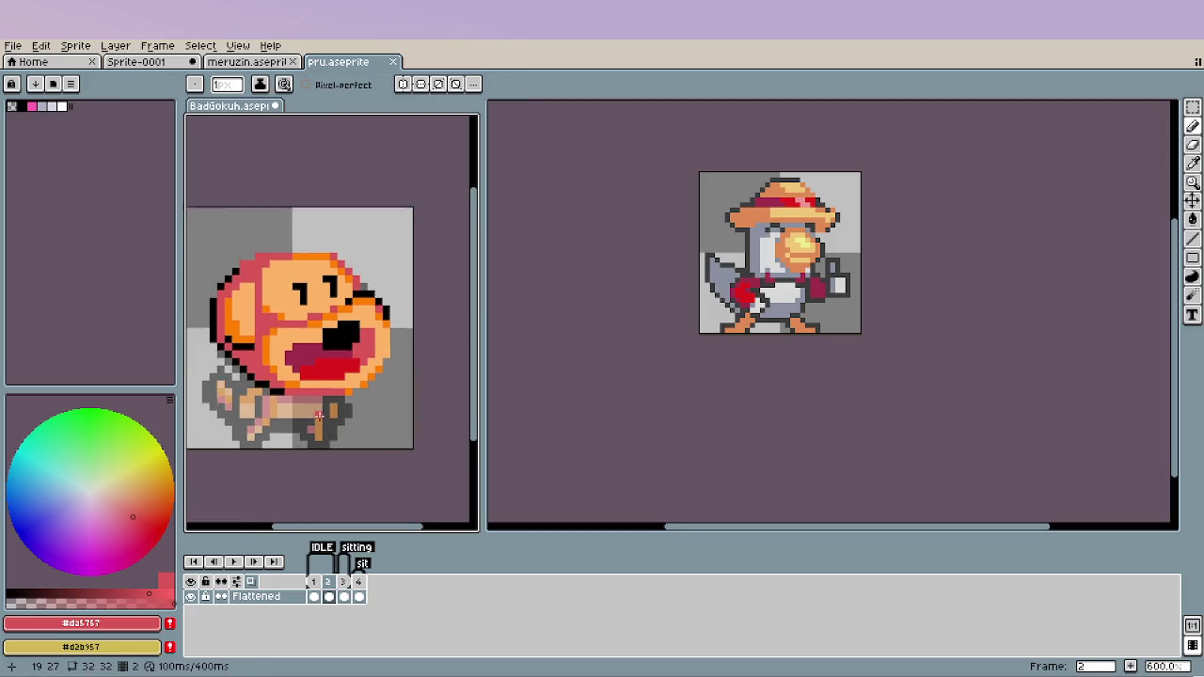
scroll(318, 417, down, 3)
scroll(311, 357, up, 4)
alt+click(300, 350)
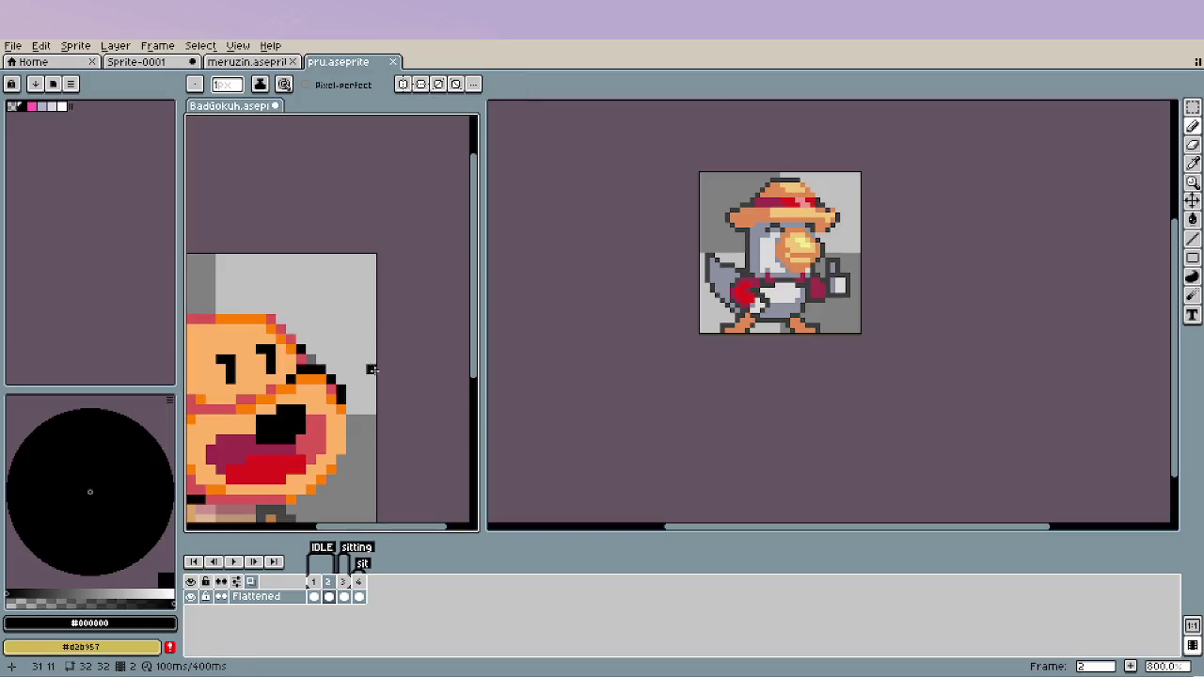
Undo the last pencil stroke on the dog's head.
key(ctrl+z)
scroll(320, 414, down, 1)
scroll(320, 414, down, 1)
scroll(320, 414, down, 1)
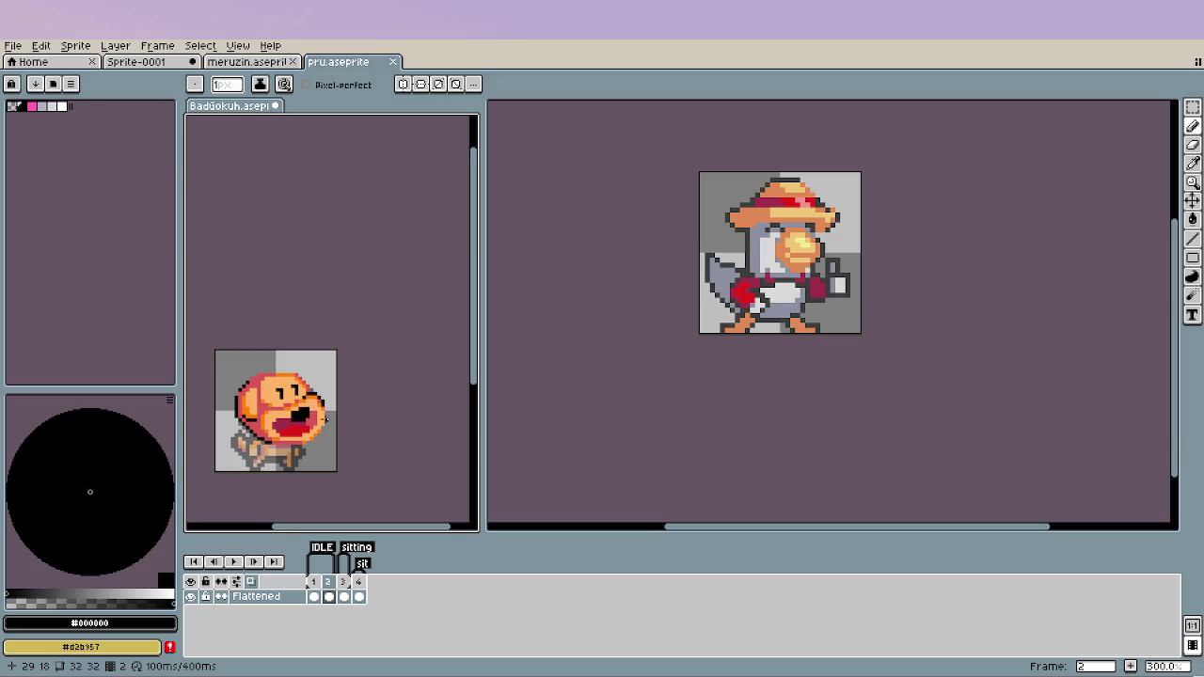
scroll(323, 417, down, 1)
scroll(323, 416, up, 2)
scroll(282, 376, up, 2)
scroll(228, 344, up, 2)
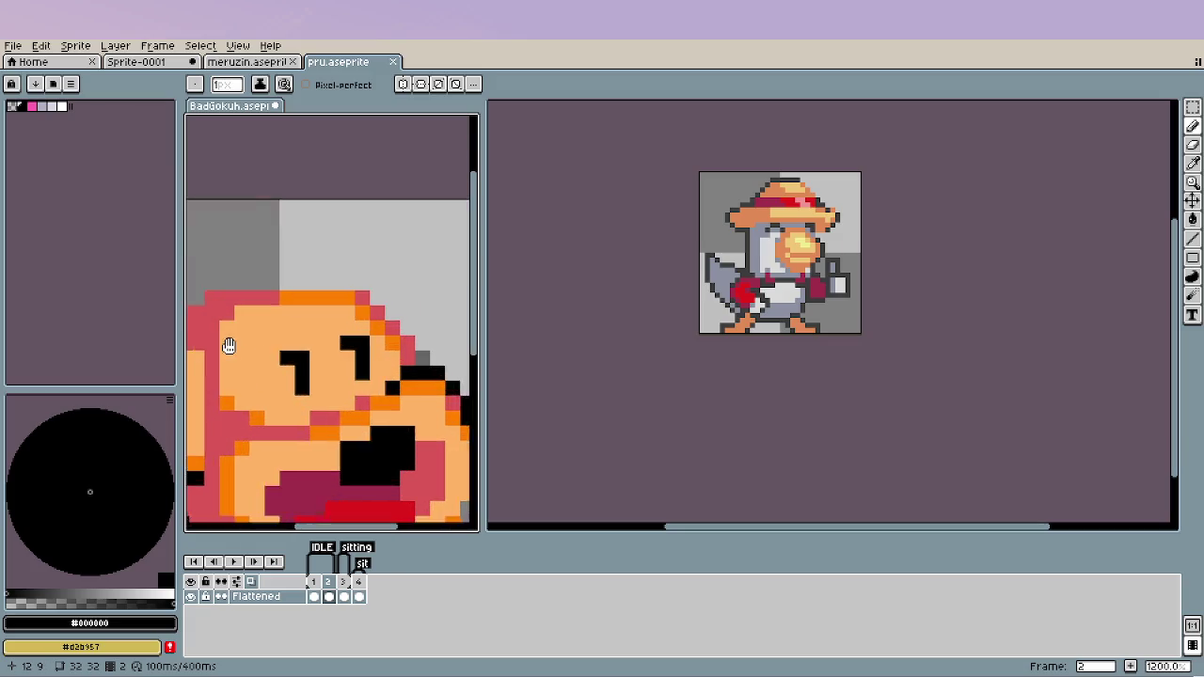
scroll(228, 300, up, 1)
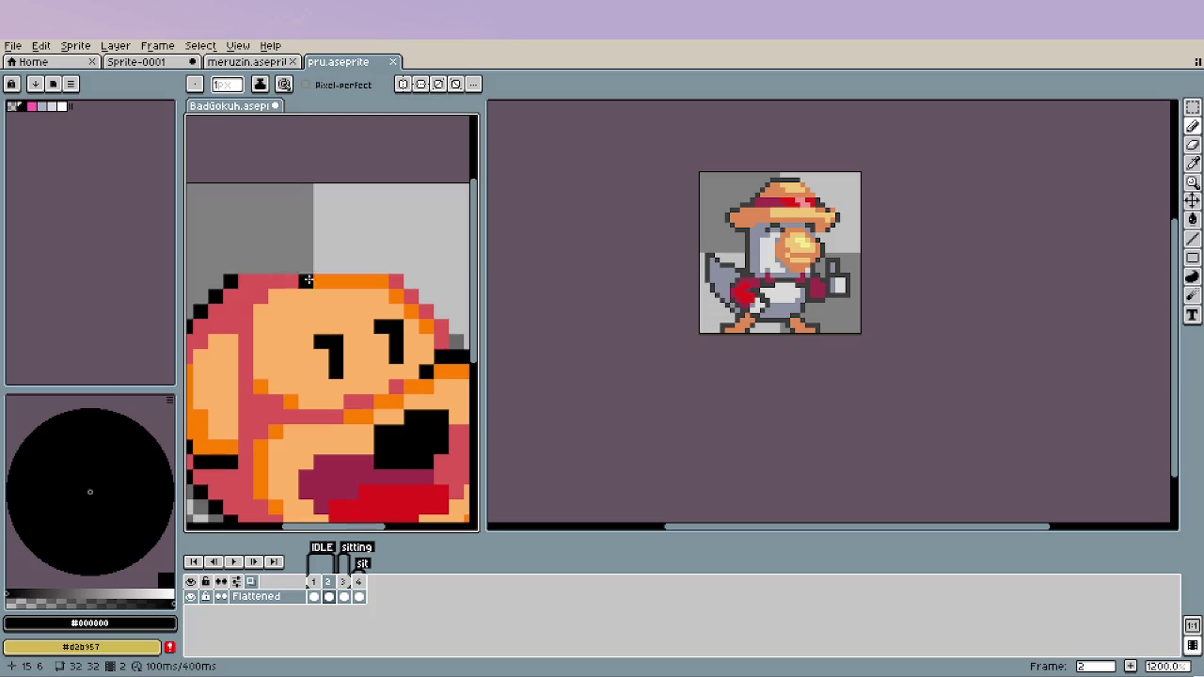
scroll(279, 370, down, 4)
scroll(278, 369, down, 2)
scroll(278, 370, up, 2)
scroll(268, 368, up, 2)
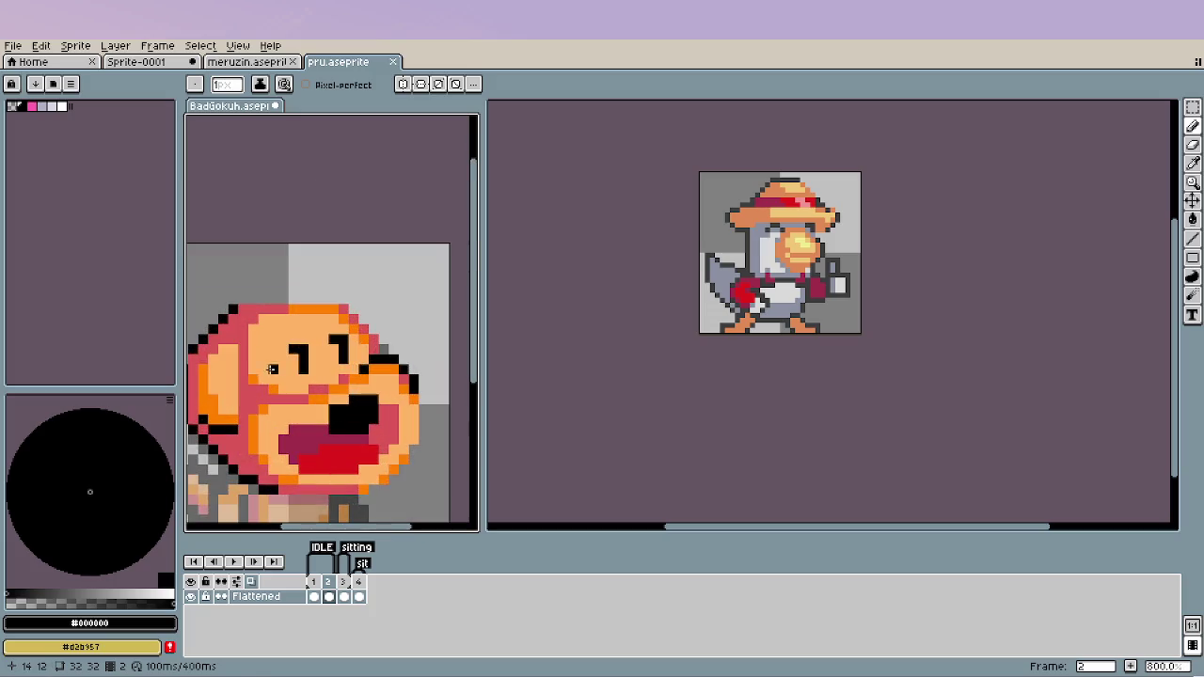
Eyedrop the orange #ff8000 from the dog's snout as the foreground colour.
key(alt)
alt+click(254, 372)
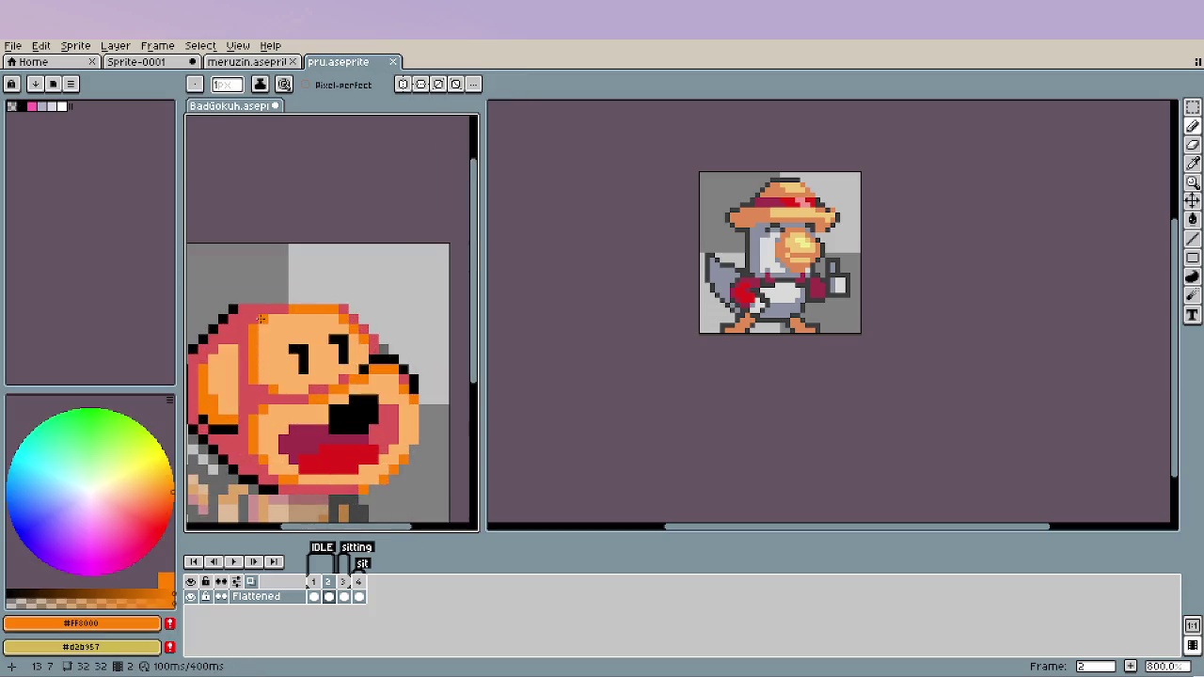
alt+click(253, 375)
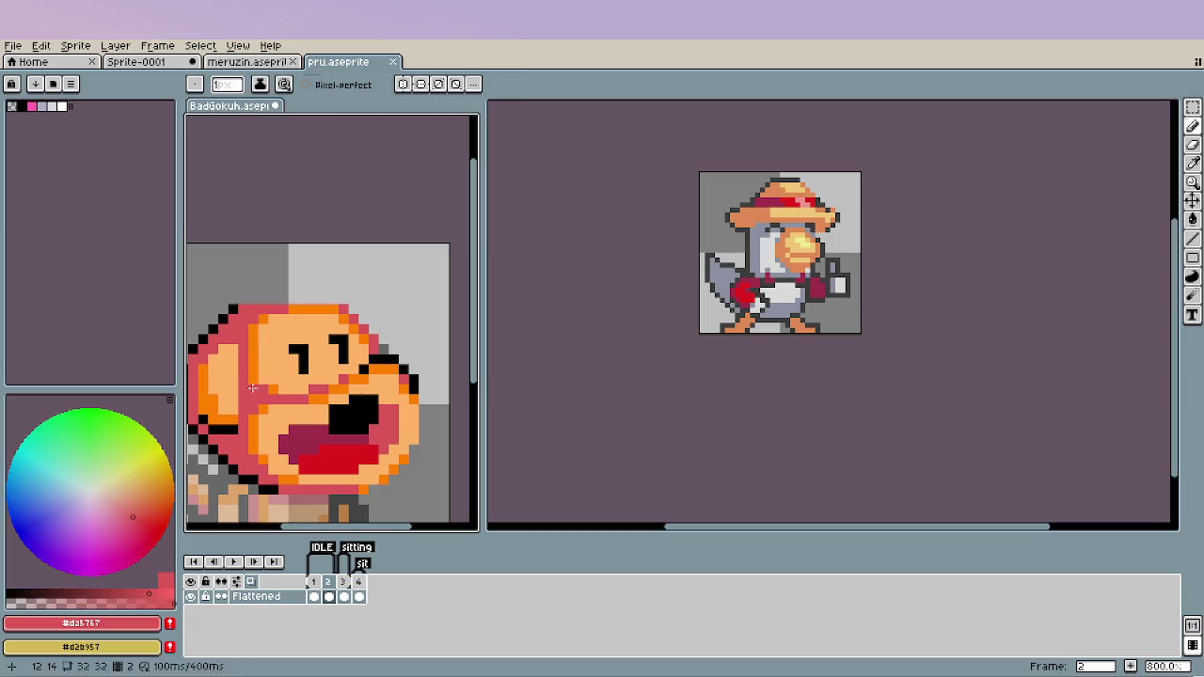
scroll(316, 412, down, 1)
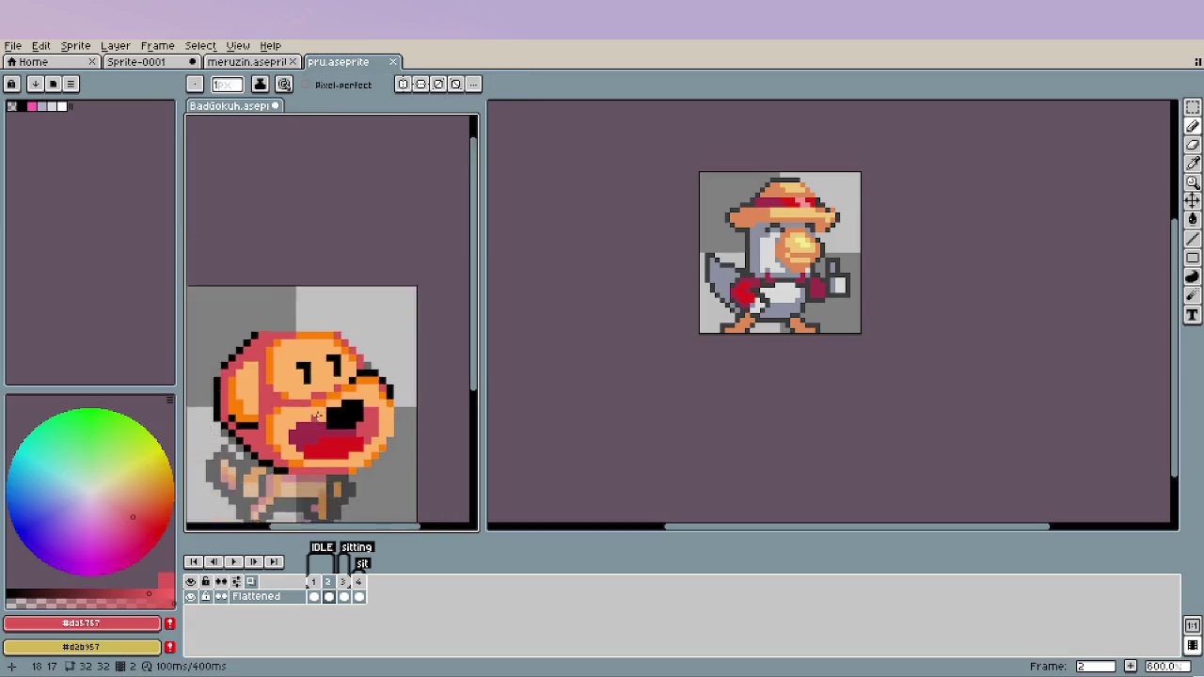
scroll(316, 412, down, 2)
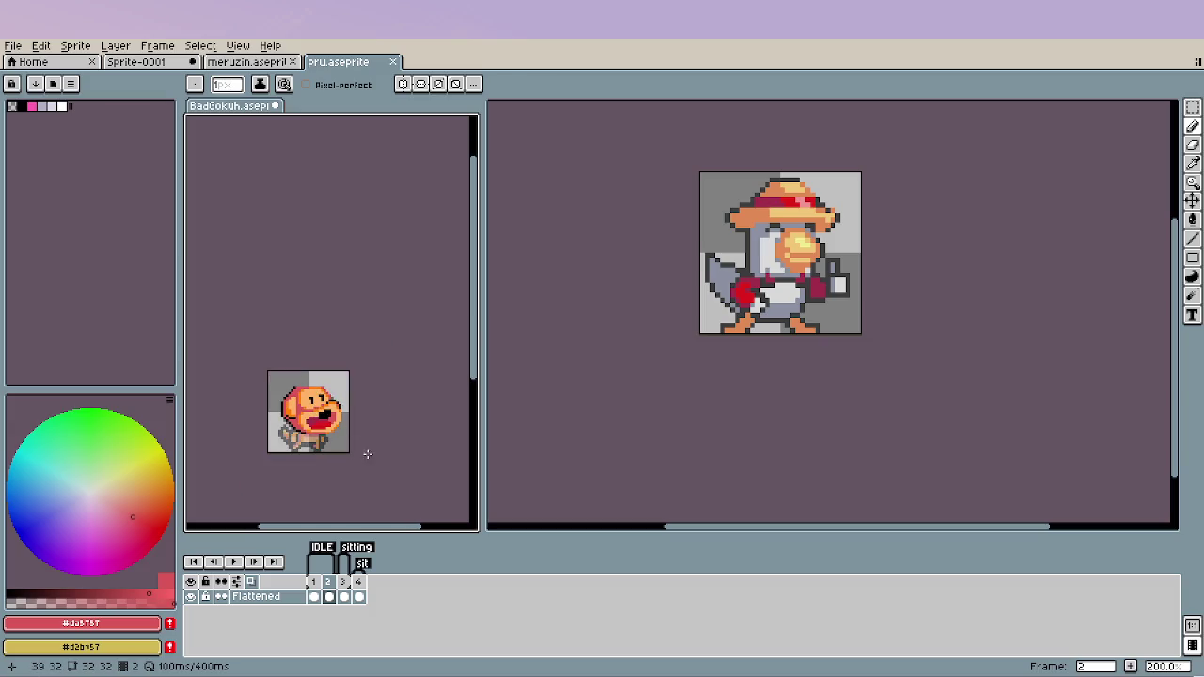
scroll(348, 455, up, 2)
scroll(331, 412, up, 2)
scroll(334, 412, up, 1)
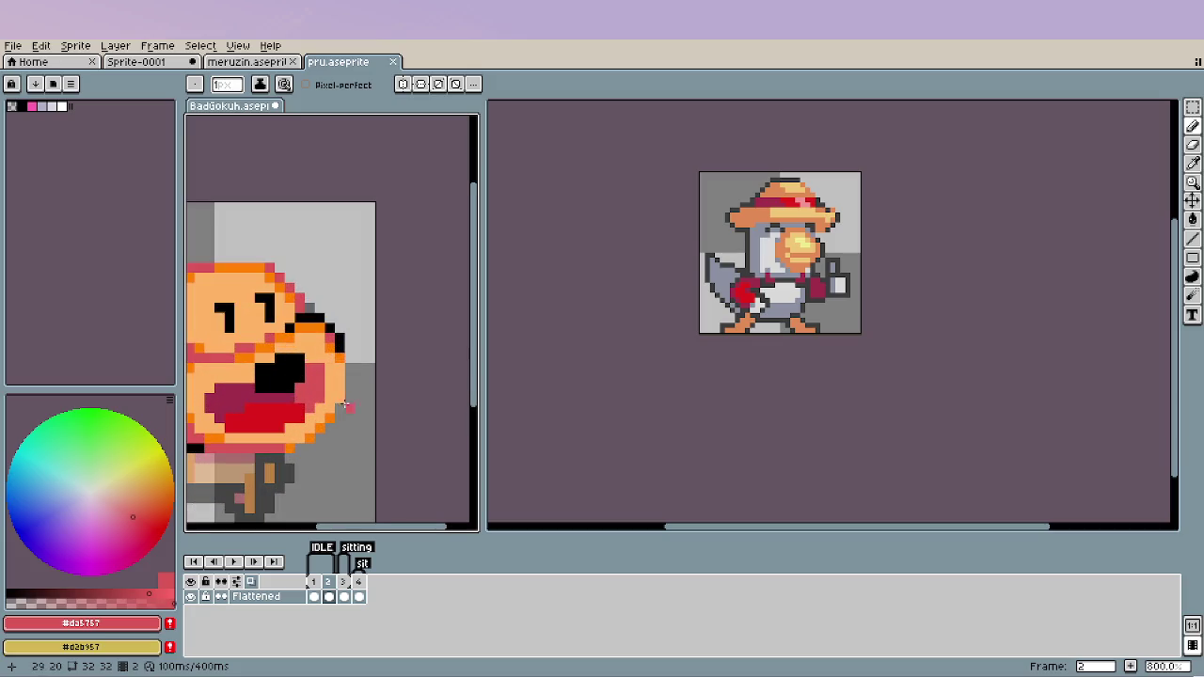
alt+click(340, 355)
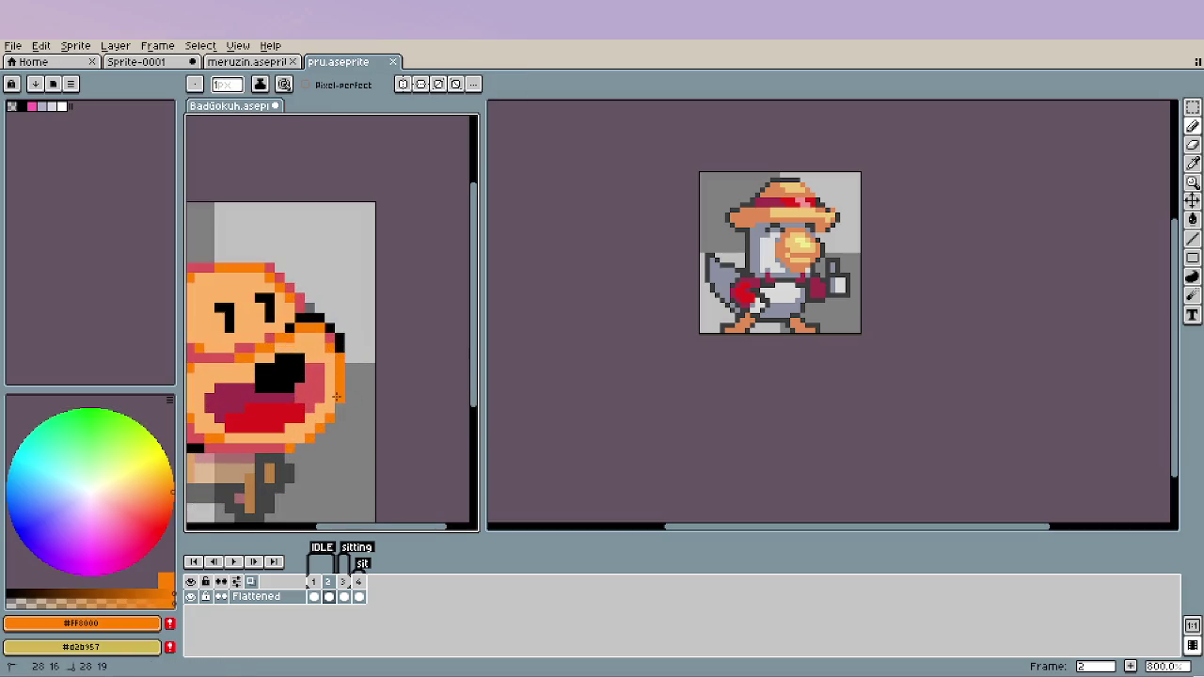
scroll(329, 456, down, 1)
scroll(372, 431, down, 2)
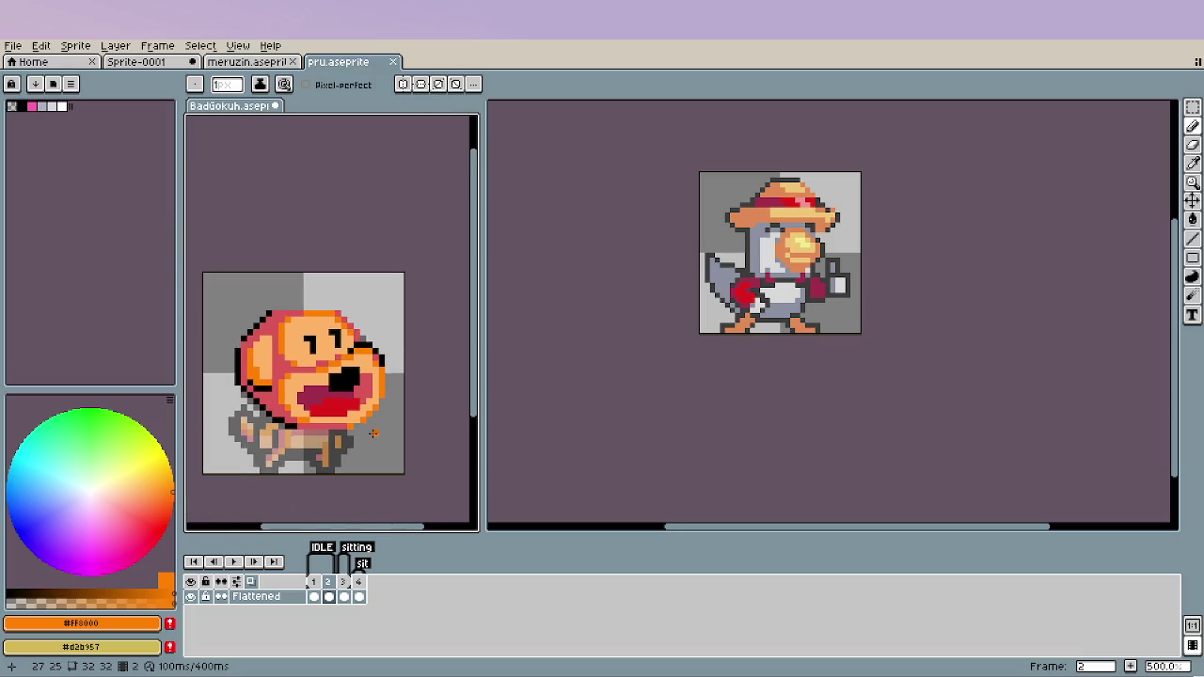
scroll(370, 431, down, 1)
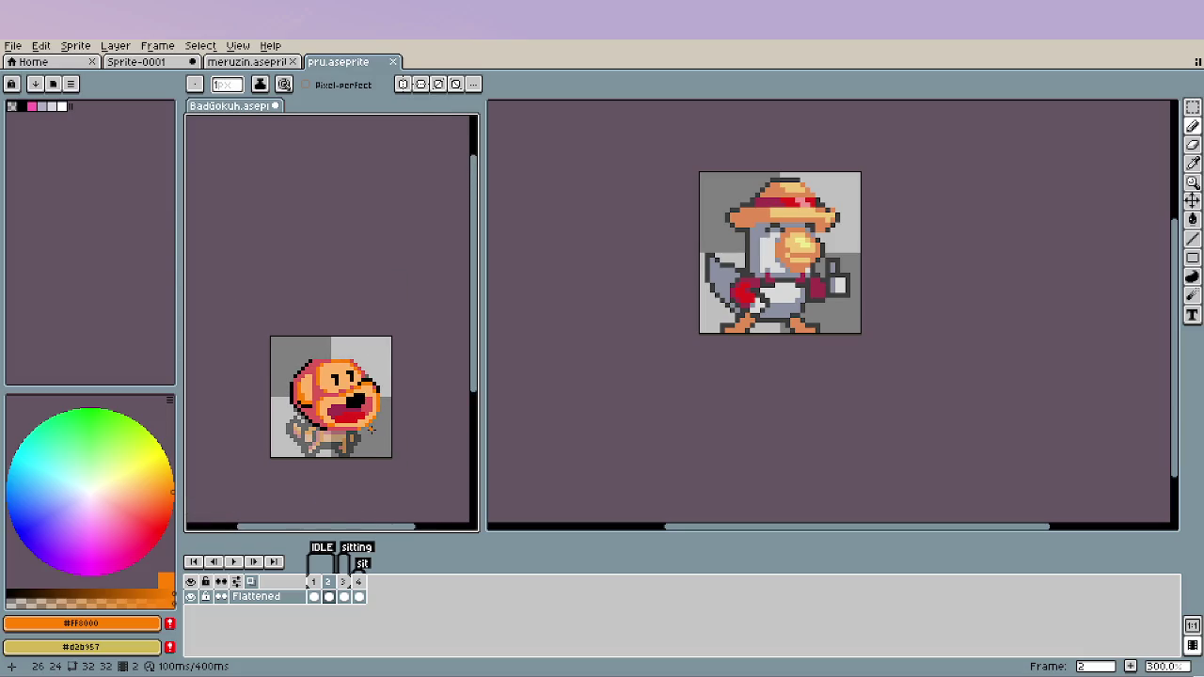
scroll(371, 431, down, 1)
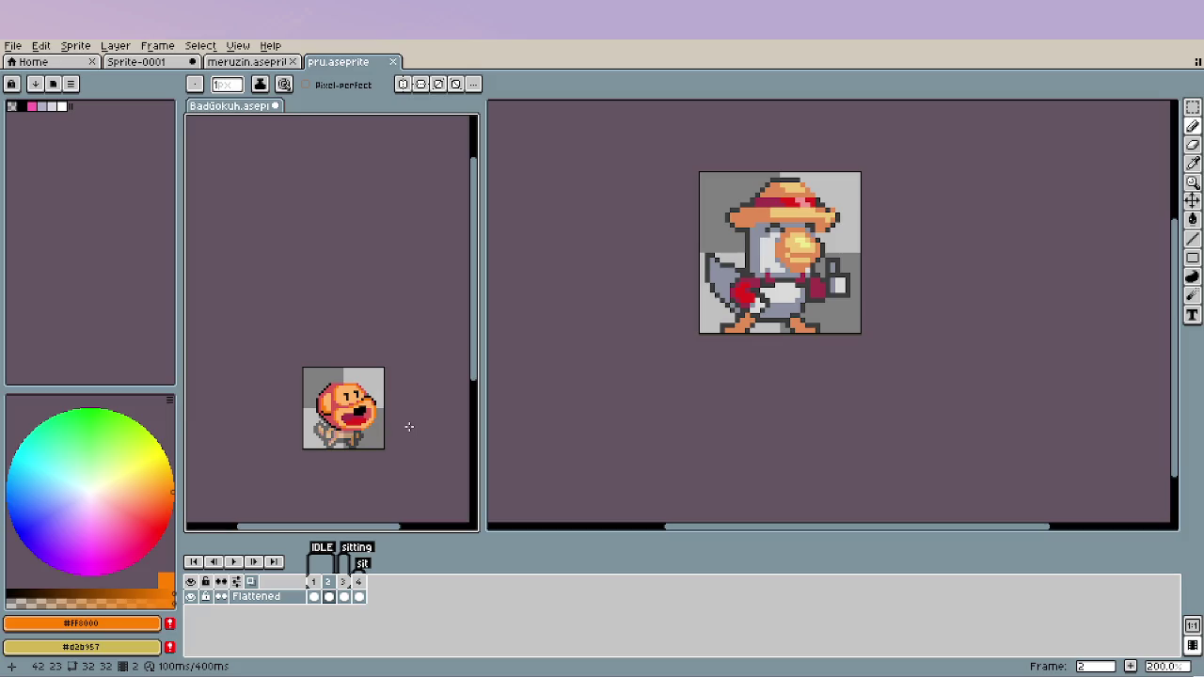
Sample the head's pink and pencil a row of pink pixels across the top of the head.
scroll(405, 425, up, 2)
scroll(398, 424, up, 3)
scroll(376, 395, up, 2)
key(i)
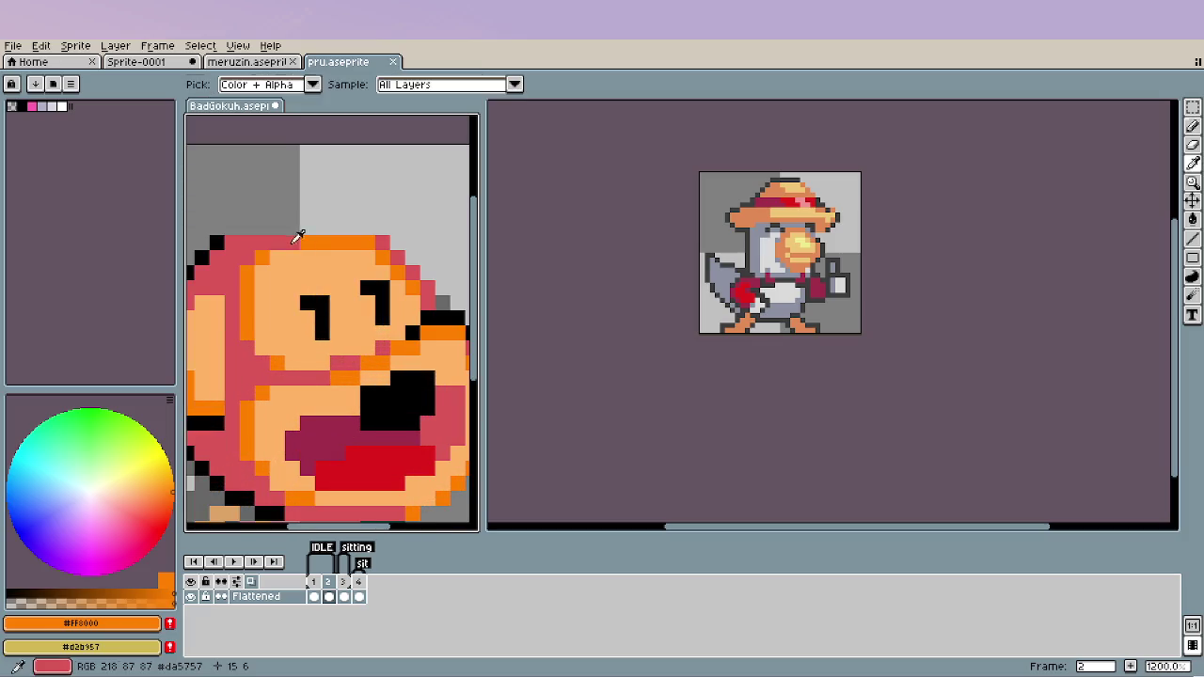
click(294, 240)
key(b)
drag(243, 229, 334, 218)
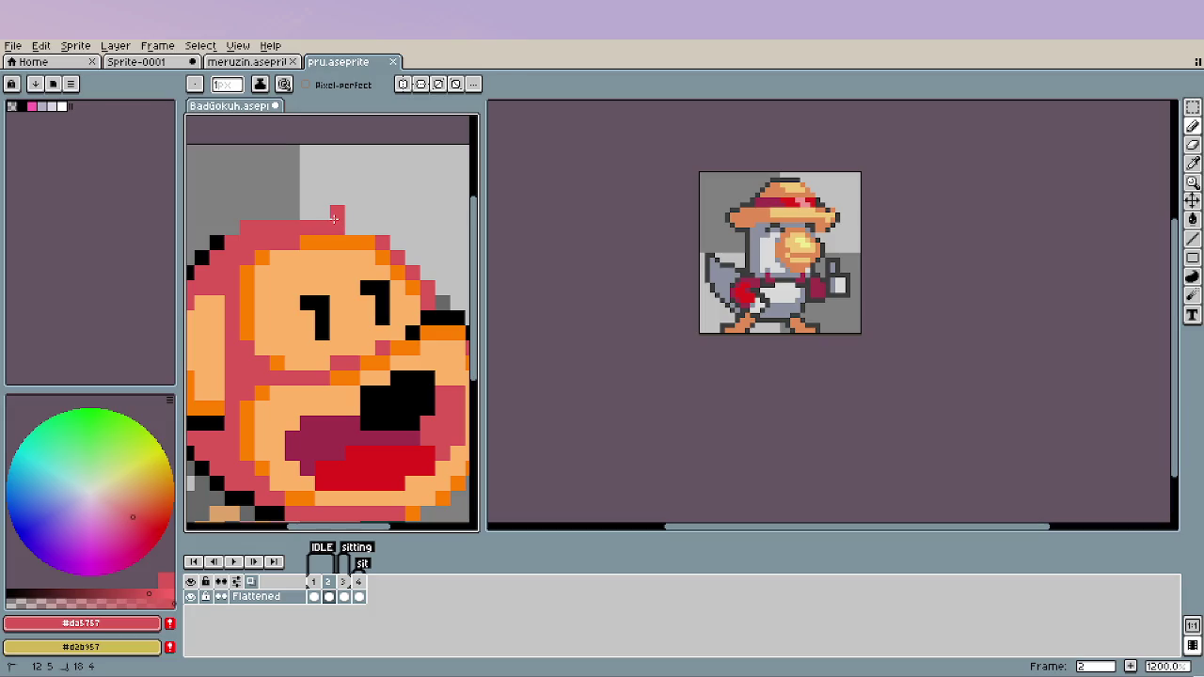
Erase the stray pink pixel above the head.
key(e)
click(337, 213)
scroll(362, 310, down, 5)
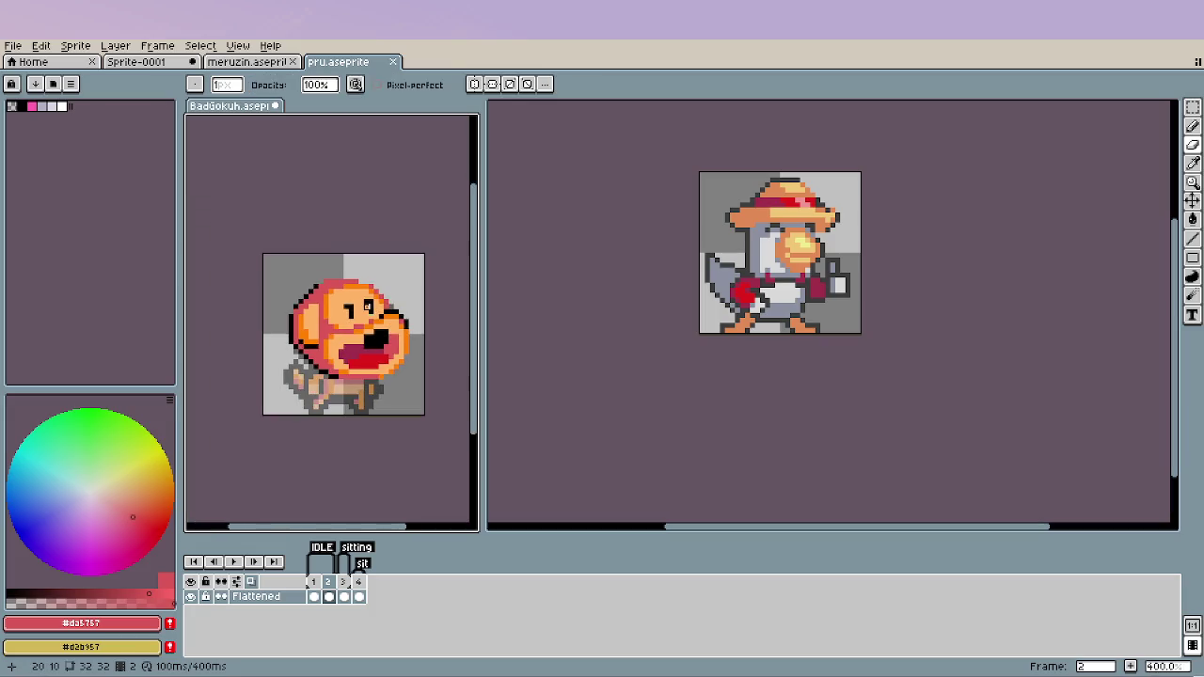
scroll(329, 353, down, 2)
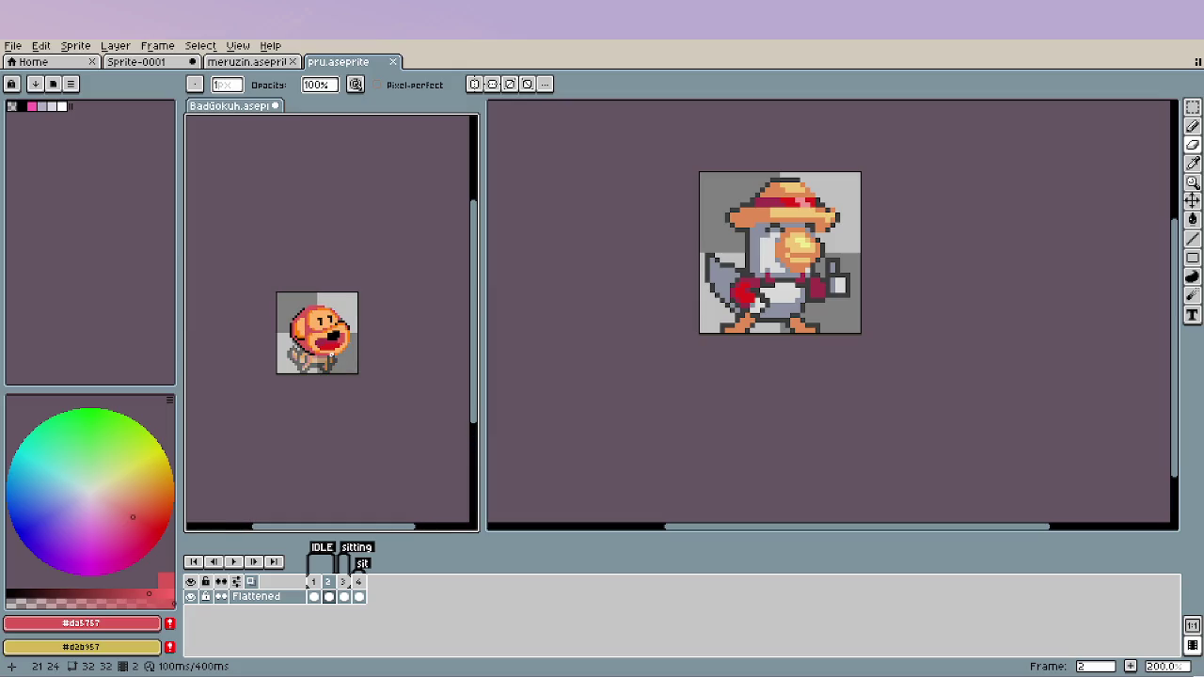
scroll(293, 319, up, 4)
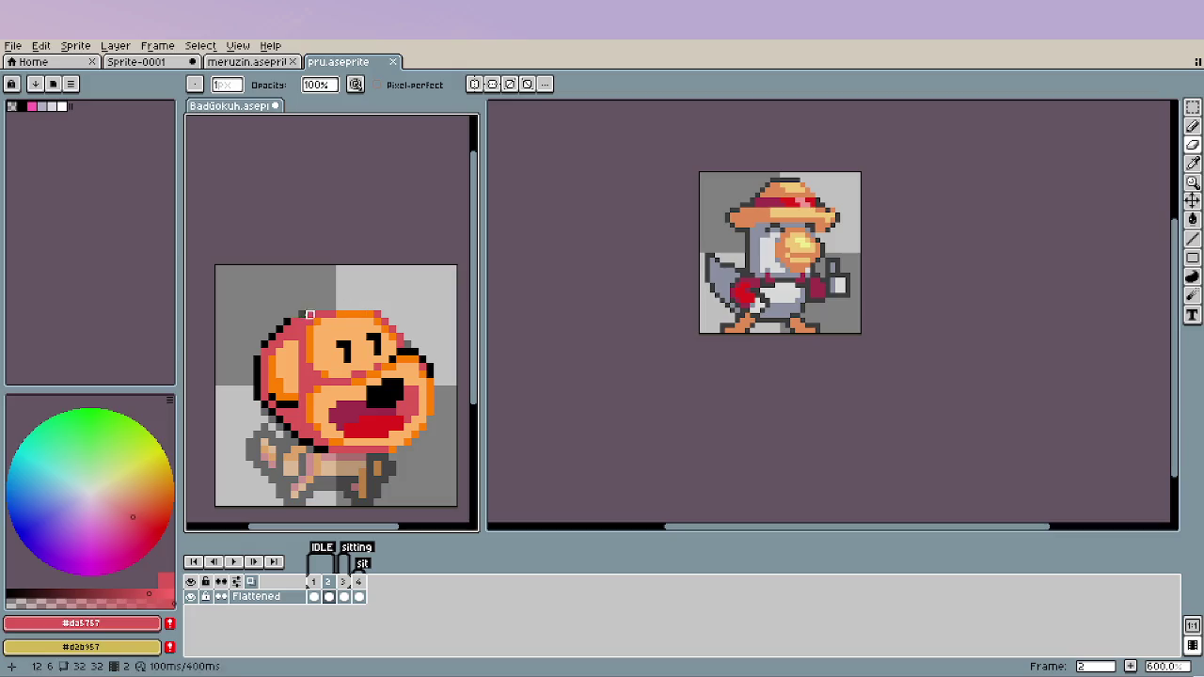
scroll(326, 376, down, 1)
scroll(325, 376, down, 3)
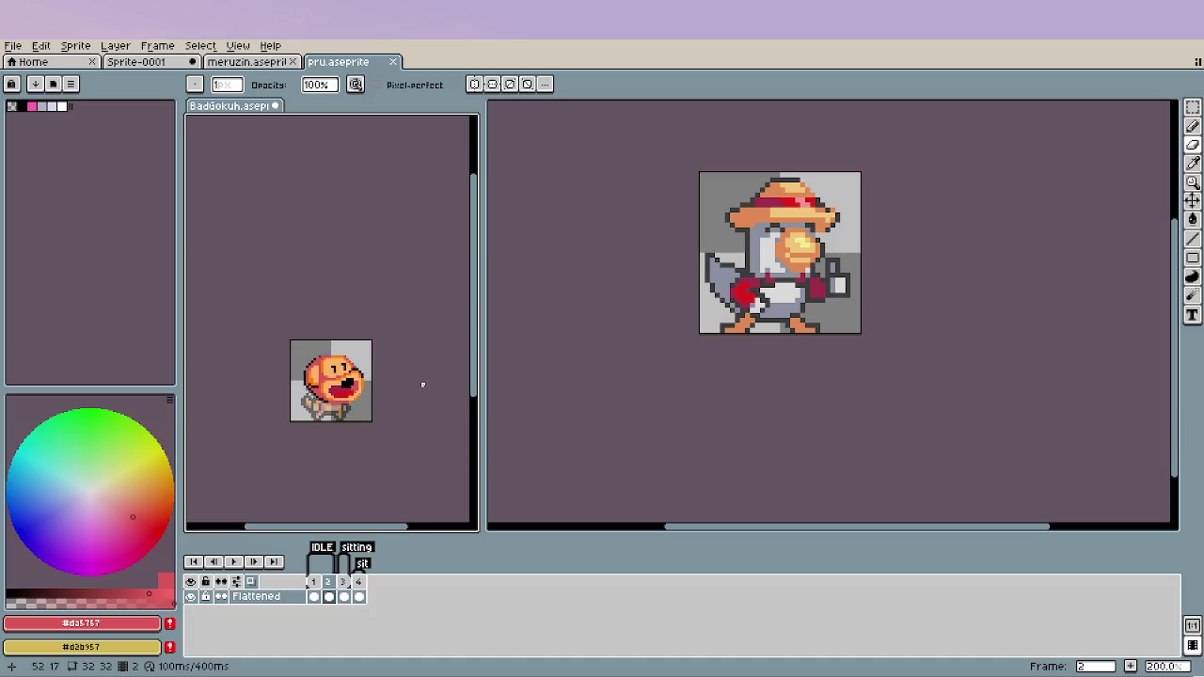
scroll(338, 357, up, 2)
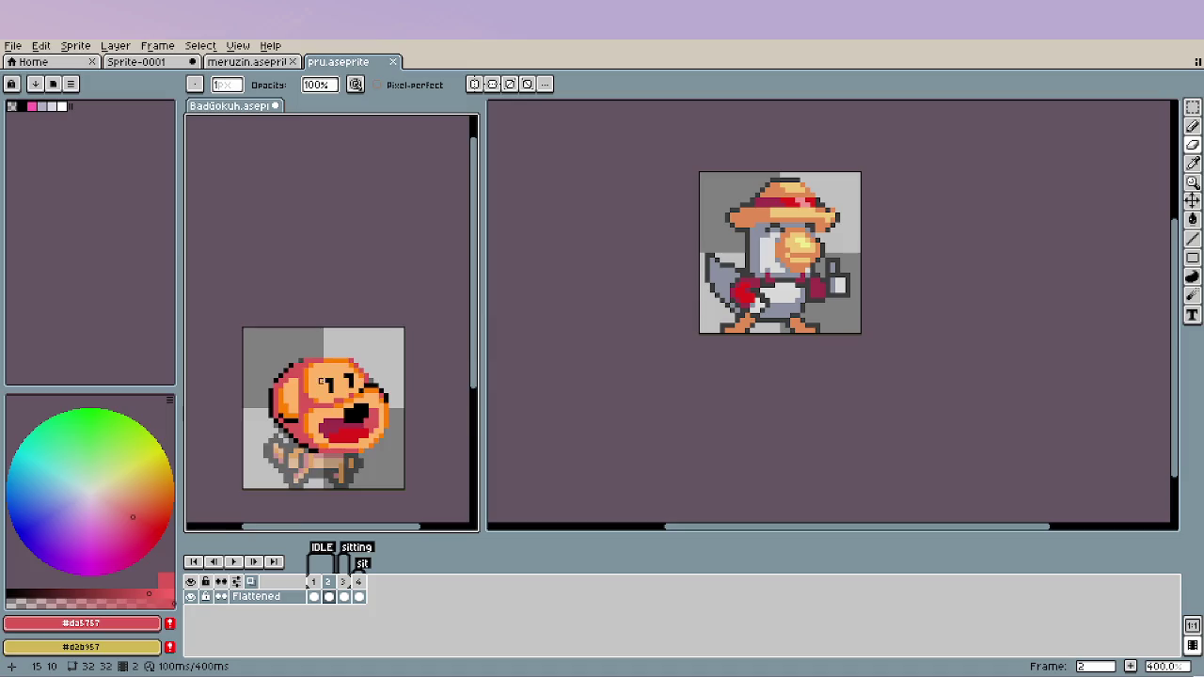
scroll(325, 376, up, 2)
Sample orange from the face and turn one mouth pixel orange.
alt+click(289, 371)
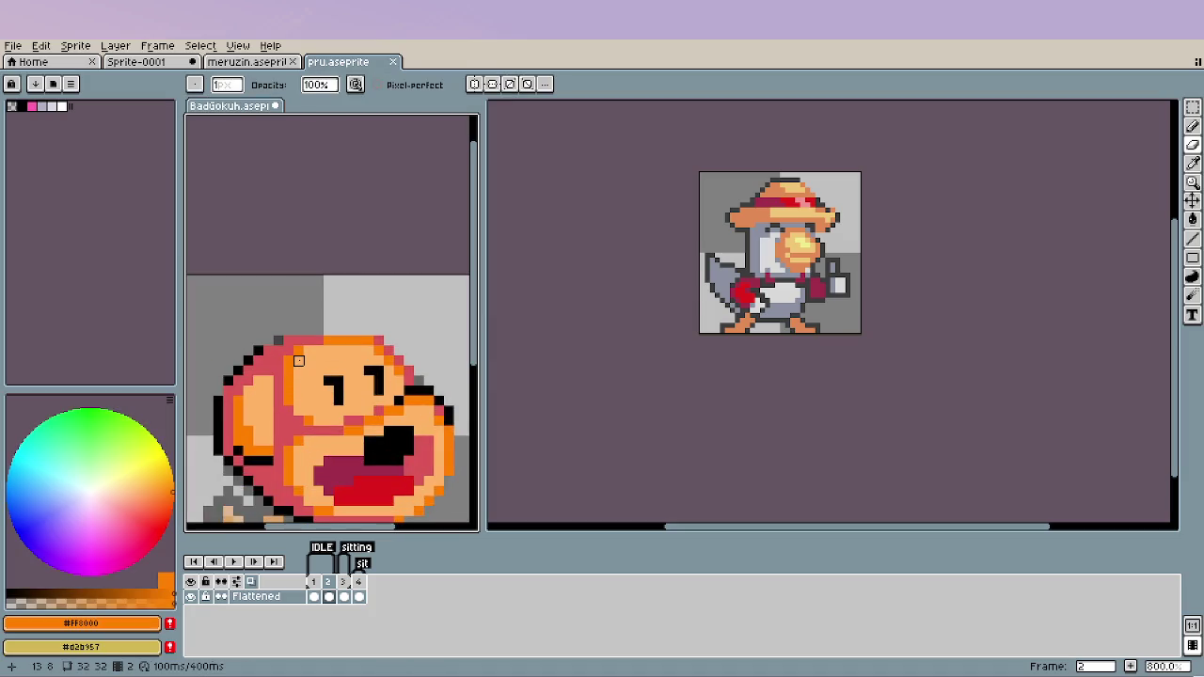
key(e)
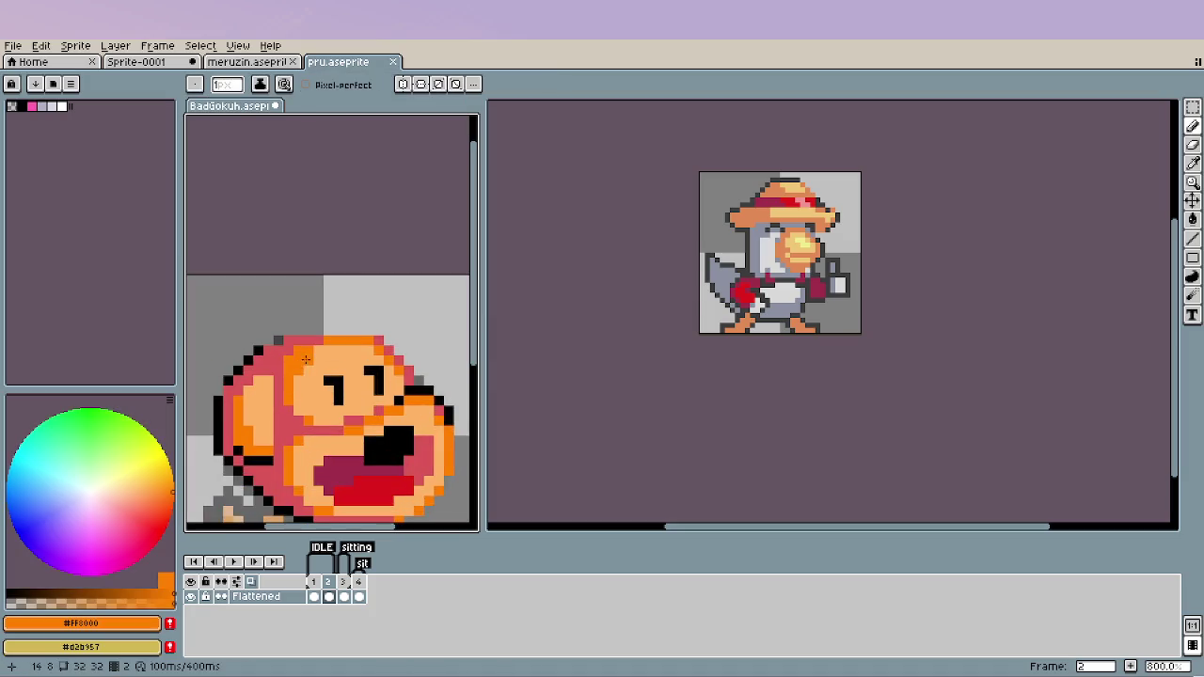
click(379, 479)
Sample black from the head outline and draw a black outline stroke beside the ear.
scroll(379, 480, down, 1)
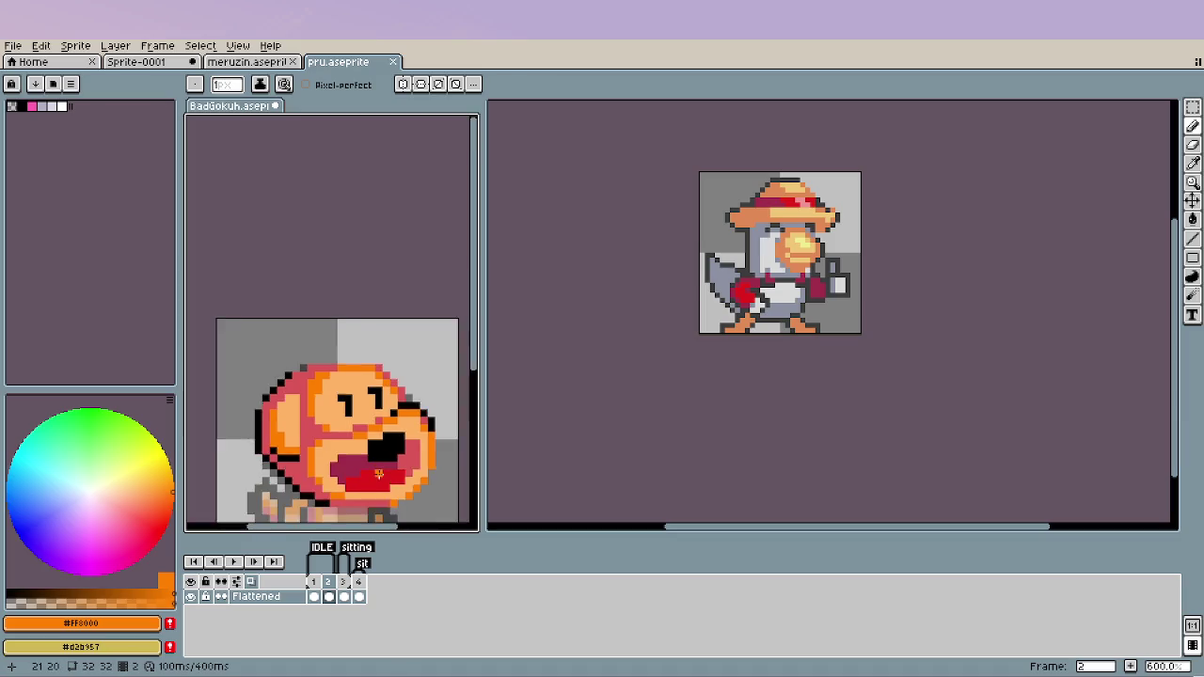
scroll(367, 442, down, 2)
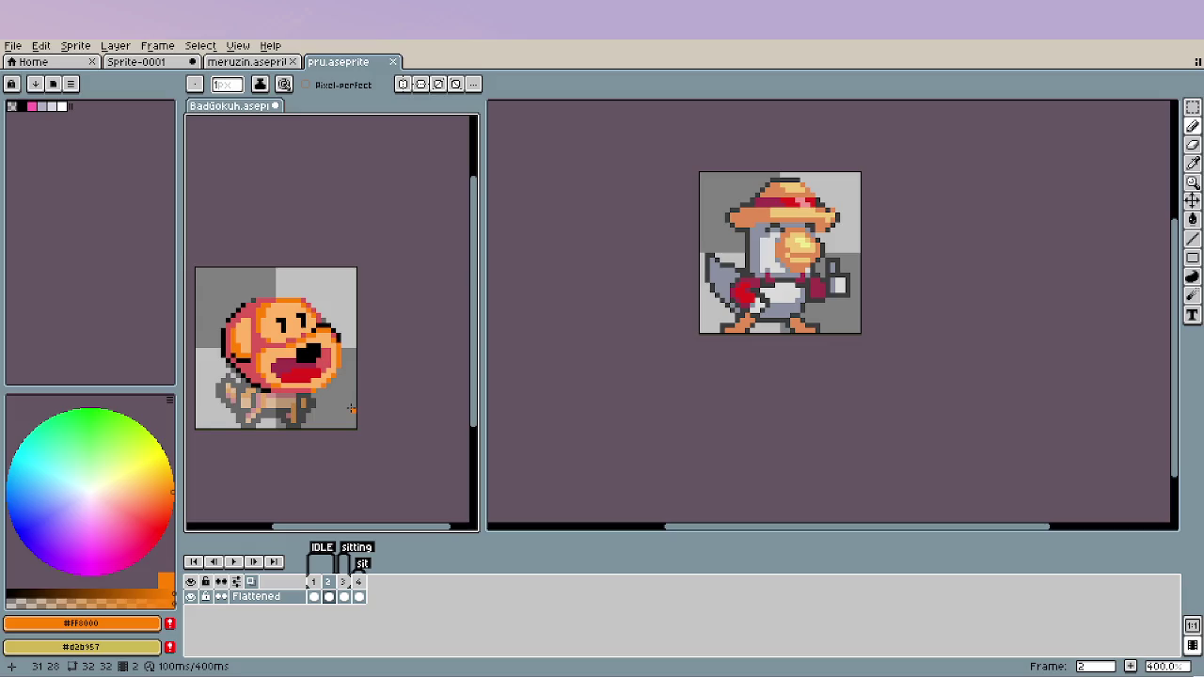
scroll(350, 408, down, 1)
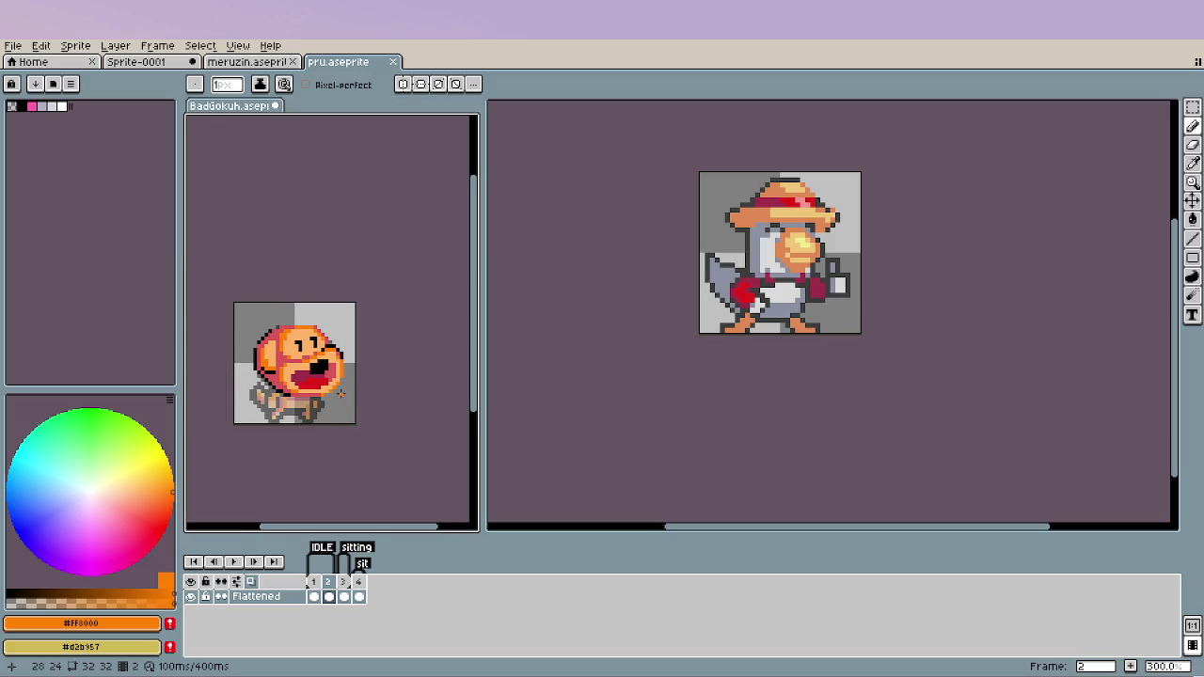
scroll(282, 368, up, 3)
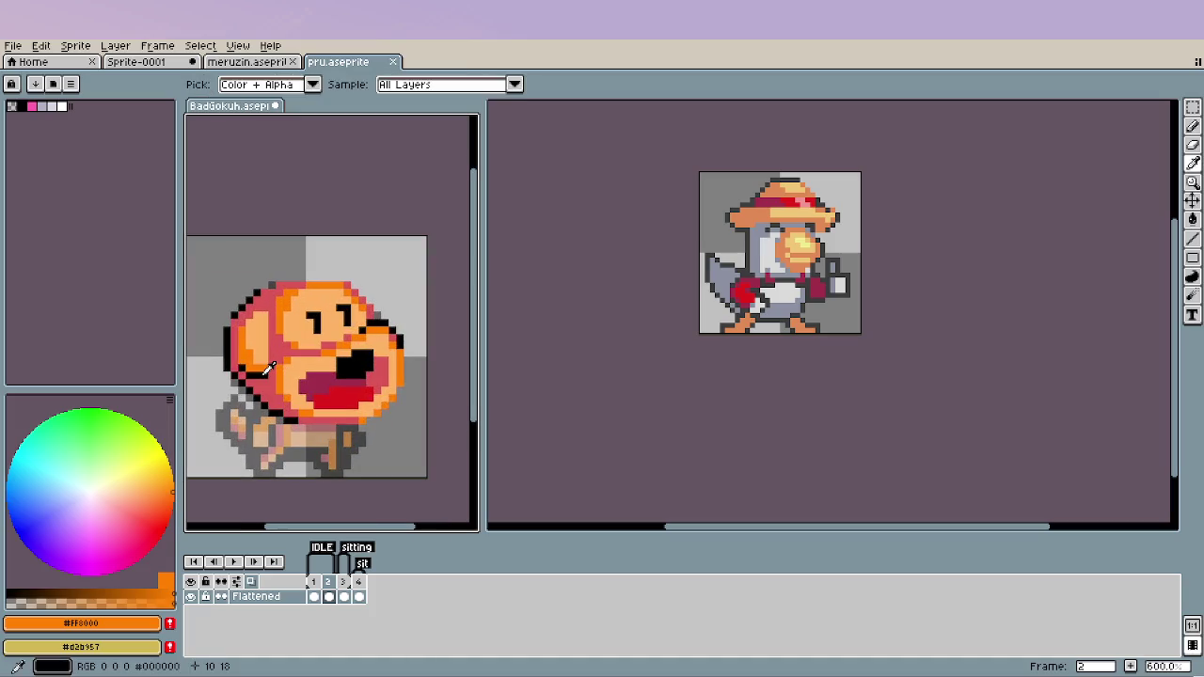
alt+click(272, 373)
drag(272, 373, 273, 347)
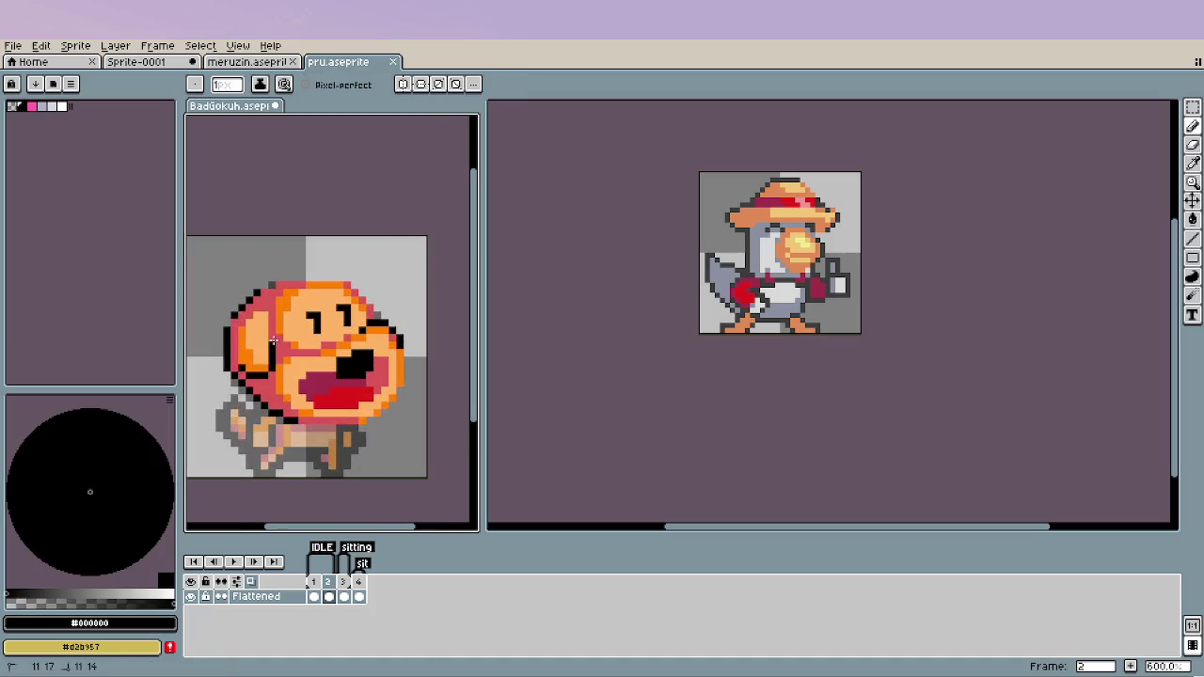
scroll(309, 386, down, 2)
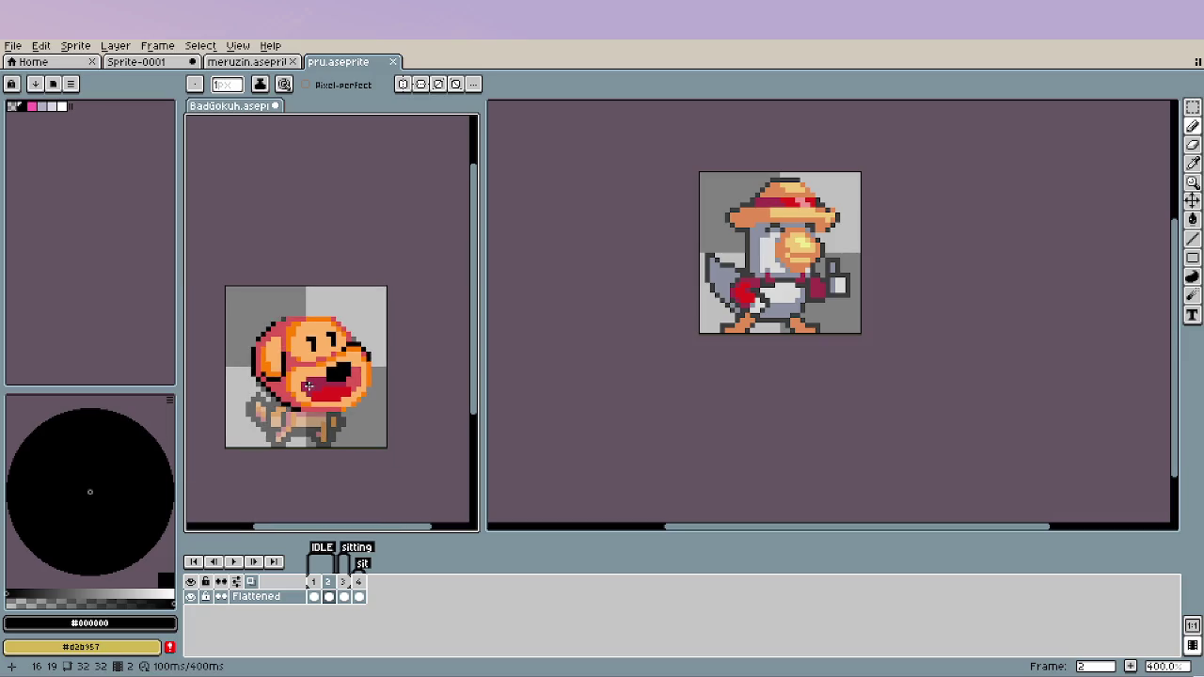
scroll(309, 386, down, 1)
drag(380, 399, 349, 357)
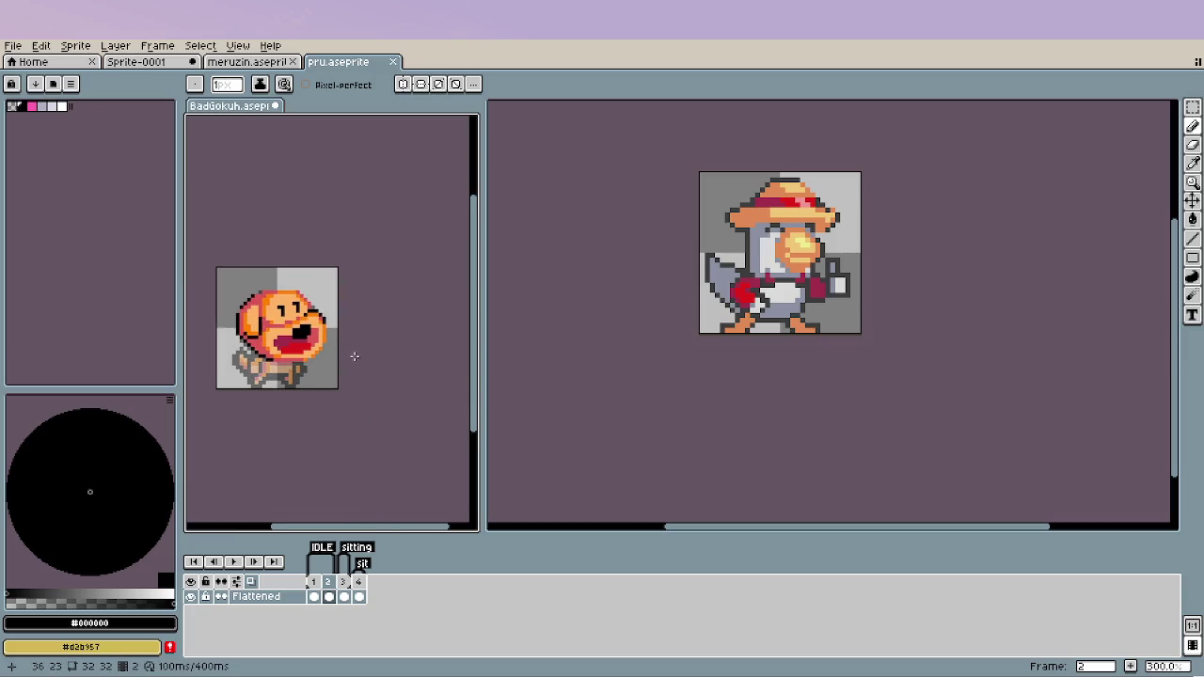
scroll(247, 324, up, 1)
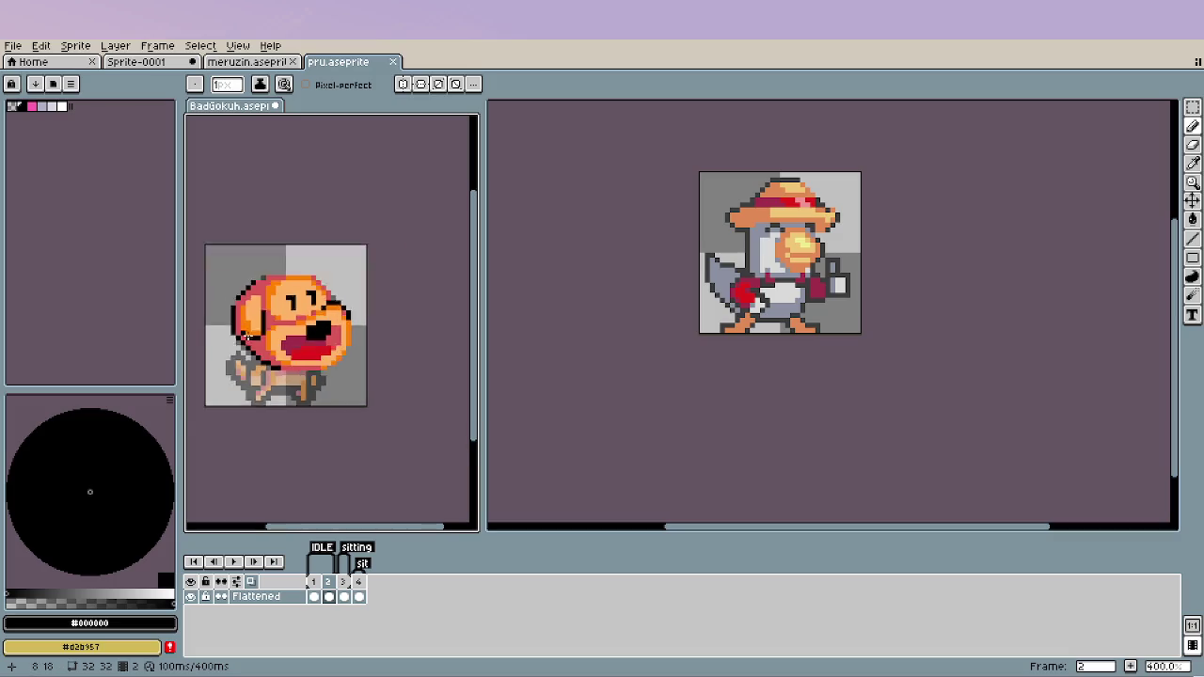
scroll(247, 324, up, 5)
scroll(301, 348, down, 3)
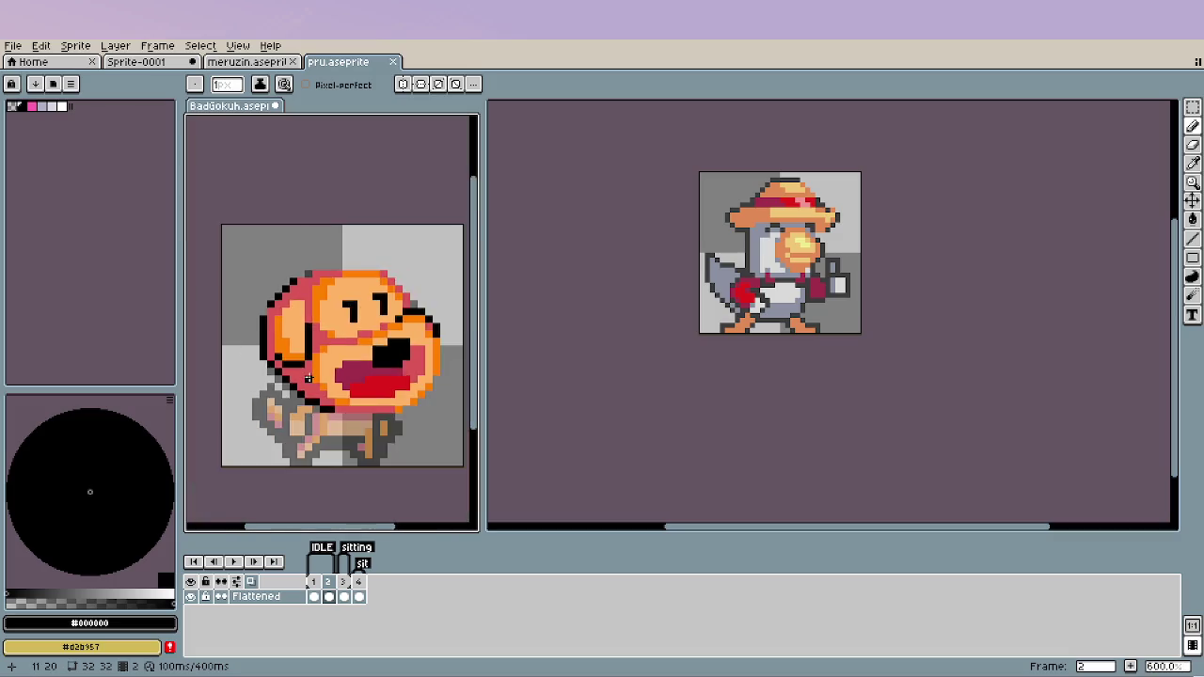
scroll(301, 348, down, 2)
drag(403, 417, 362, 384)
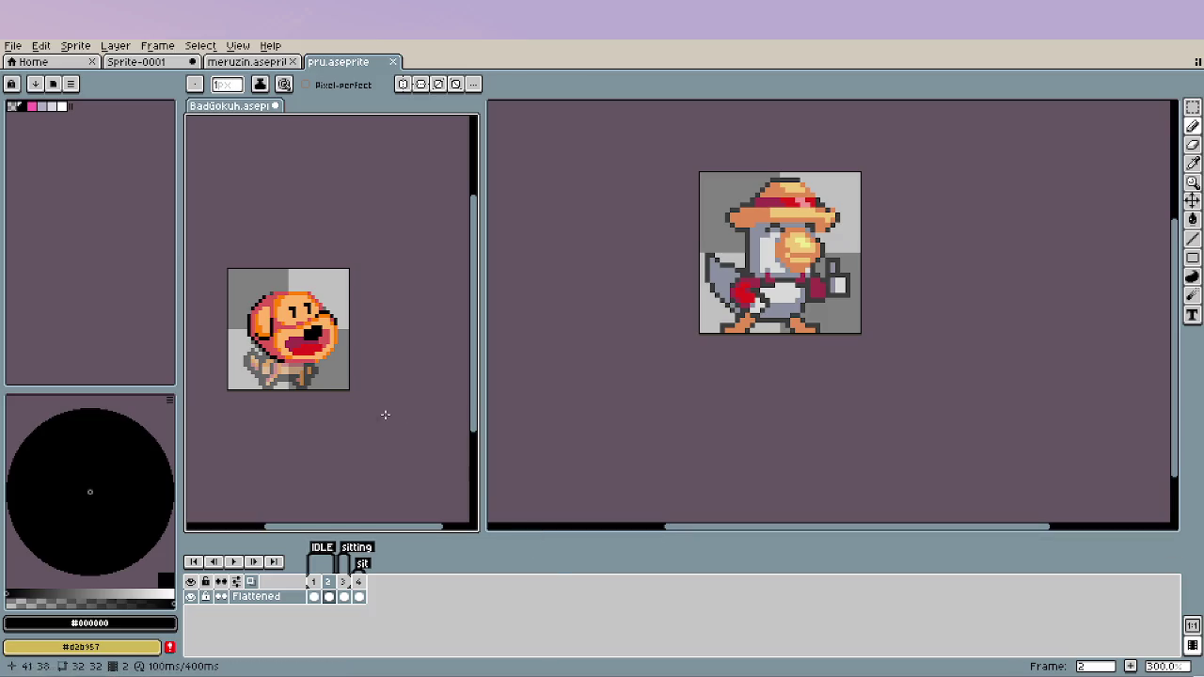
Eyedrop the pink #da5757 from the dog's face as the foreground colour.
scroll(328, 367, up, 1)
scroll(327, 367, up, 2)
scroll(341, 320, up, 3)
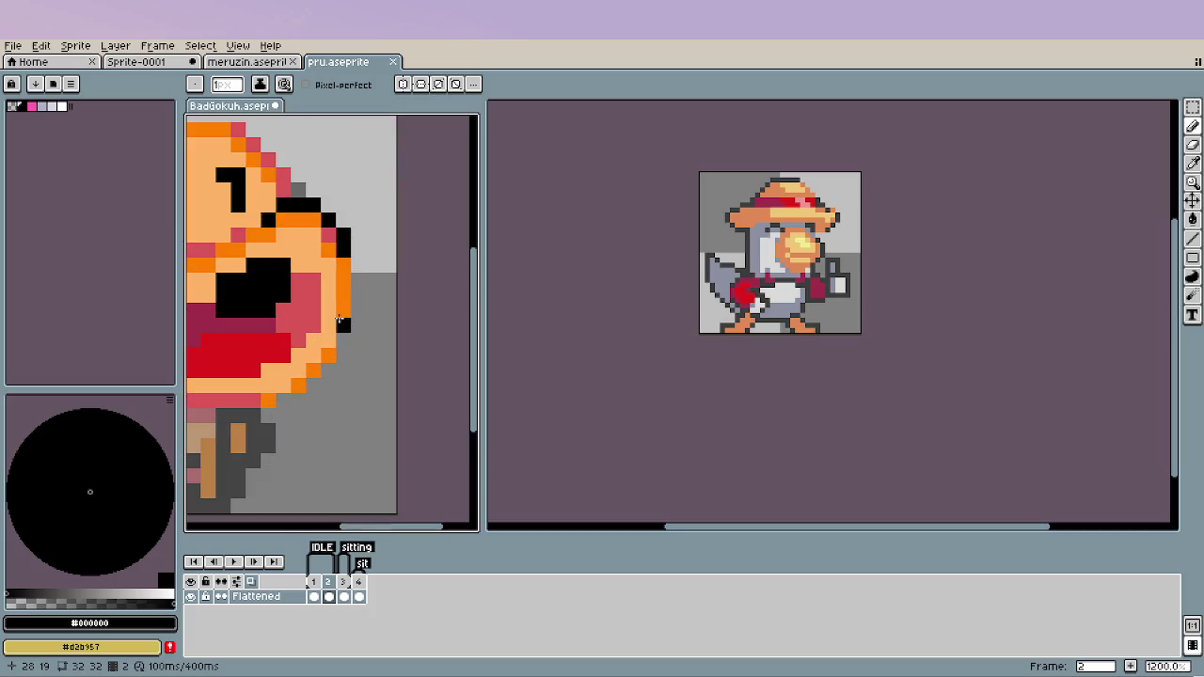
key(i)
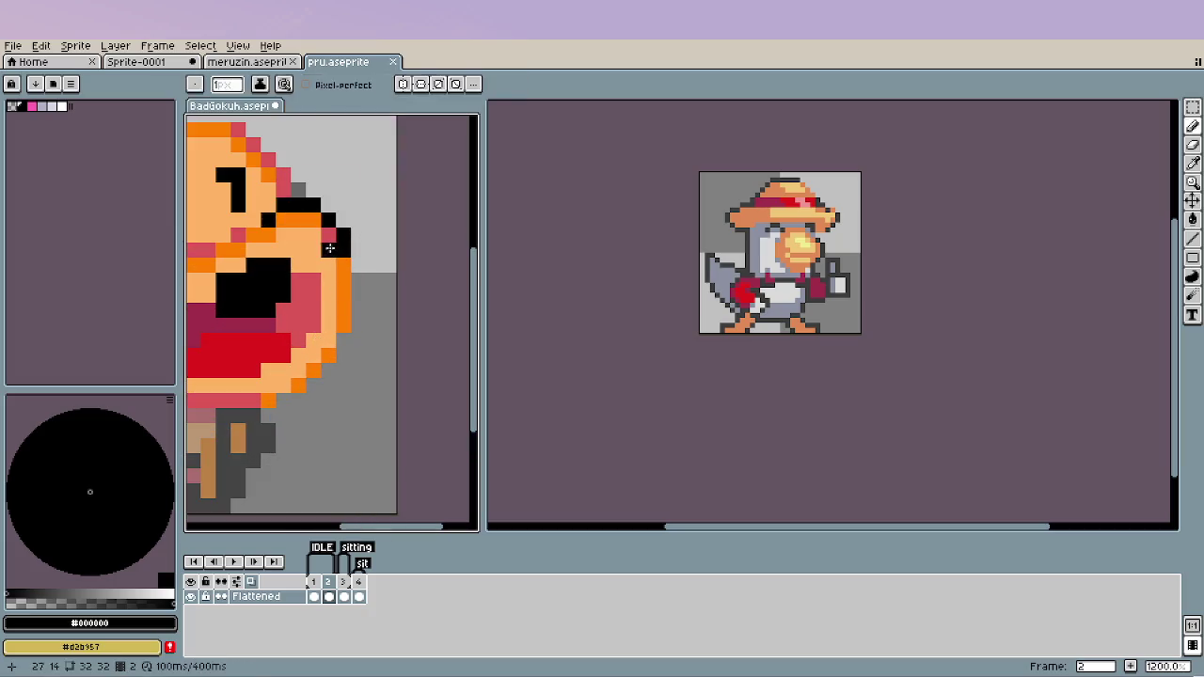
alt+click(340, 336)
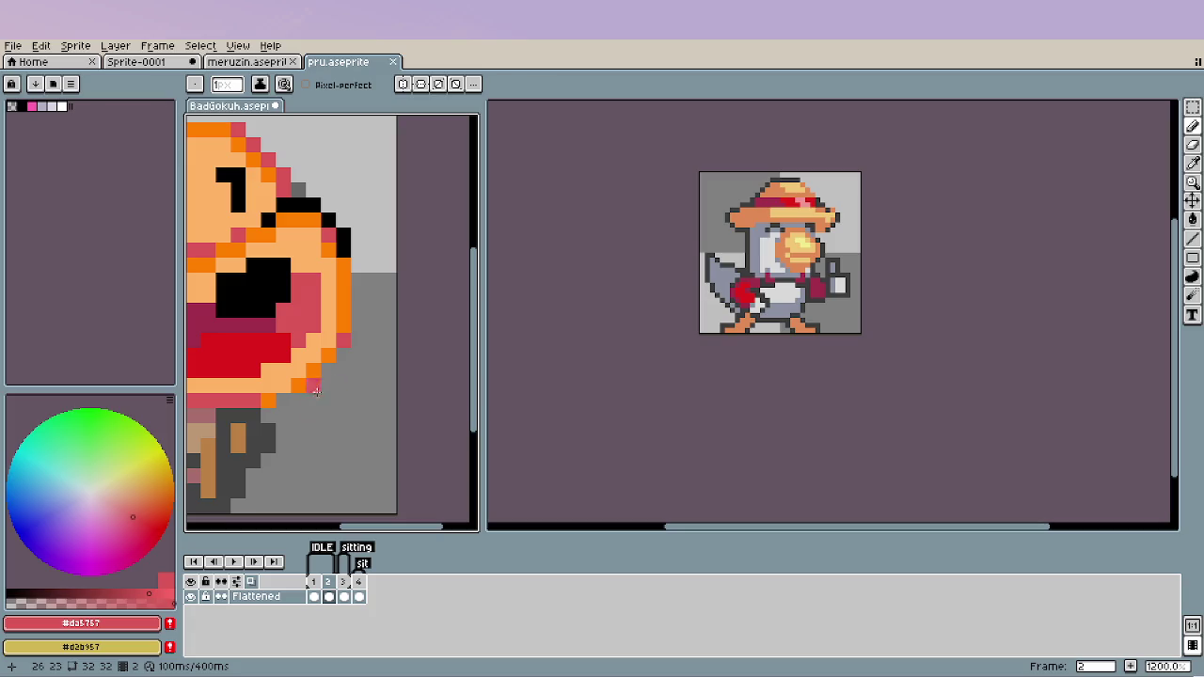
scroll(324, 417, down, 5)
scroll(323, 424, down, 1)
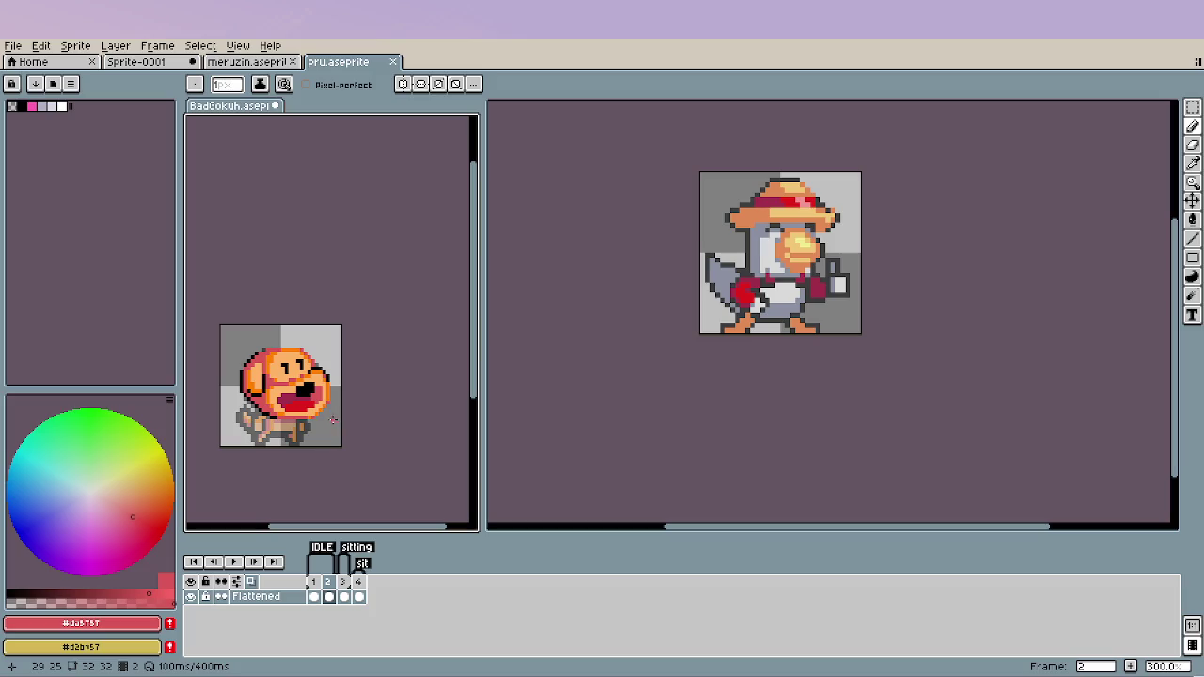
scroll(328, 410, up, 1)
scroll(305, 376, up, 5)
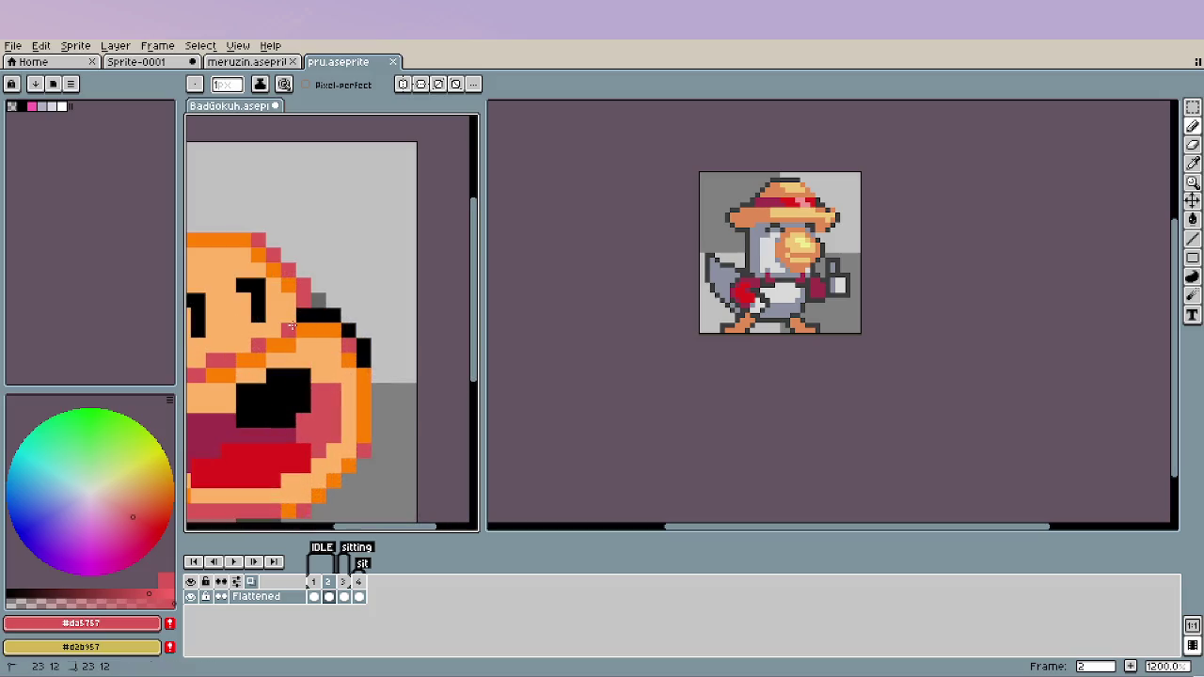
scroll(301, 320, down, 3)
scroll(320, 424, down, 3)
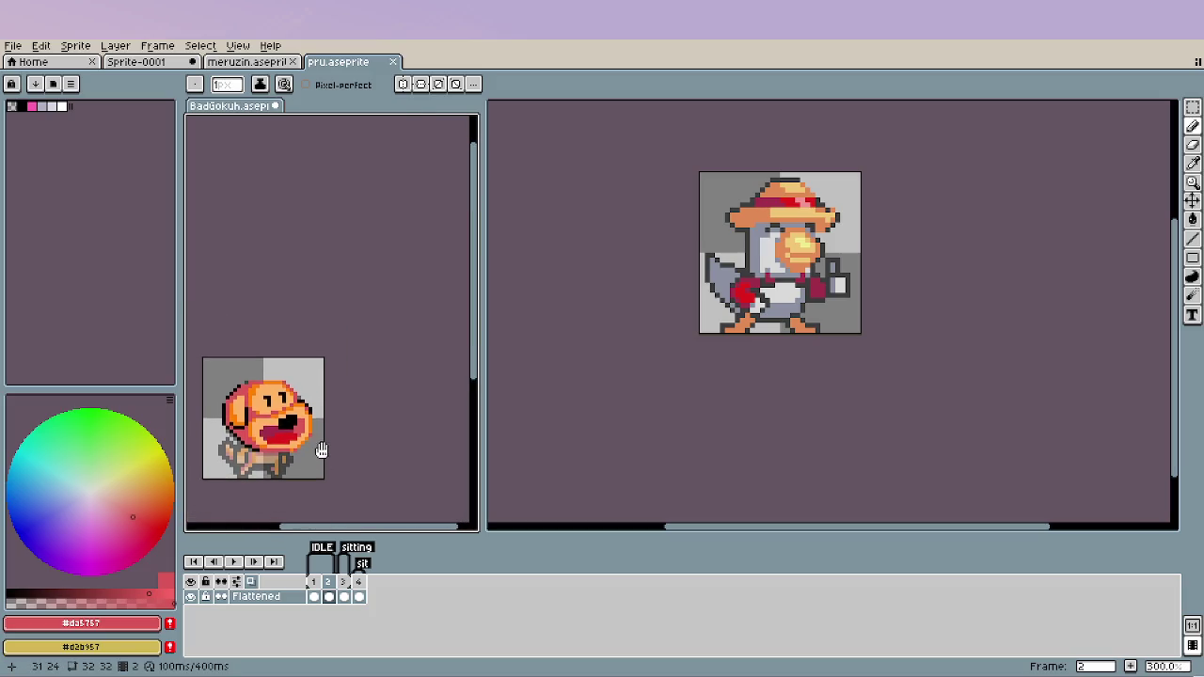
scroll(327, 443, down, 1)
scroll(309, 465, up, 1)
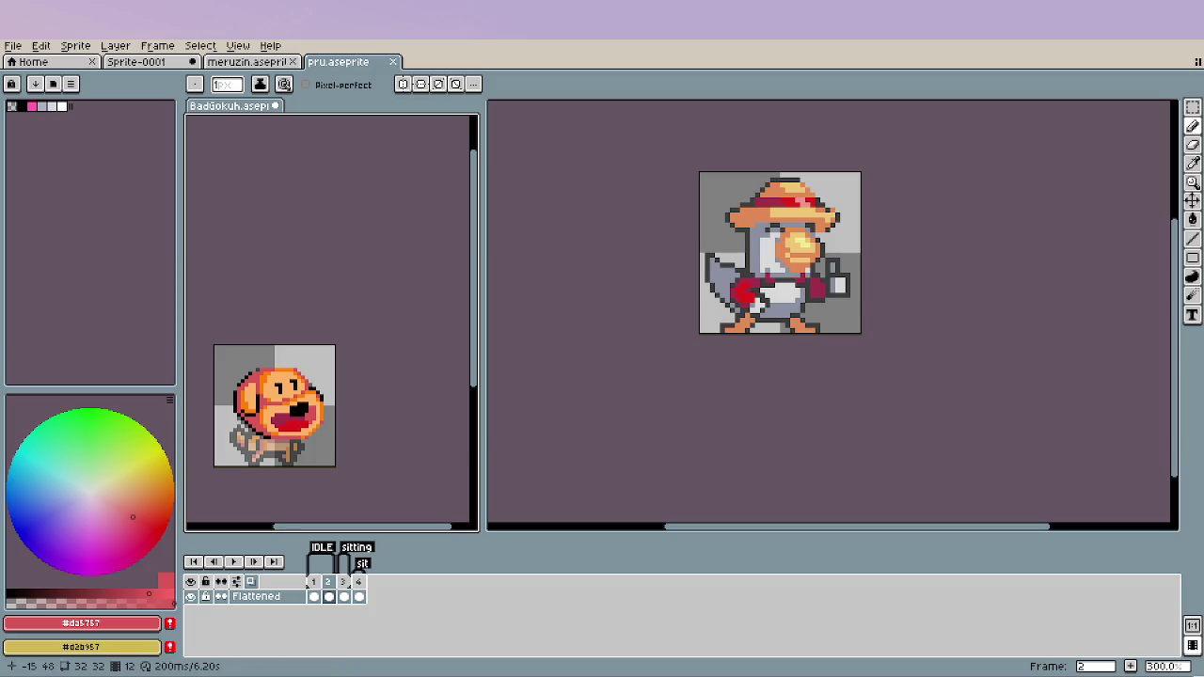
Turn an orange pixel on the head's right edge pink.
scroll(277, 452, up, 1)
drag(302, 464, 294, 410)
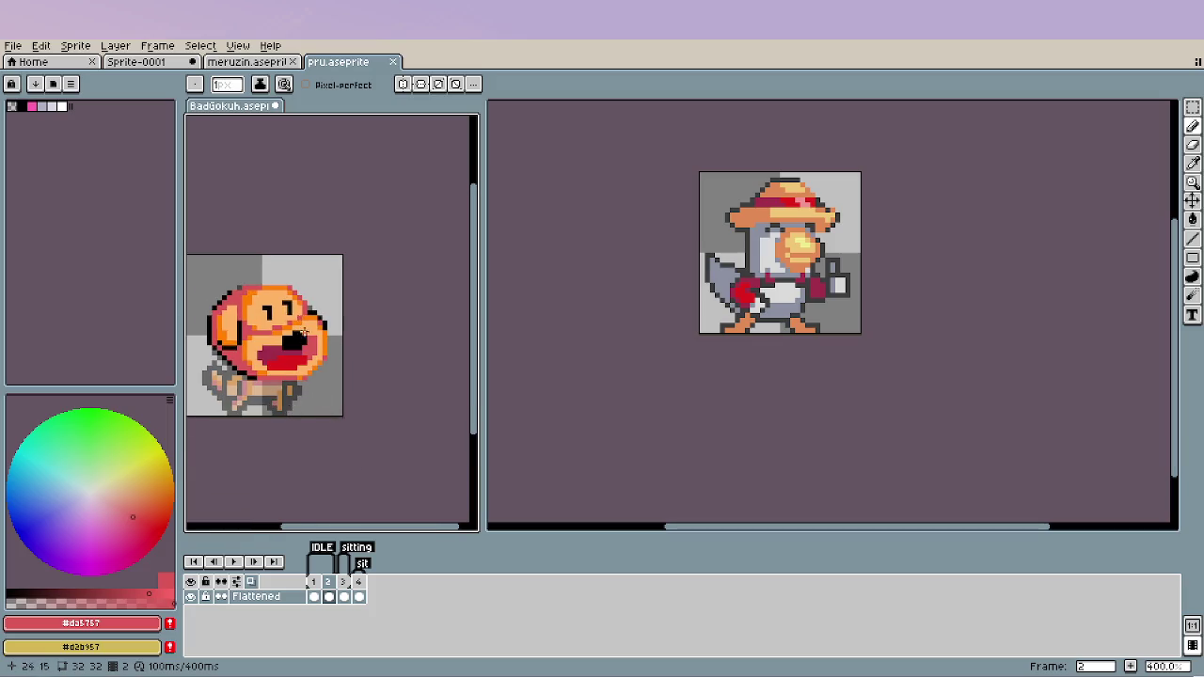
scroll(303, 333, up, 1)
scroll(325, 341, up, 4)
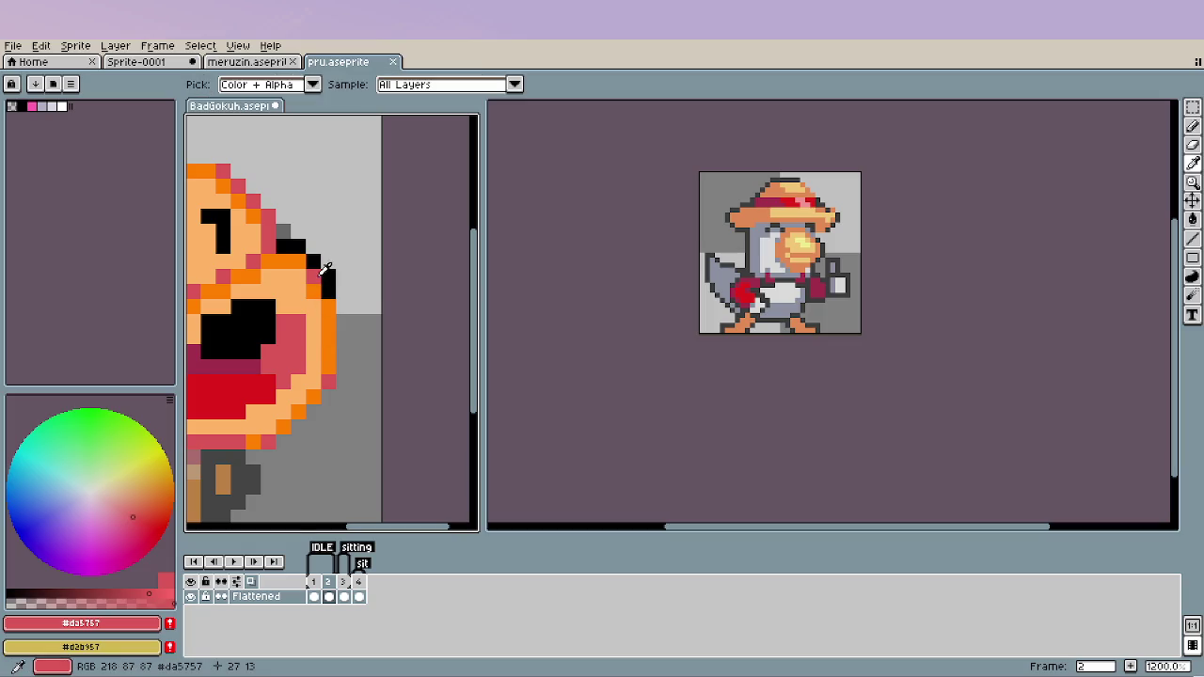
click(328, 306)
Sample light grey #dadada from the other character and paint it over the dog's eyes.
scroll(323, 452, down, 5)
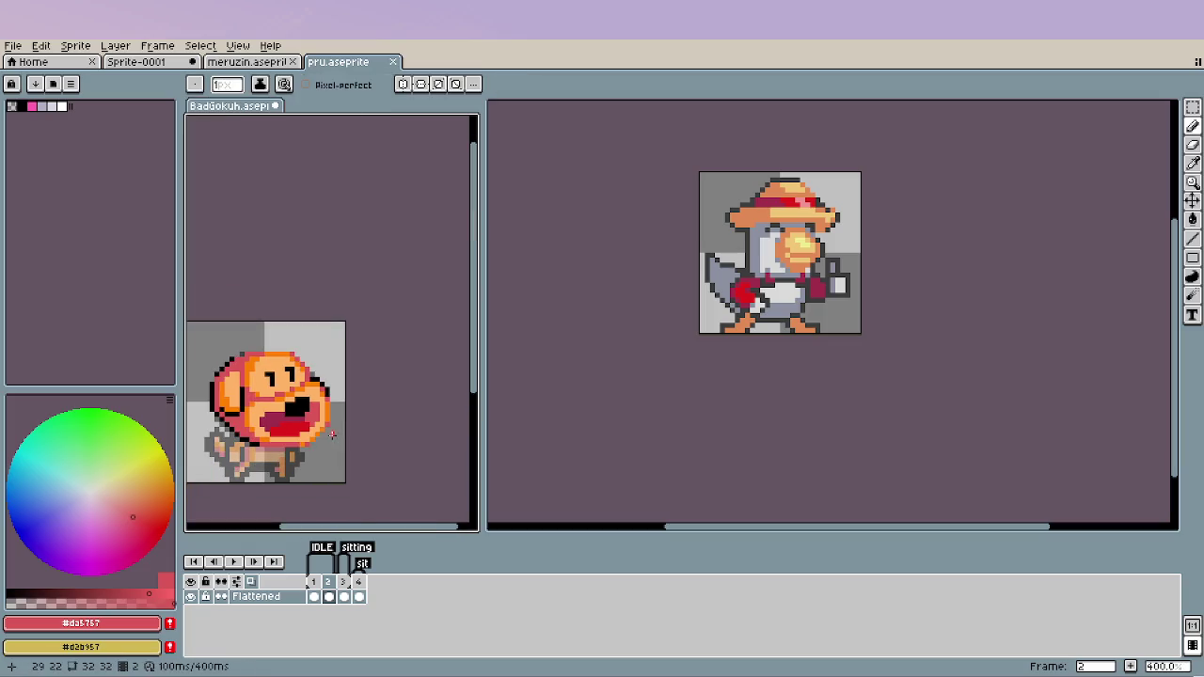
drag(363, 417, 371, 358)
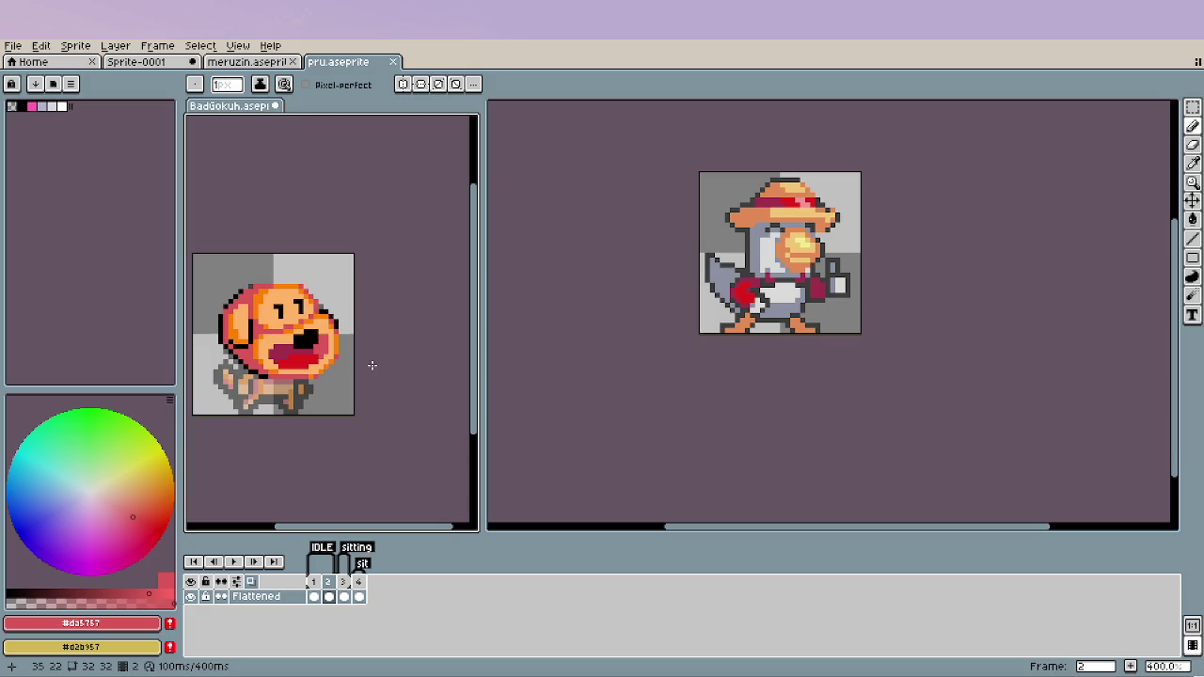
scroll(257, 338, up, 5)
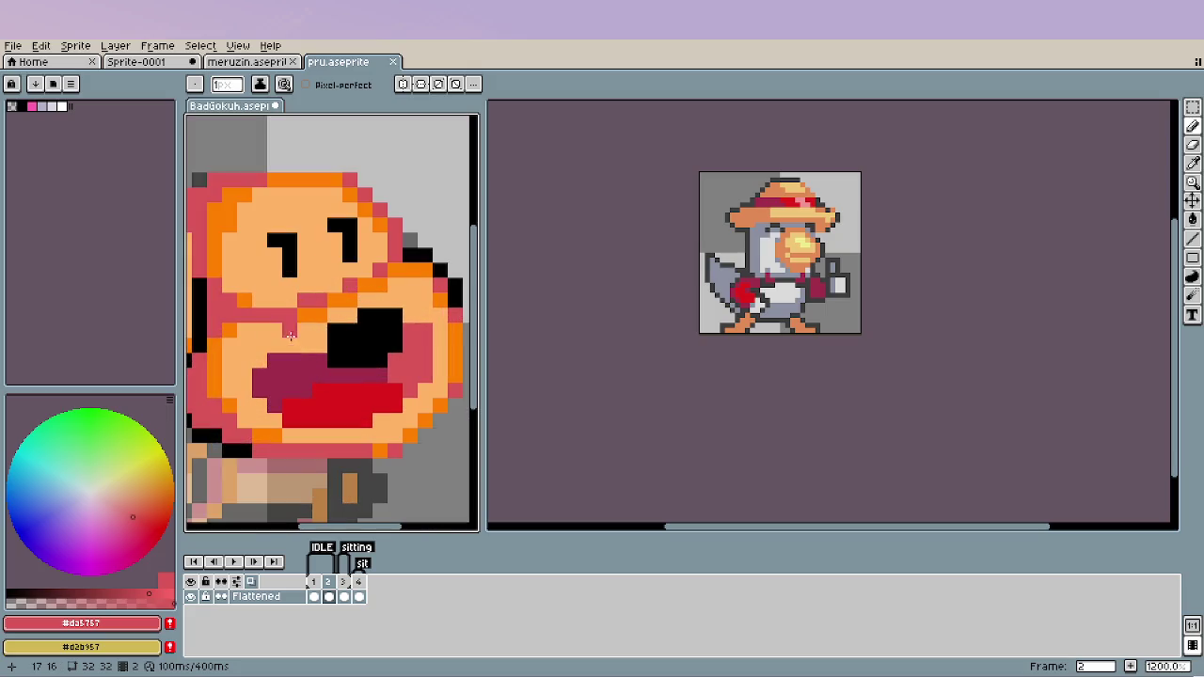
alt+click(316, 318)
scroll(270, 320, down, 4)
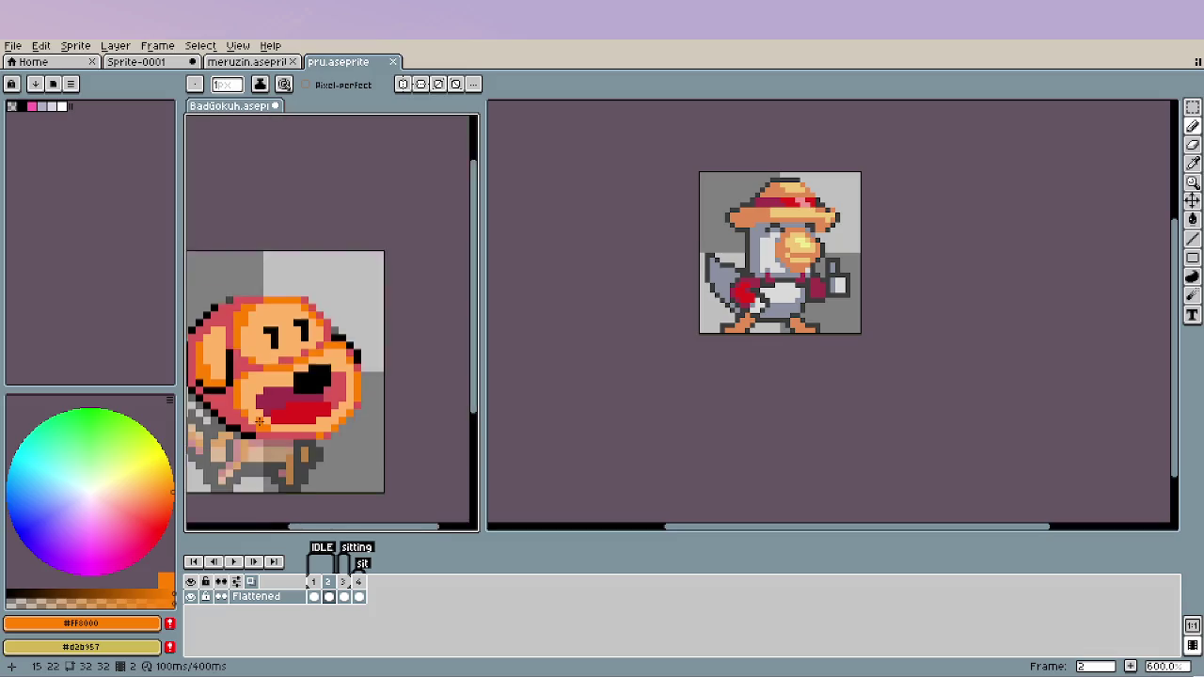
scroll(271, 319, down, 2)
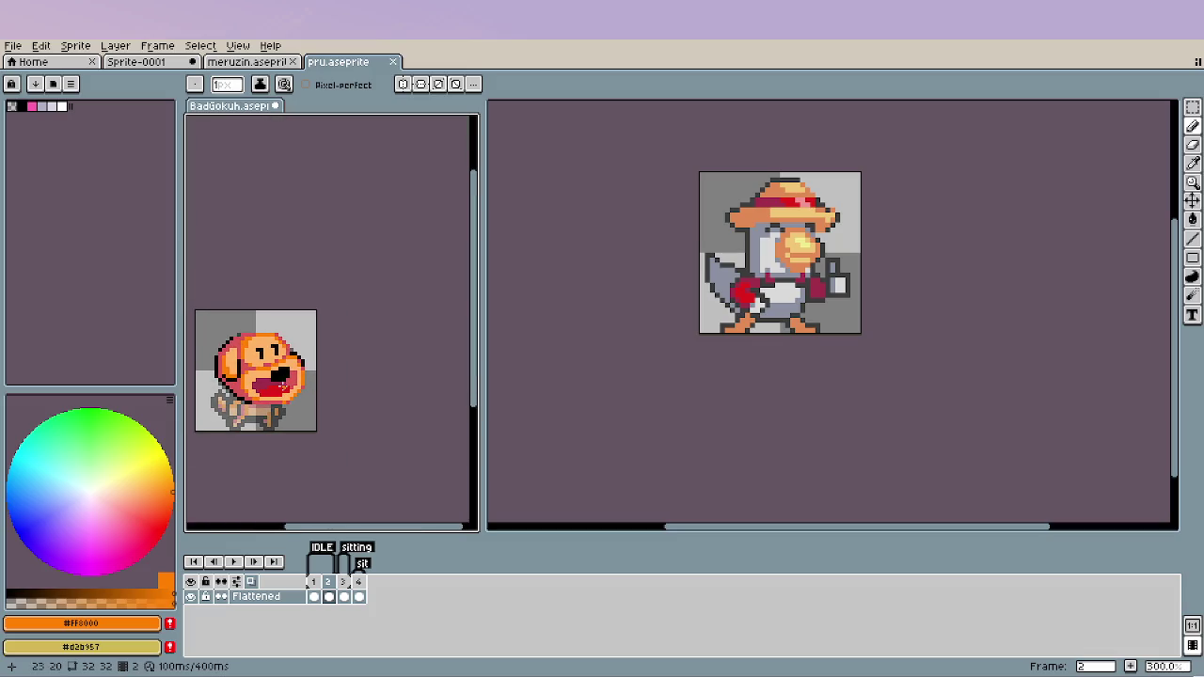
scroll(245, 367, up, 5)
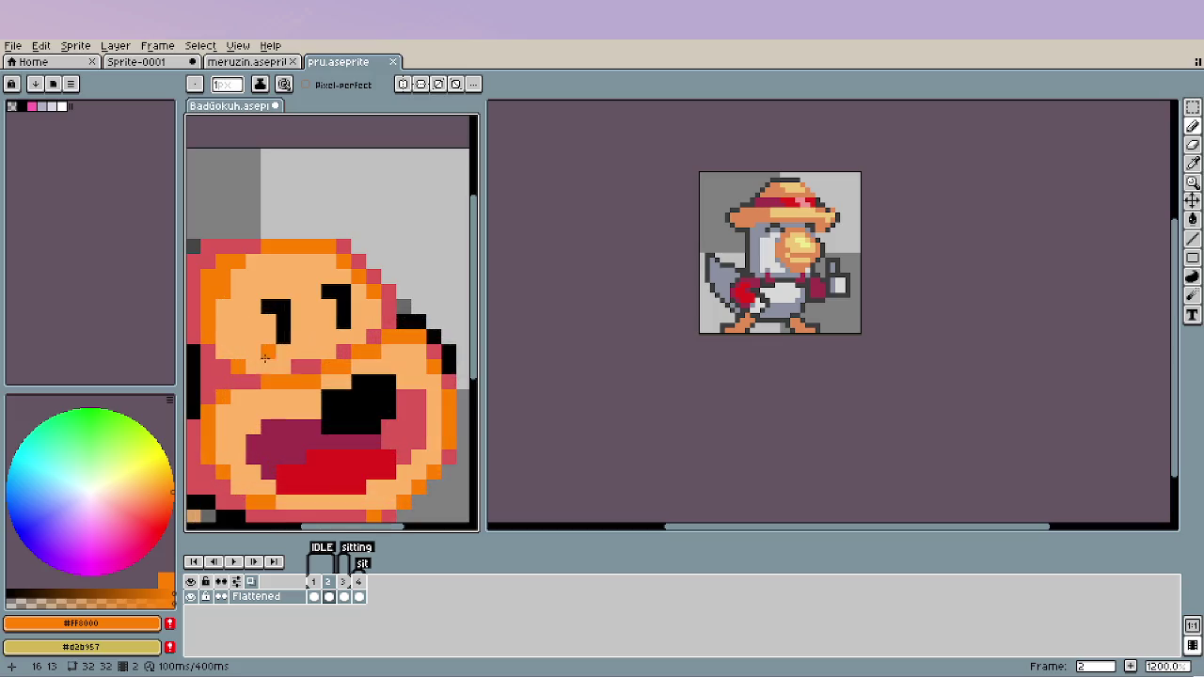
scroll(318, 373, down, 2)
scroll(318, 373, up, 1)
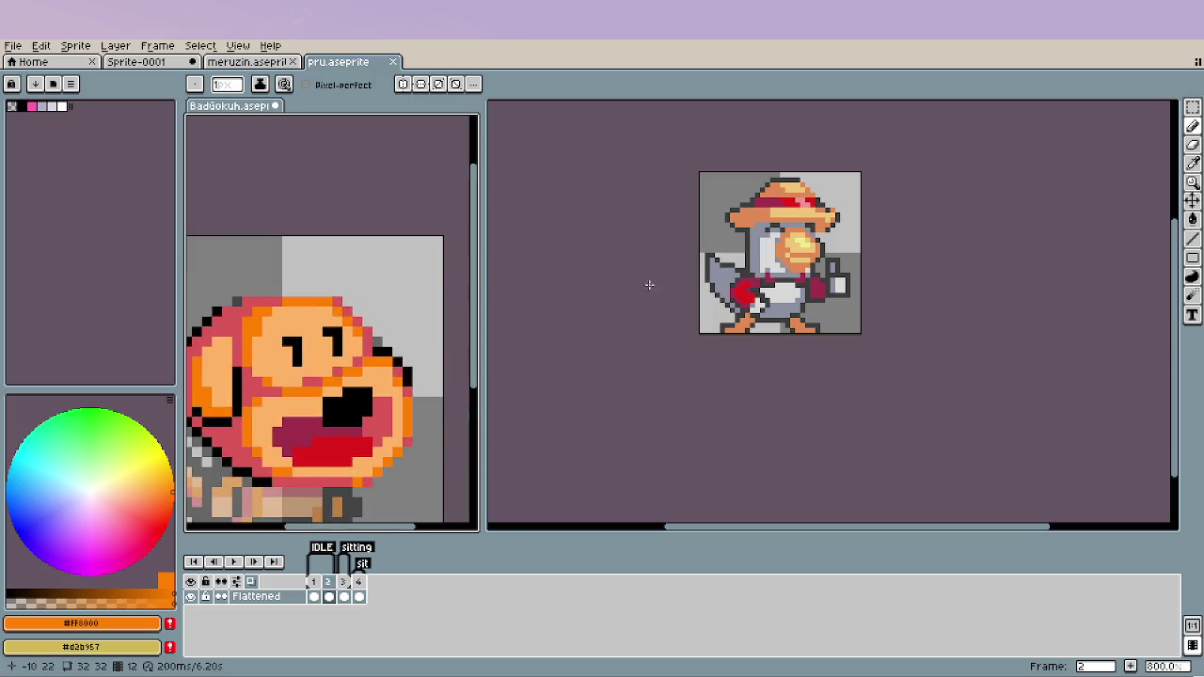
alt+click(772, 247)
drag(296, 381, 325, 319)
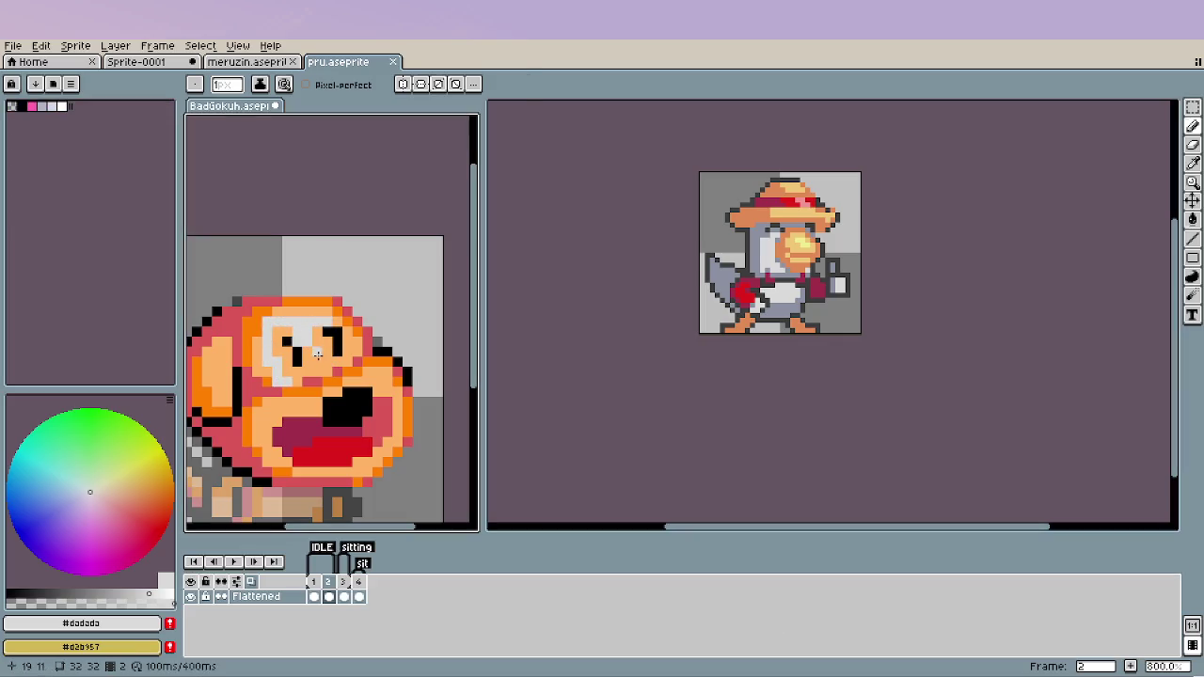
Fill the eye area light grey and touch up one eye pixel in light orange.
key(g)
click(318, 354)
scroll(313, 391, down, 3)
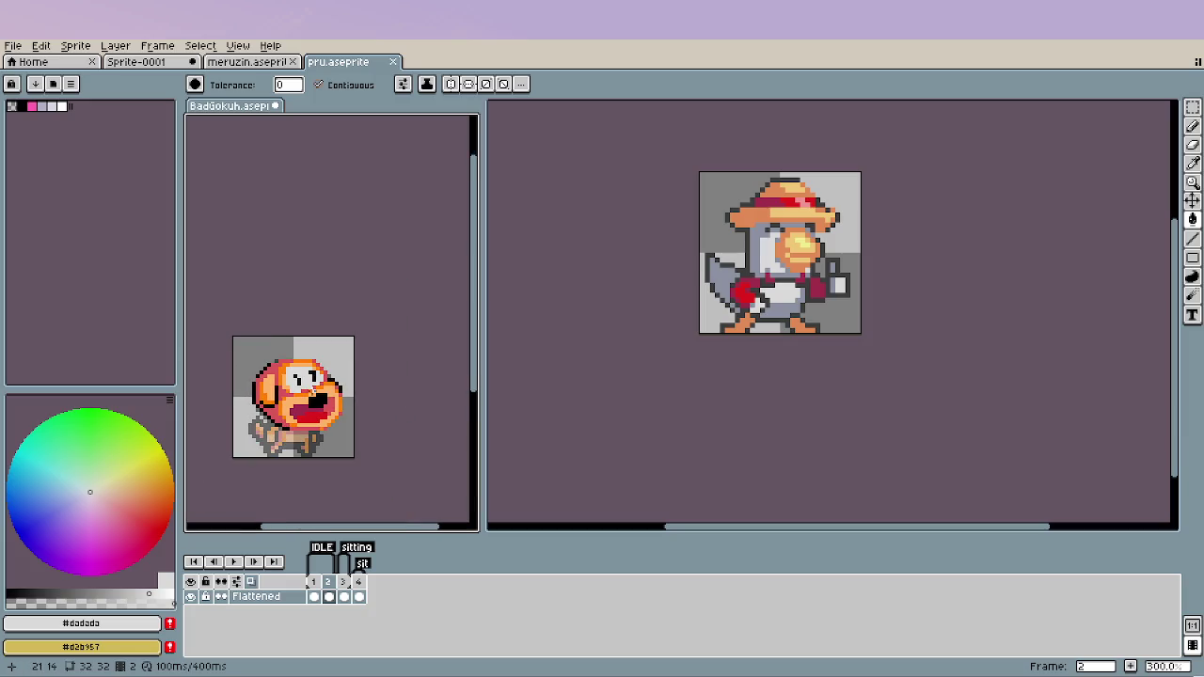
scroll(358, 387, down, 1)
scroll(351, 400, up, 2)
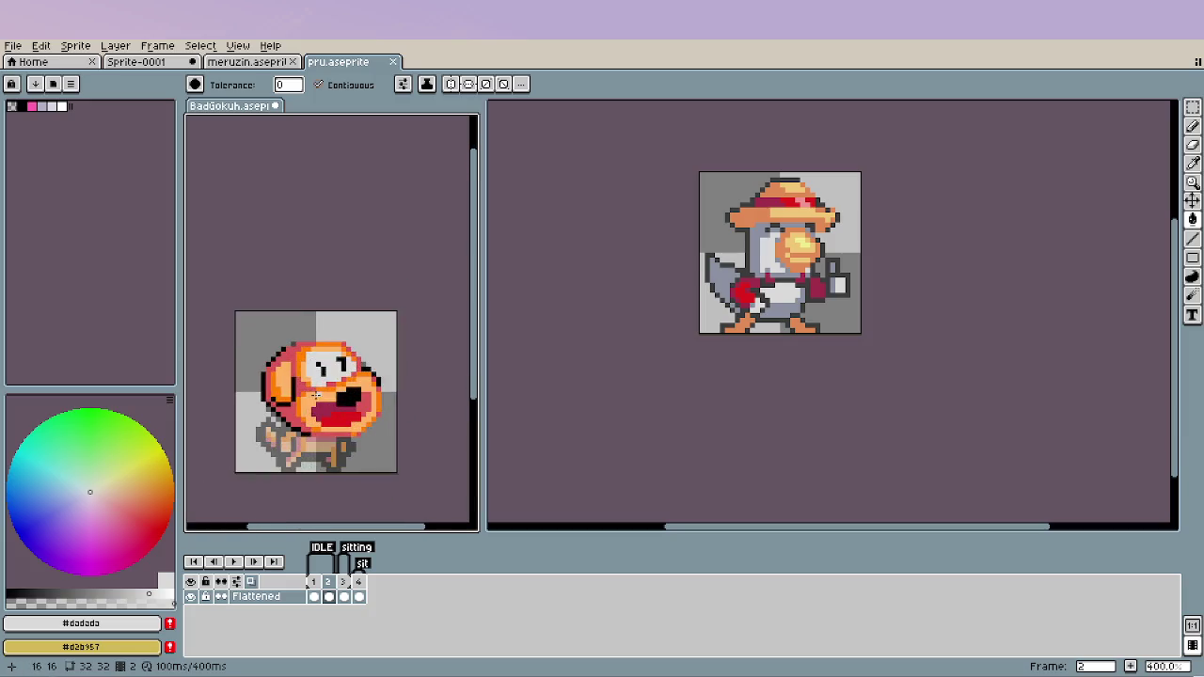
scroll(338, 390, up, 3)
alt+click(279, 348)
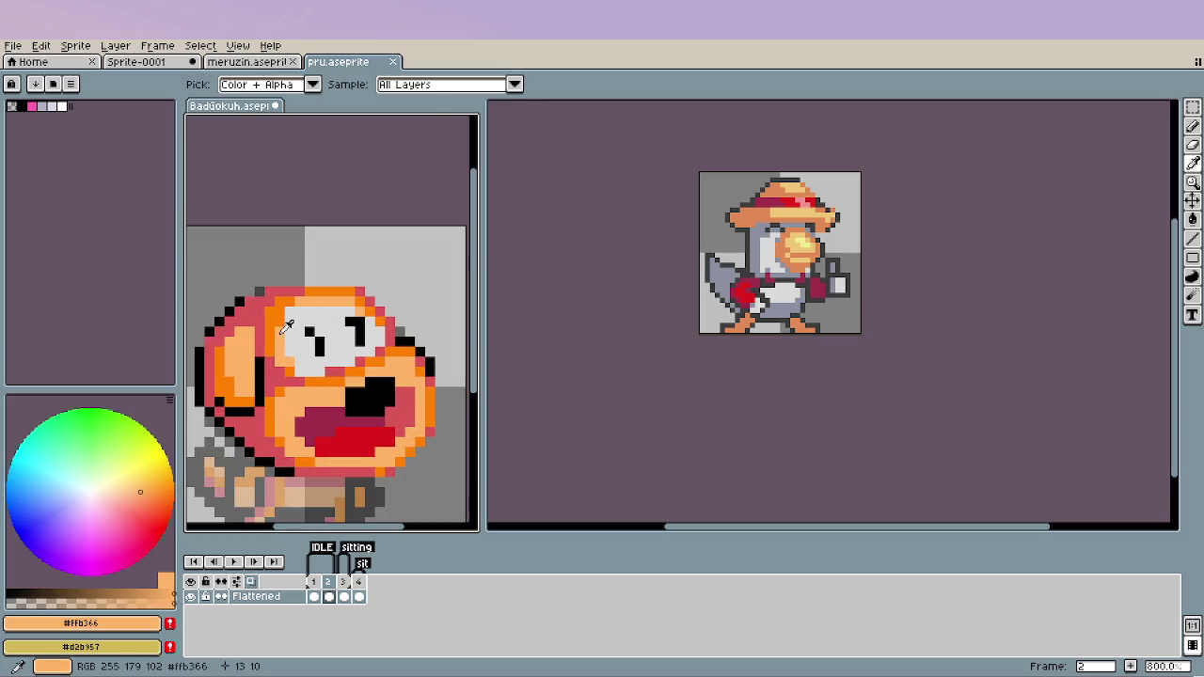
click(288, 320)
key(ctrl+z)
key(b)
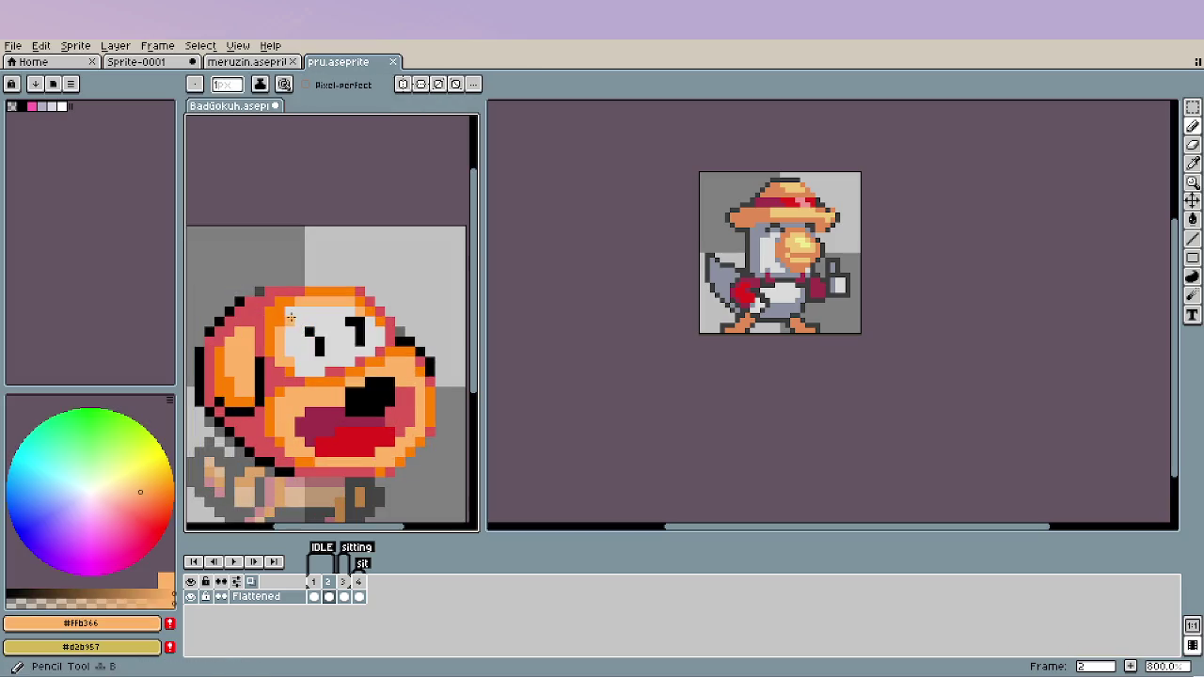
click(313, 313)
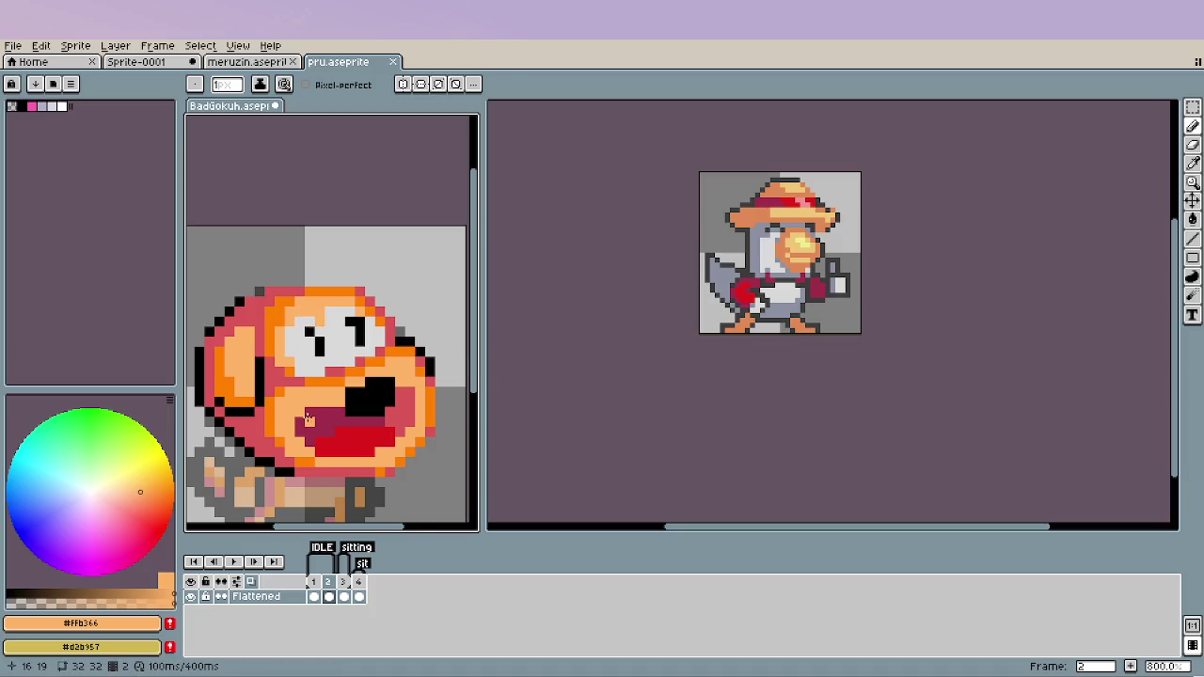
Sample the face and eye colours, then paint a two-pixel-tall black pupil between the eyes.
scroll(309, 420, down, 1)
scroll(308, 419, down, 2)
scroll(337, 416, down, 1)
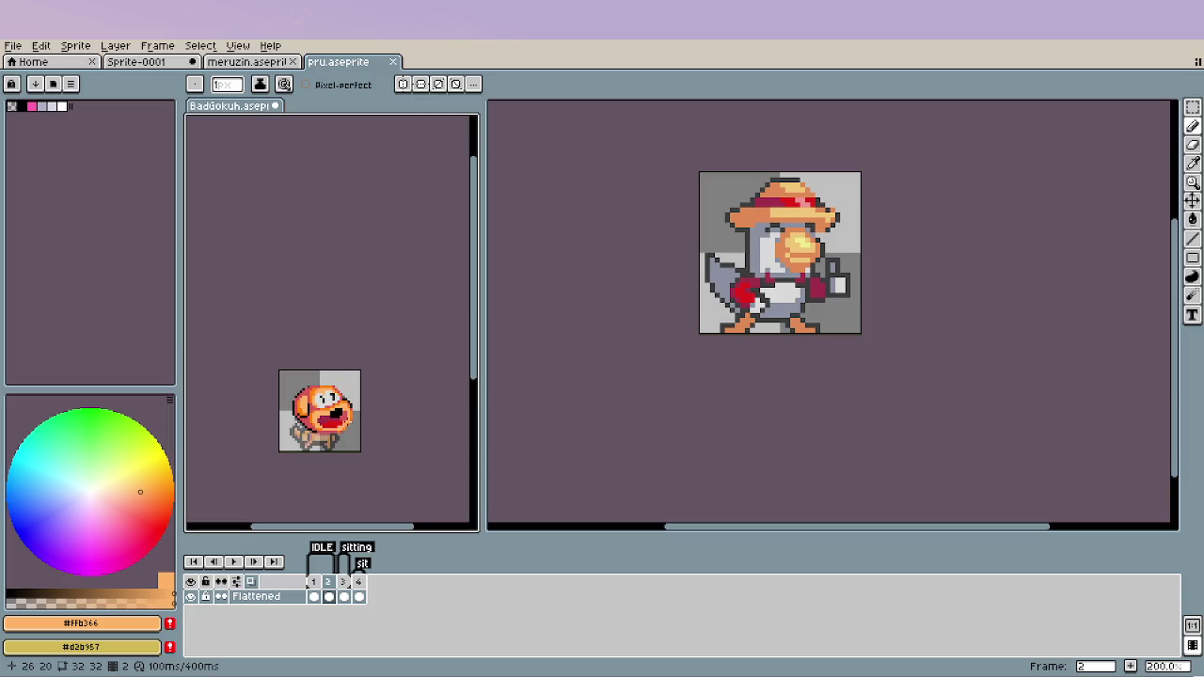
scroll(377, 442, up, 1)
scroll(310, 395, up, 3)
scroll(282, 329, up, 4)
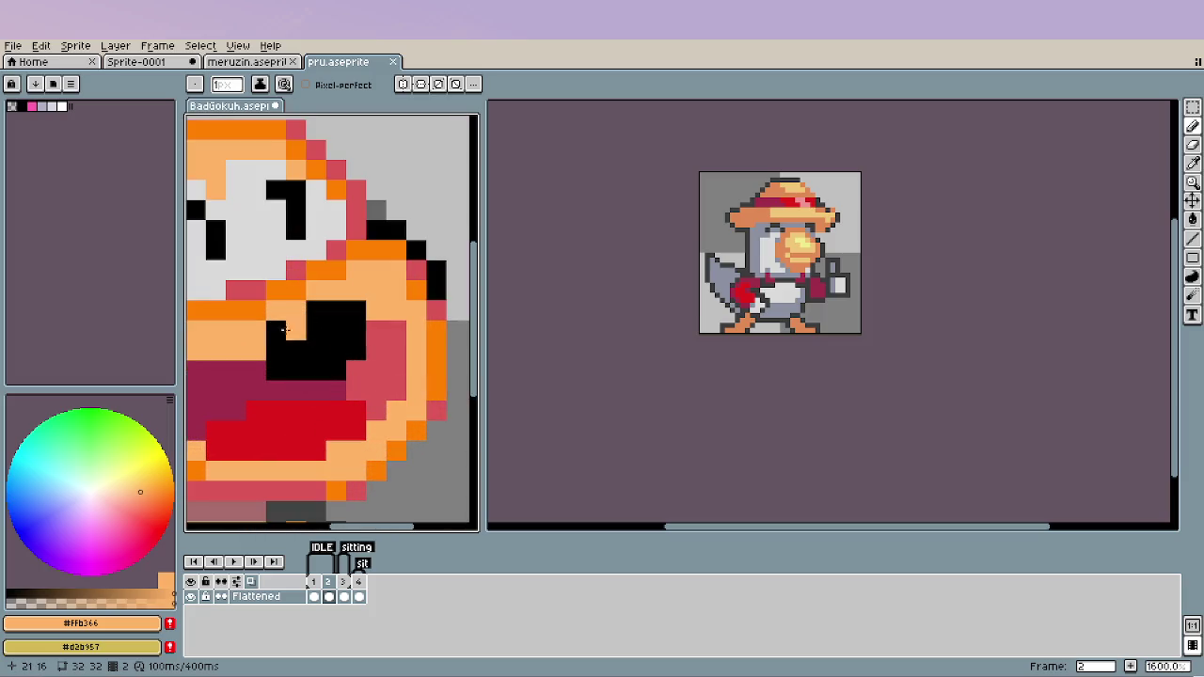
alt+click(283, 287)
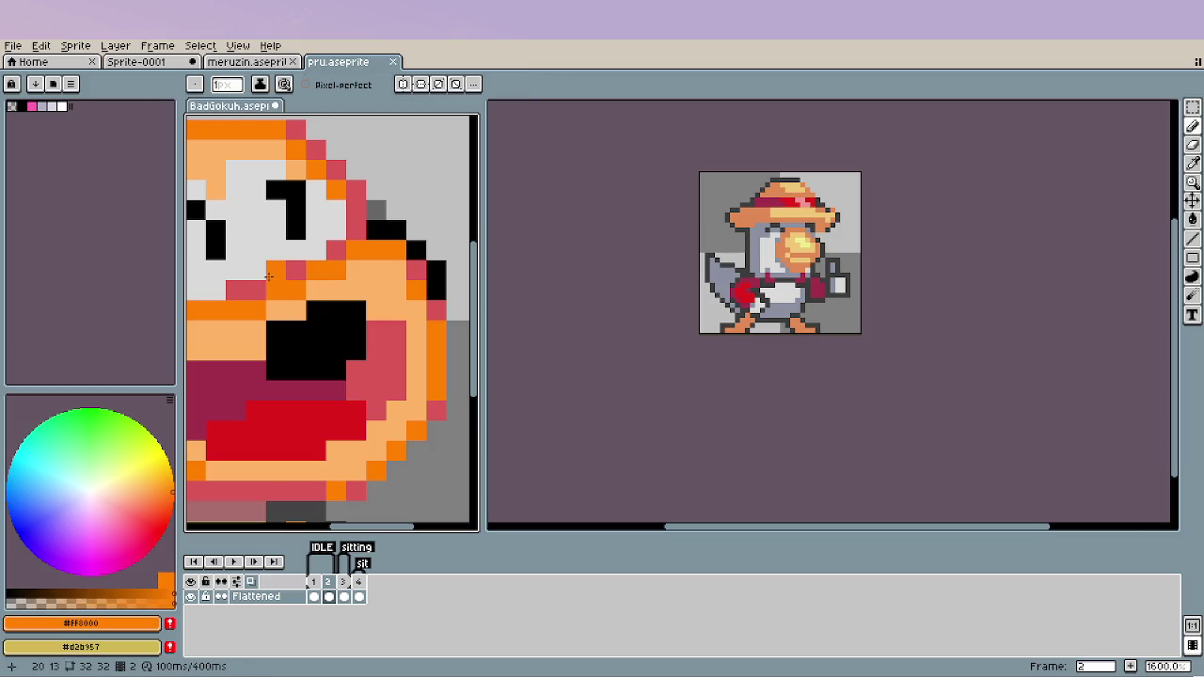
scroll(241, 366, down, 1)
scroll(242, 366, down, 4)
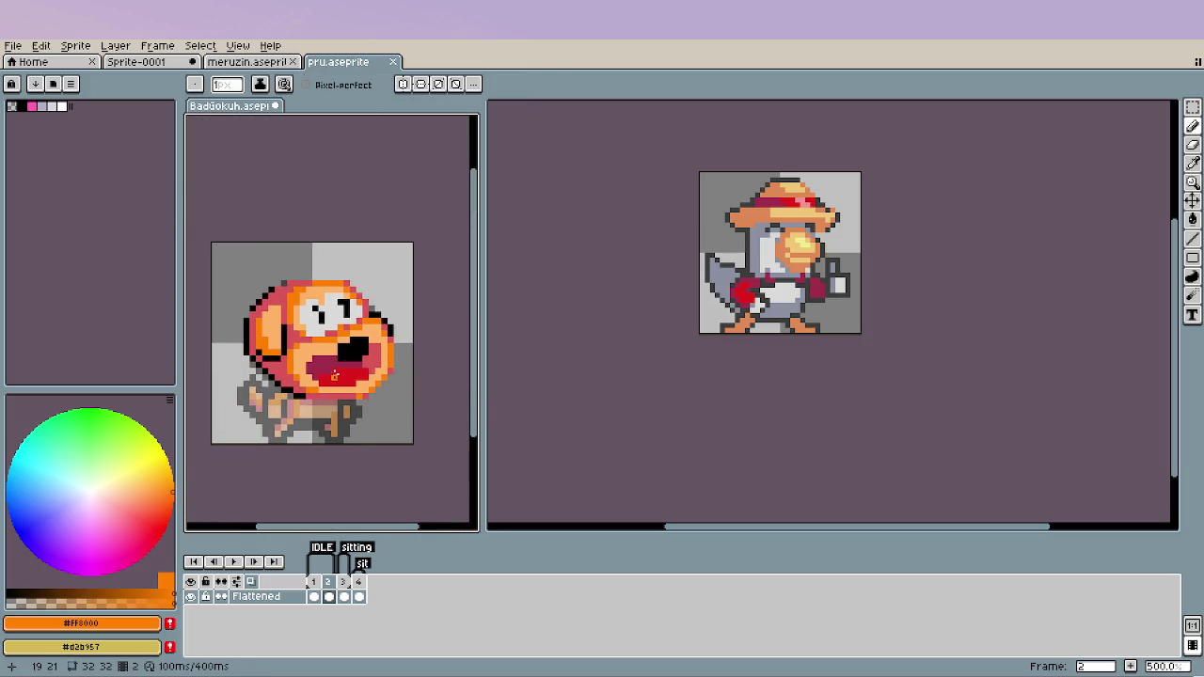
scroll(331, 375, down, 2)
scroll(331, 372, down, 1)
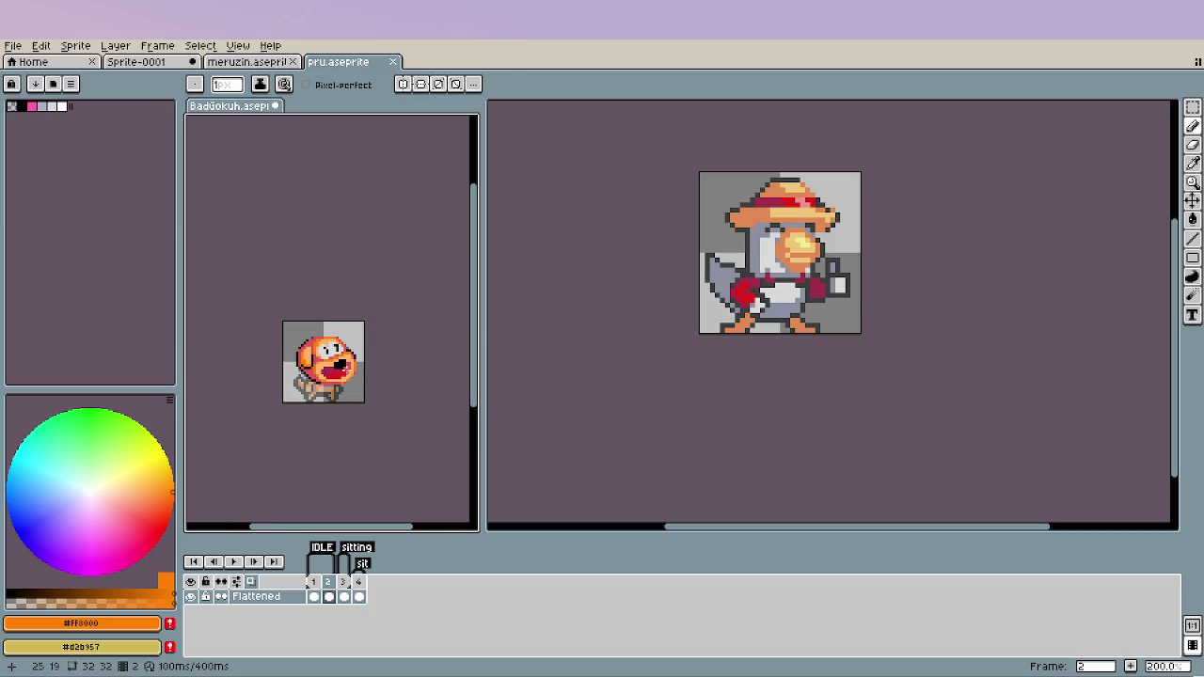
scroll(341, 355, up, 4)
alt+click(324, 329)
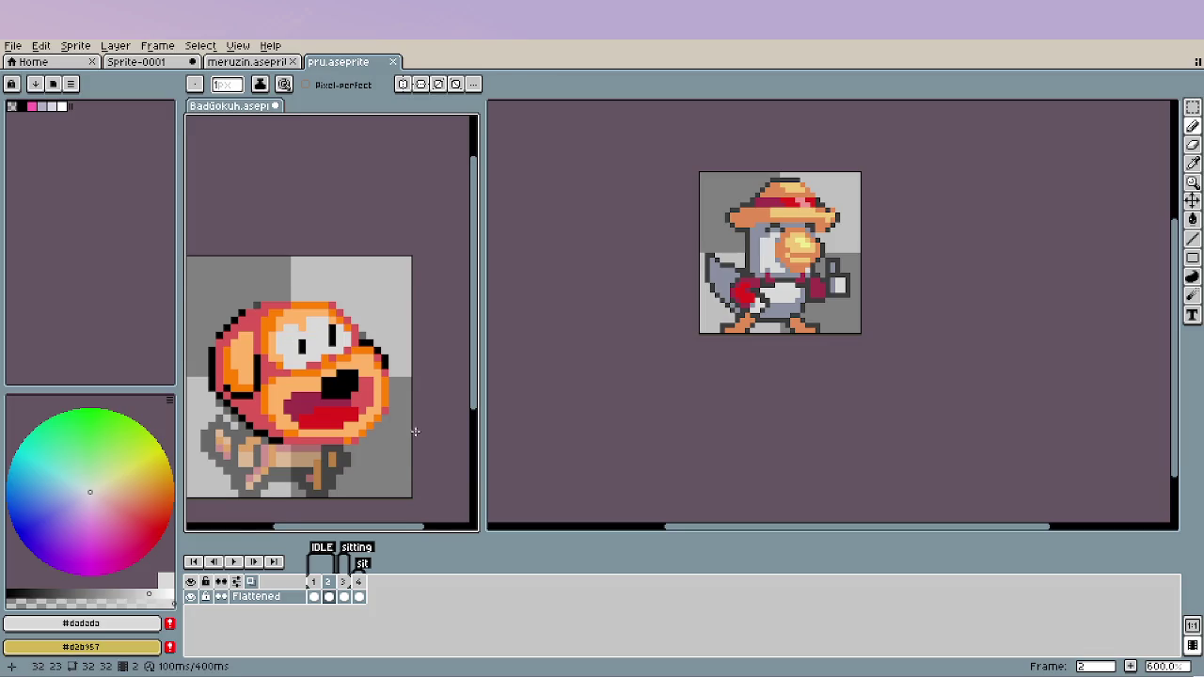
scroll(414, 429, down, 2)
scroll(352, 378, up, 2)
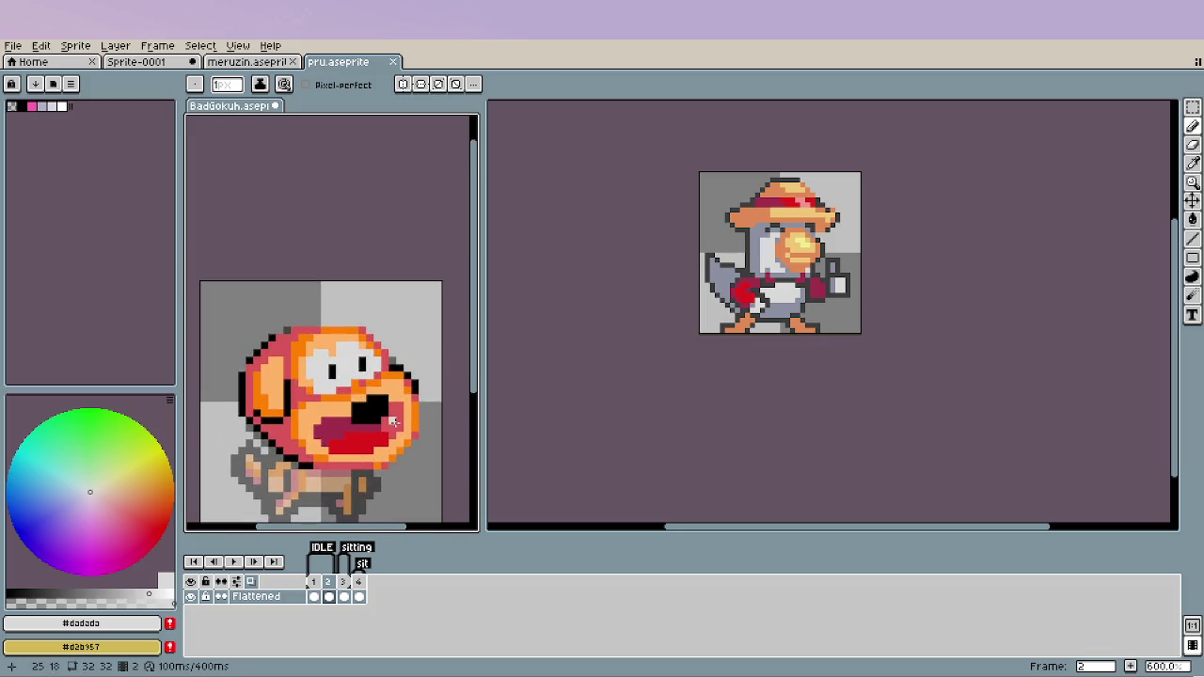
scroll(397, 422, down, 4)
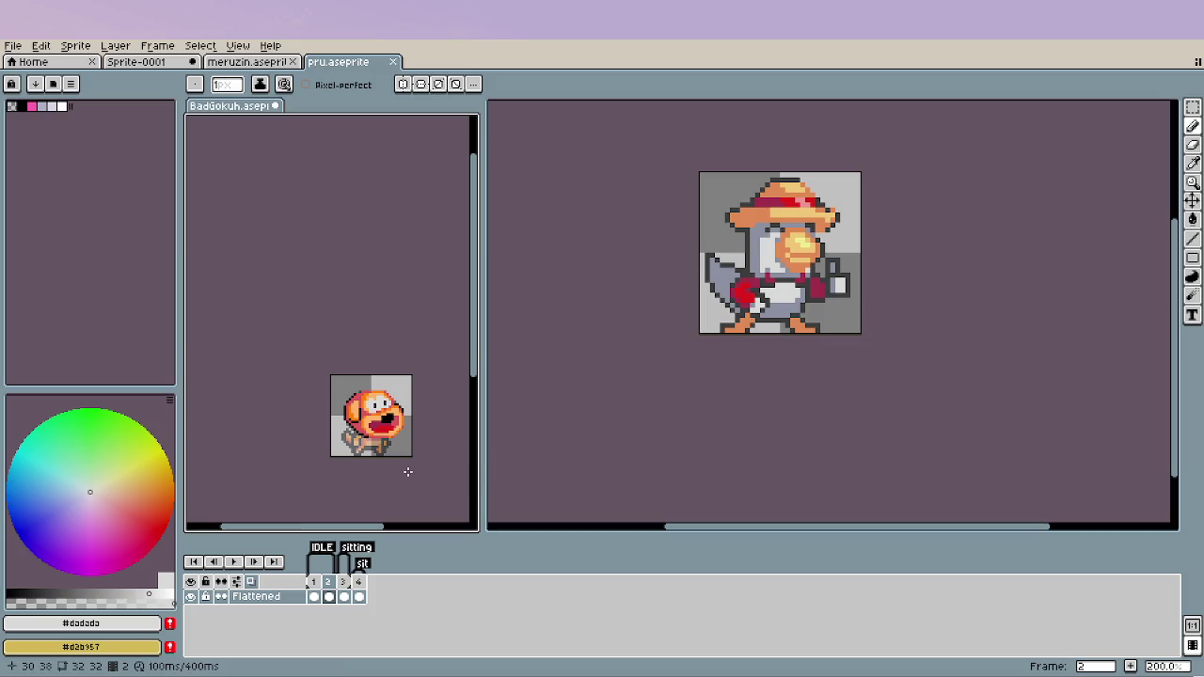
scroll(389, 480, up, 1)
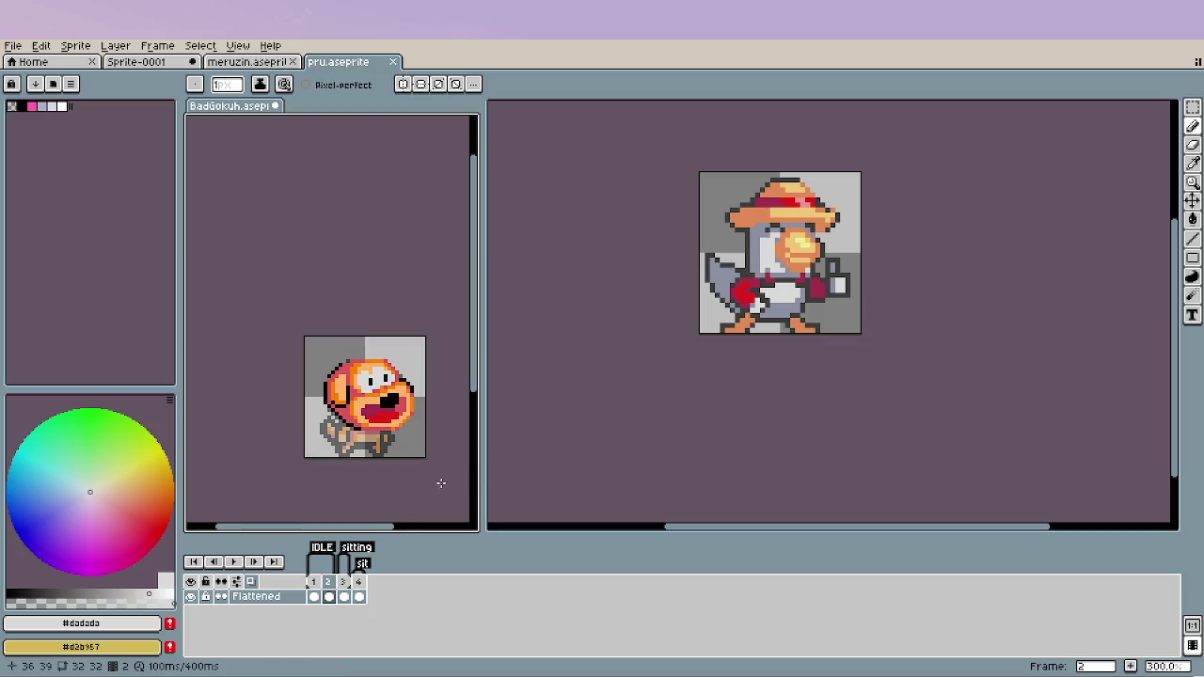
scroll(388, 393, up, 6)
scroll(376, 367, up, 1)
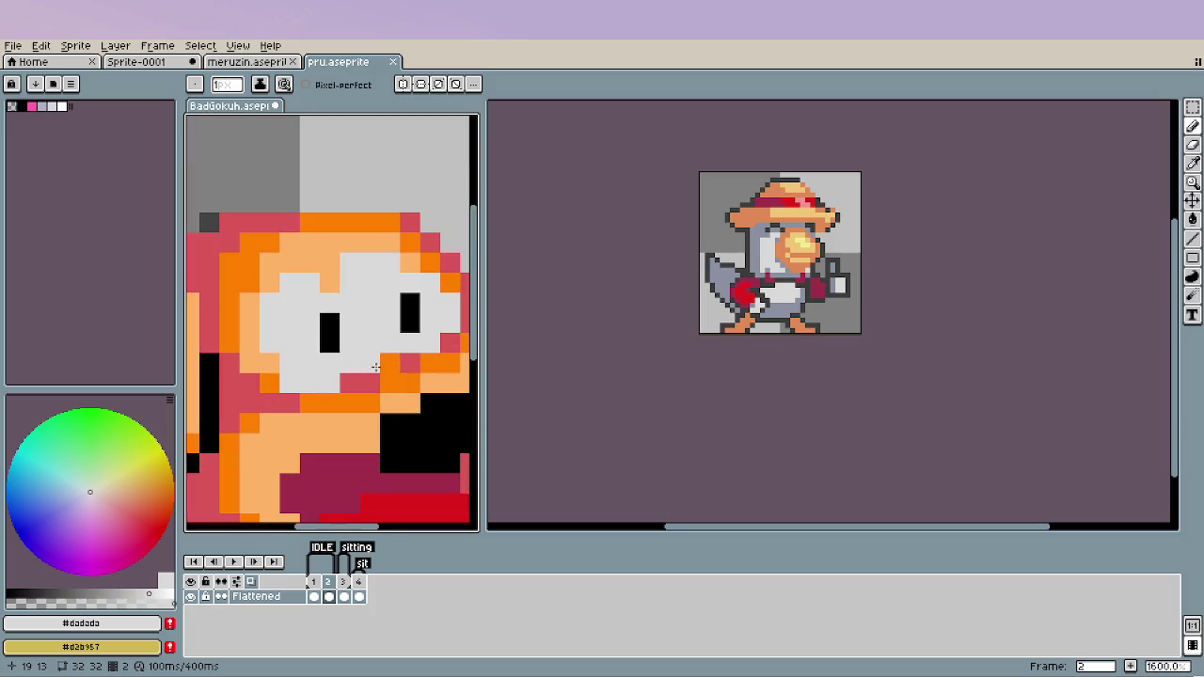
alt+click(406, 318)
click(372, 305)
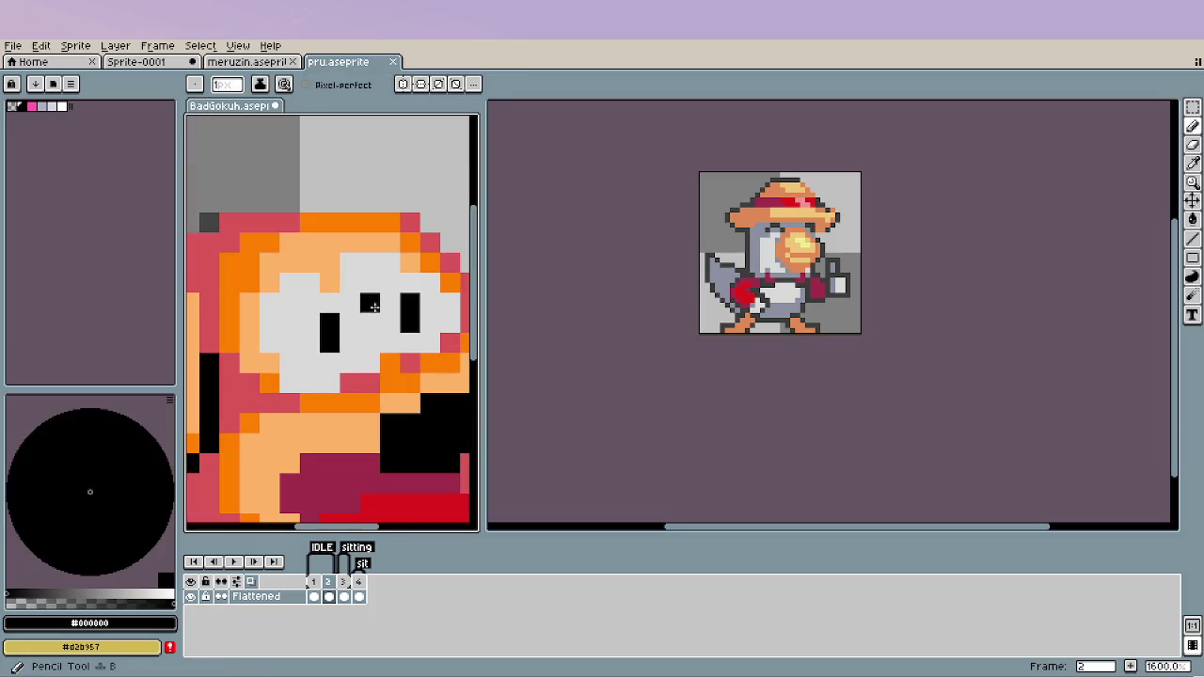
drag(372, 306, 374, 324)
Cover the old right pupil in grey and redraw the eye's pupil in black.
alt+click(393, 341)
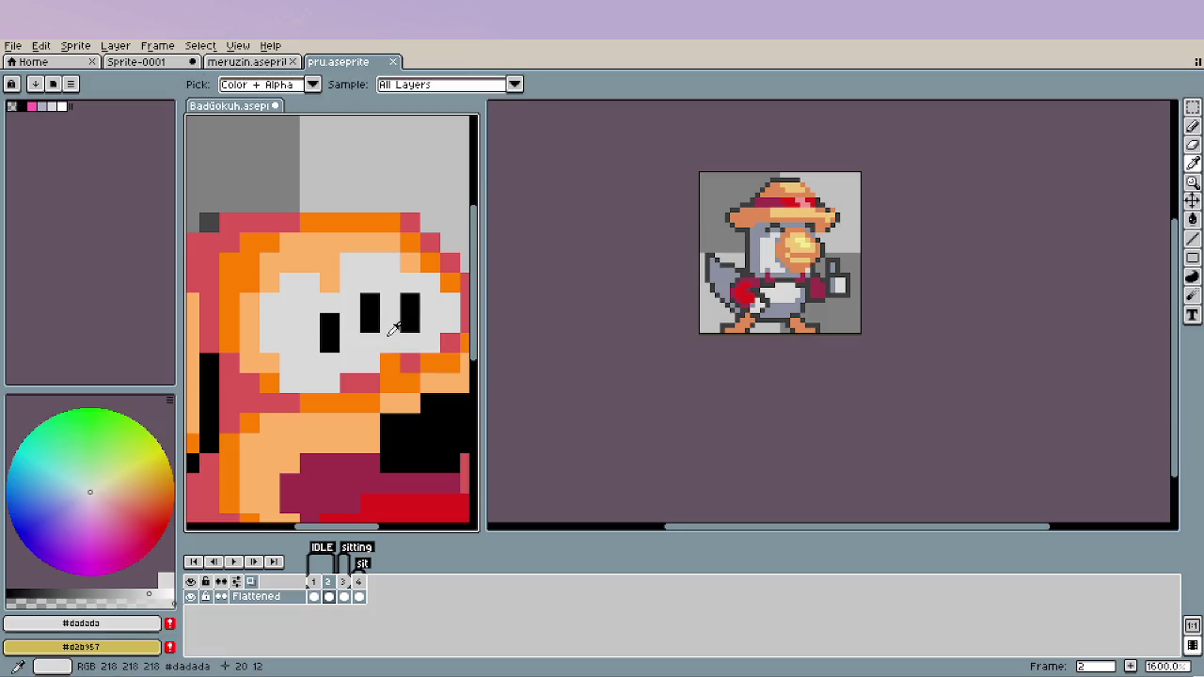
click(411, 322)
scroll(367, 383, down, 4)
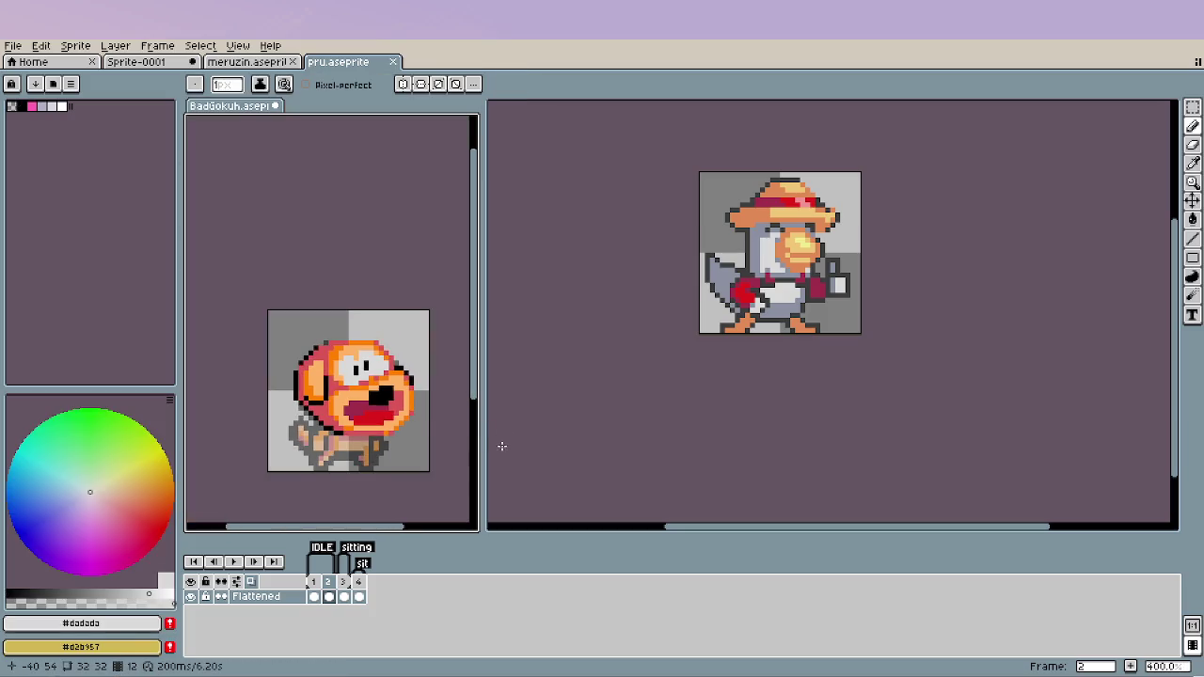
scroll(372, 347, up, 1)
scroll(372, 347, up, 3)
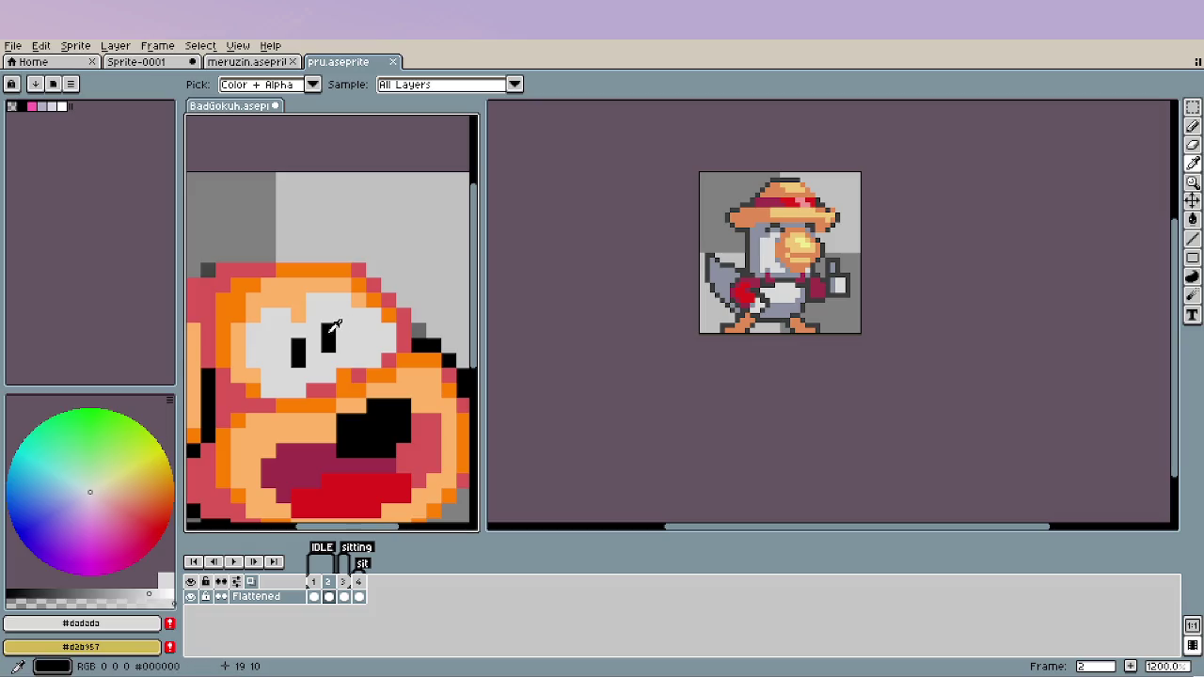
alt+click(328, 335)
click(383, 336)
alt+click(358, 345)
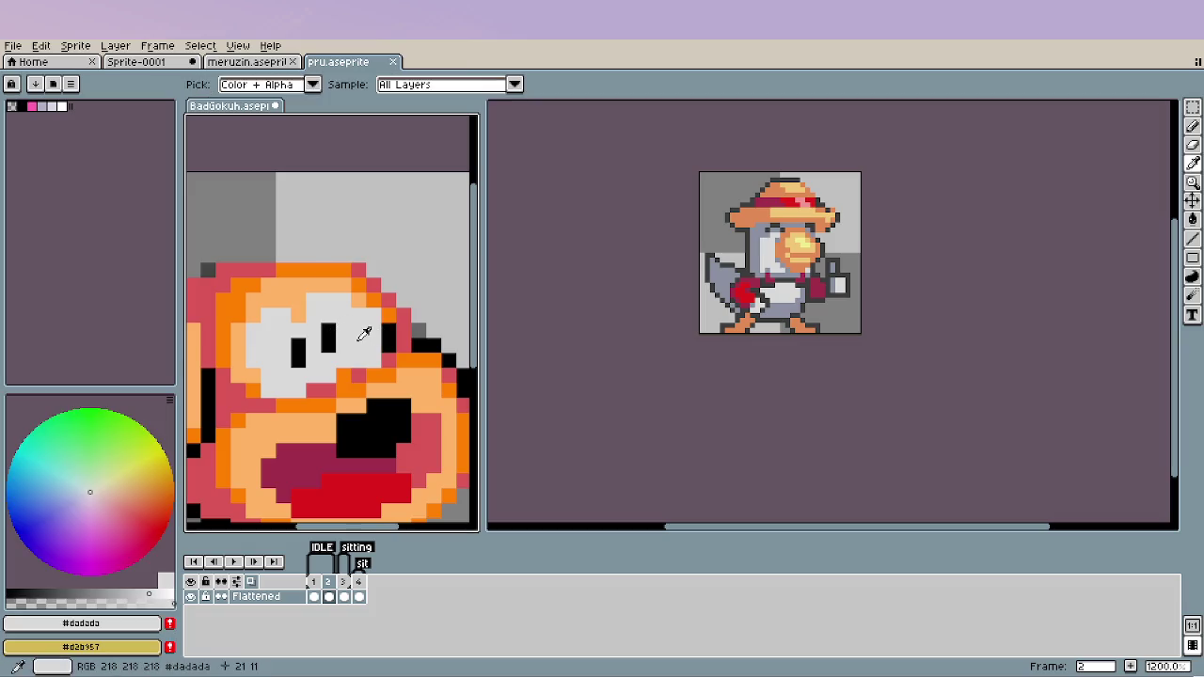
click(327, 331)
scroll(356, 443, down, 3)
scroll(357, 443, down, 2)
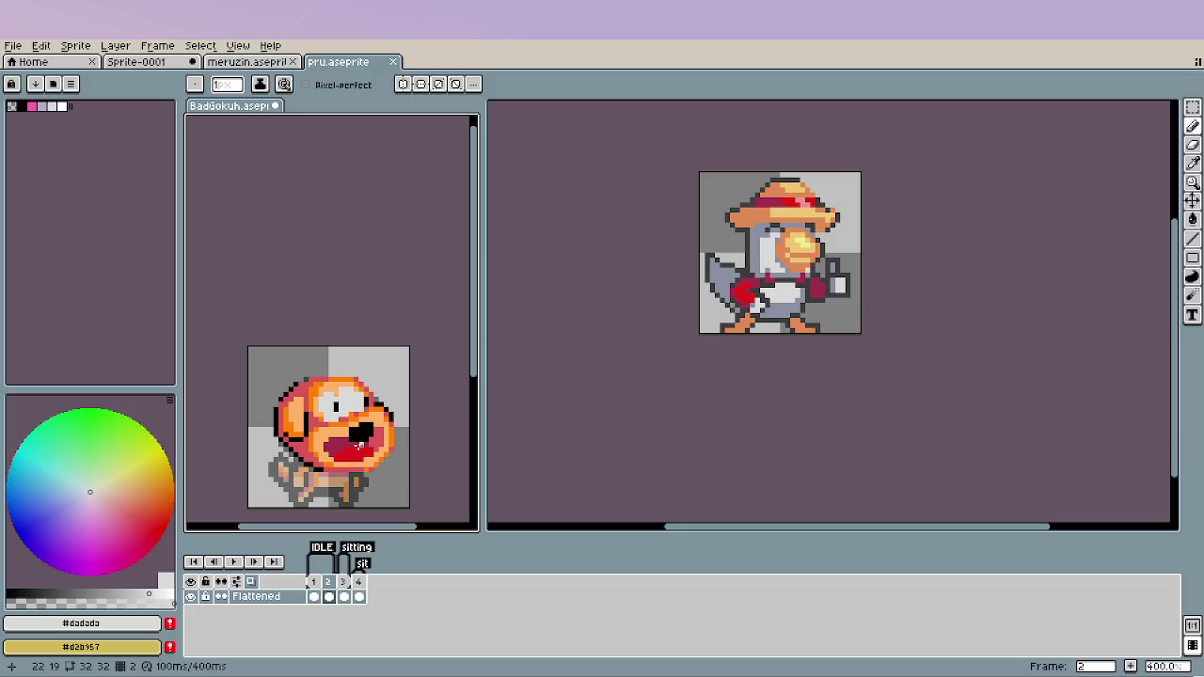
scroll(347, 438, up, 5)
alt+click(344, 336)
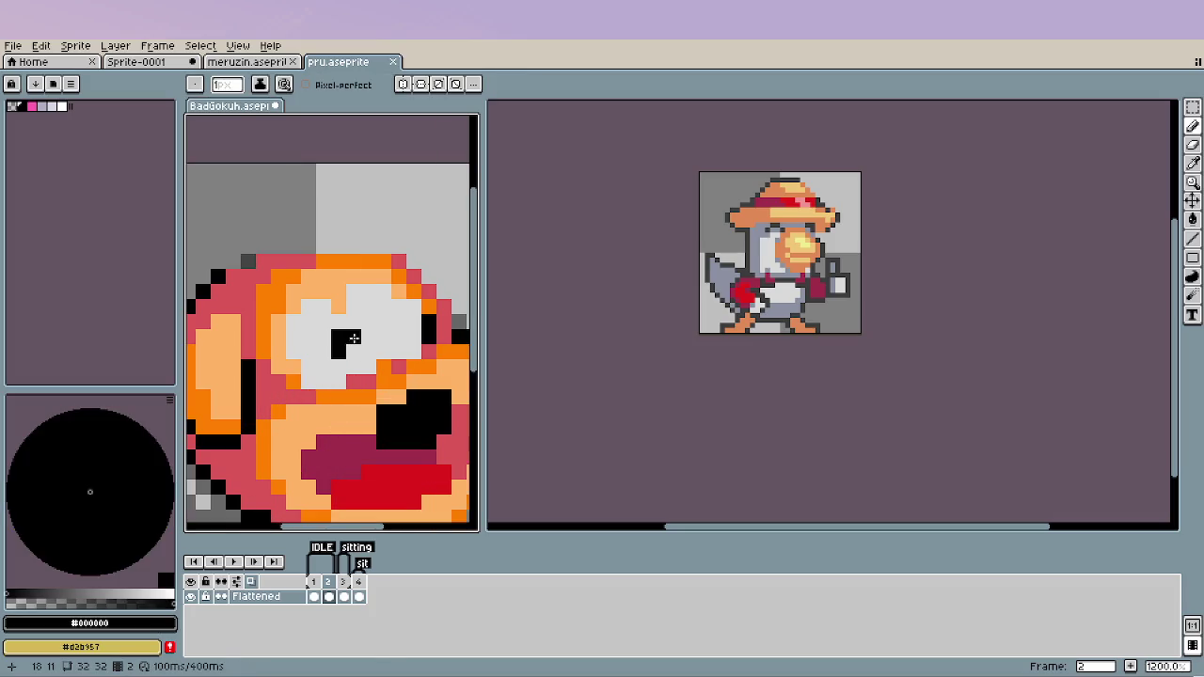
alt+click(350, 369)
drag(338, 339, 338, 353)
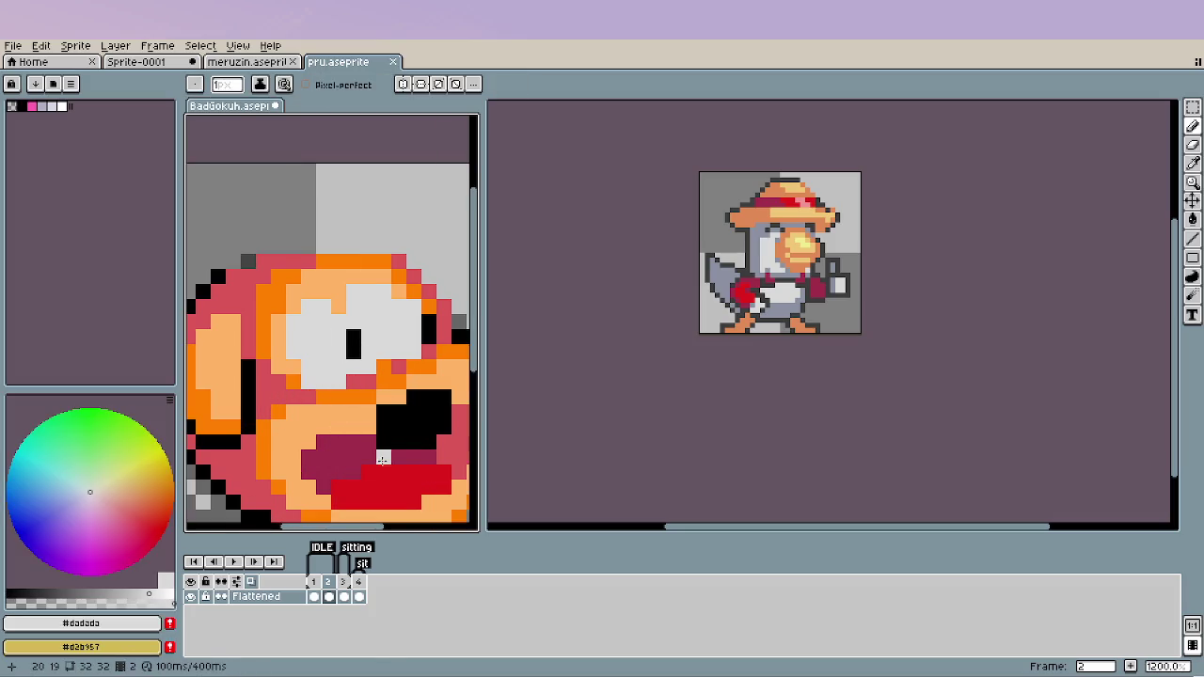
Paint a black pupil column at the eye's left, undoing stray black pixels.
scroll(385, 451, down, 3)
scroll(386, 451, down, 2)
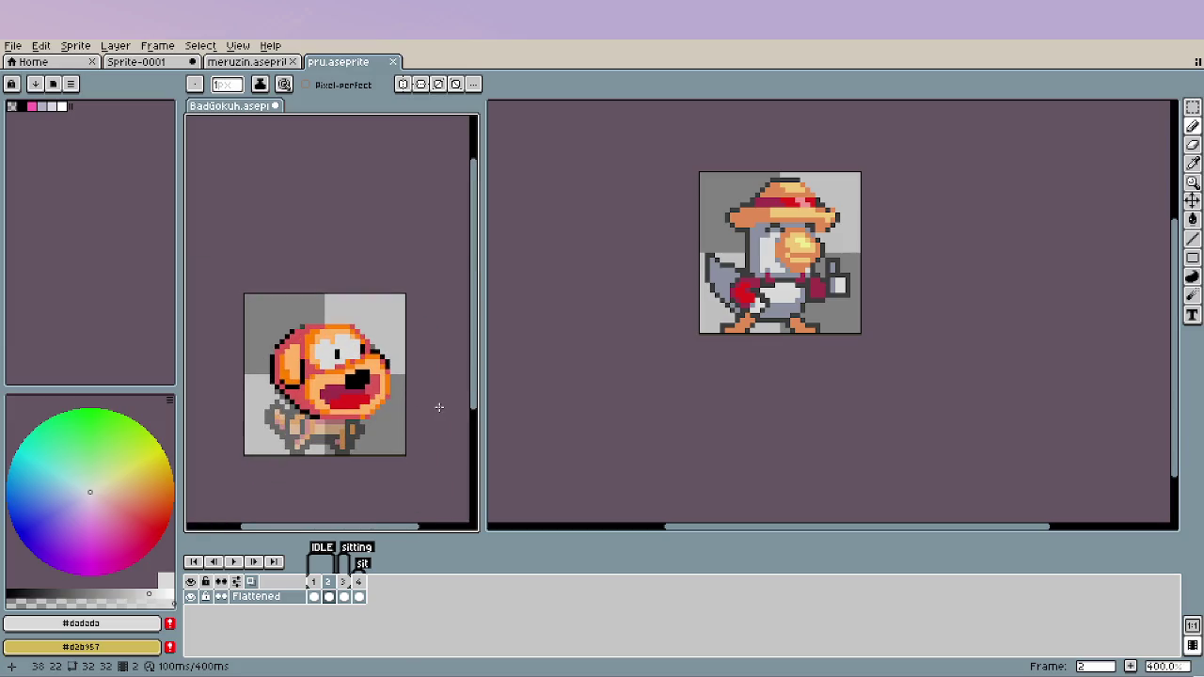
scroll(439, 406, up, 2)
scroll(399, 384, up, 3)
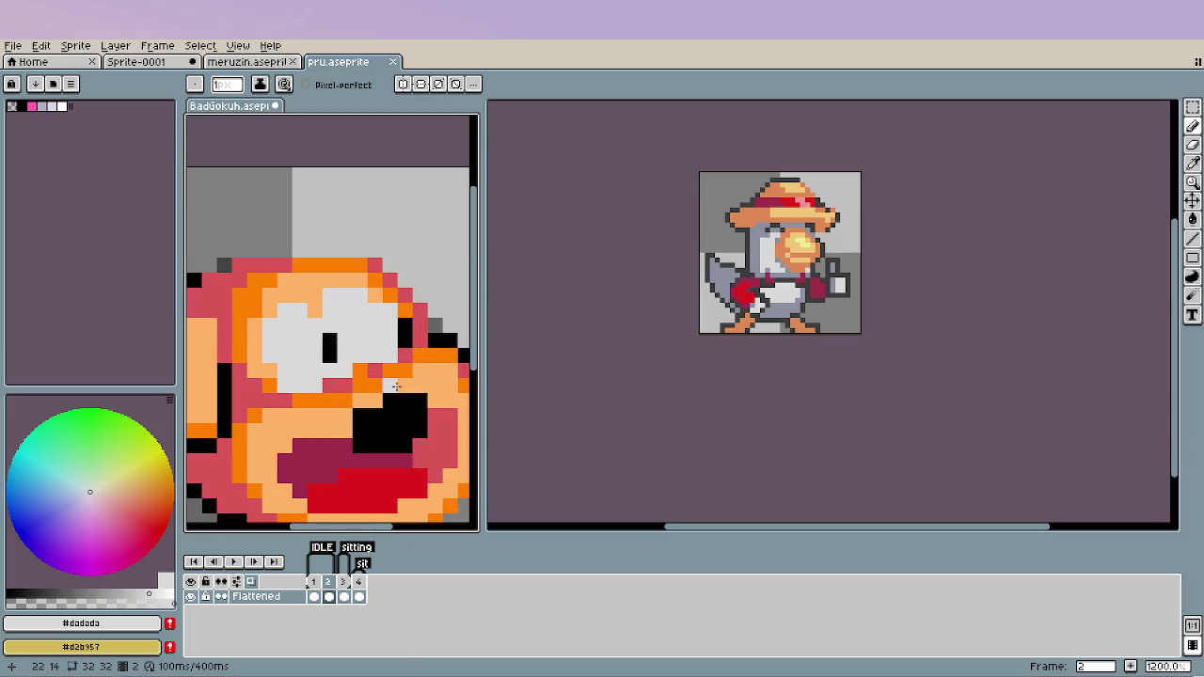
alt+click(406, 327)
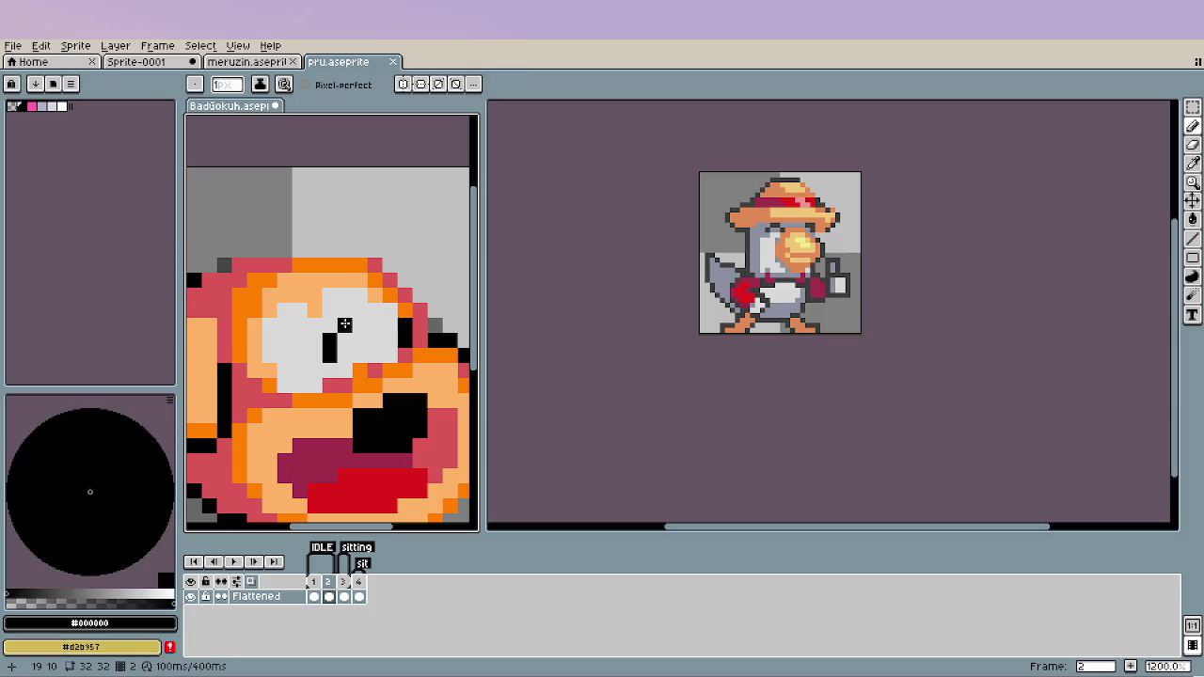
drag(344, 325, 355, 338)
key(ctrl+z)
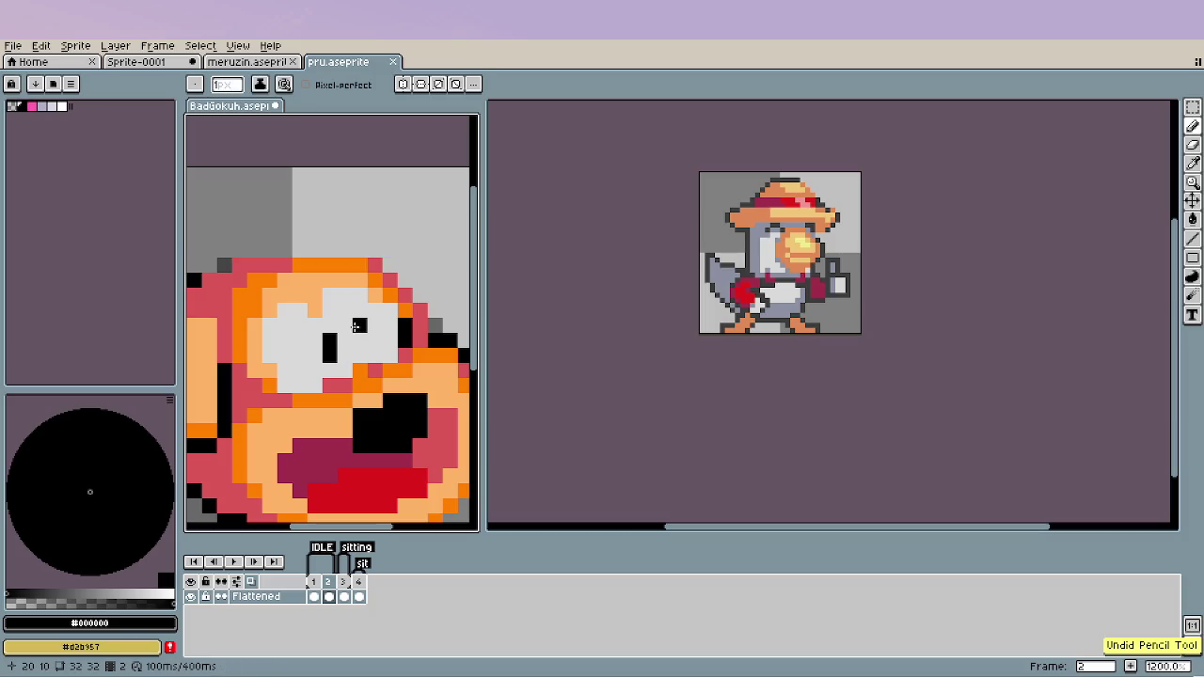
click(343, 340)
key(ctrl+z)
click(300, 340)
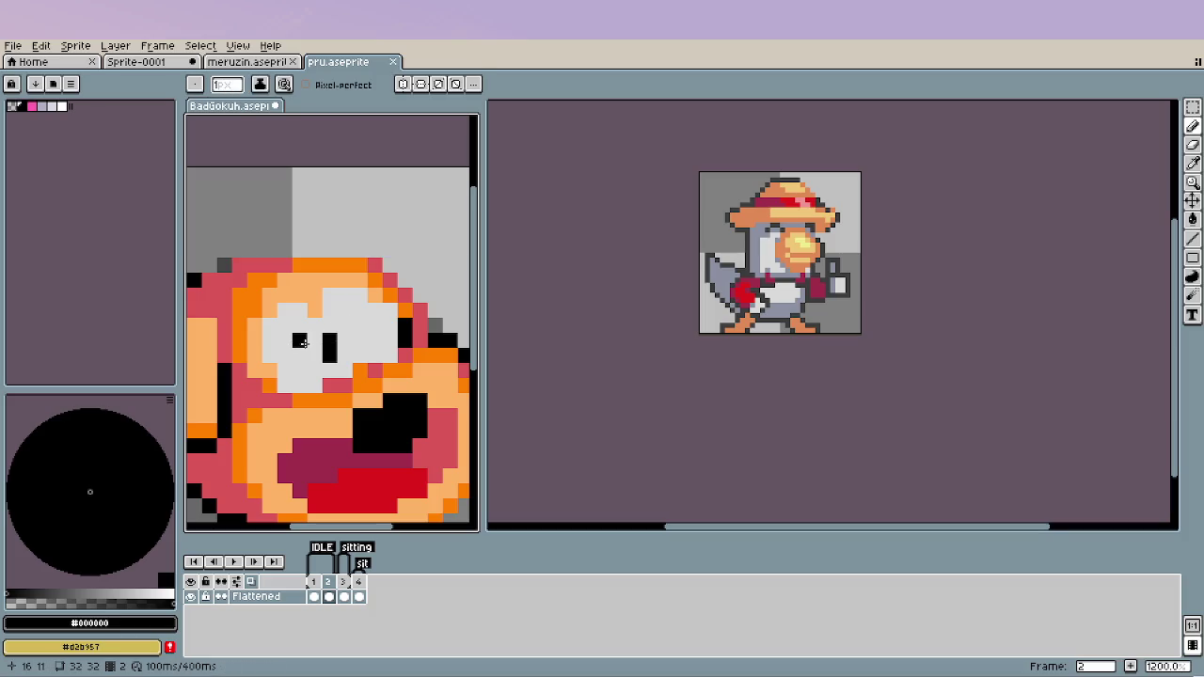
Add the second black pupil column and shift the left pupil one pixel right.
key(alt)
alt+click(322, 367)
mouse_move(329, 341)
mouse_down()
mouse_move(330, 355)
mouse_move(344, 340)
mouse_up()
alt+click(405, 338)
click(359, 339)
key(ctrl+z)
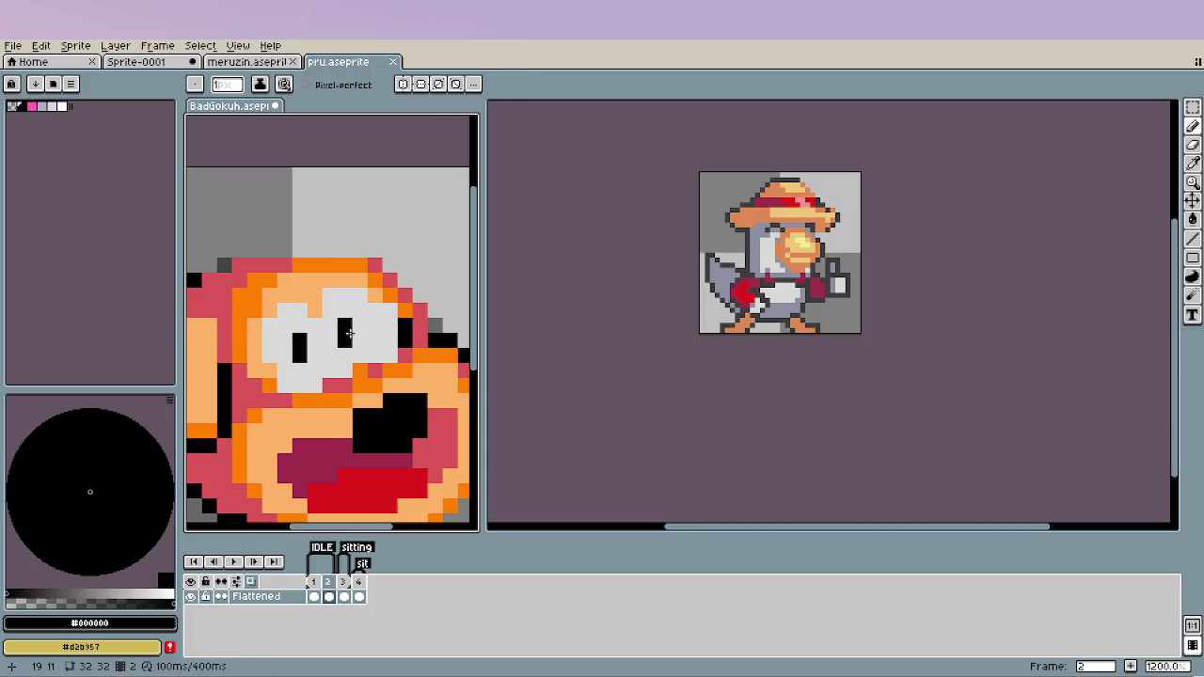
alt+click(394, 338)
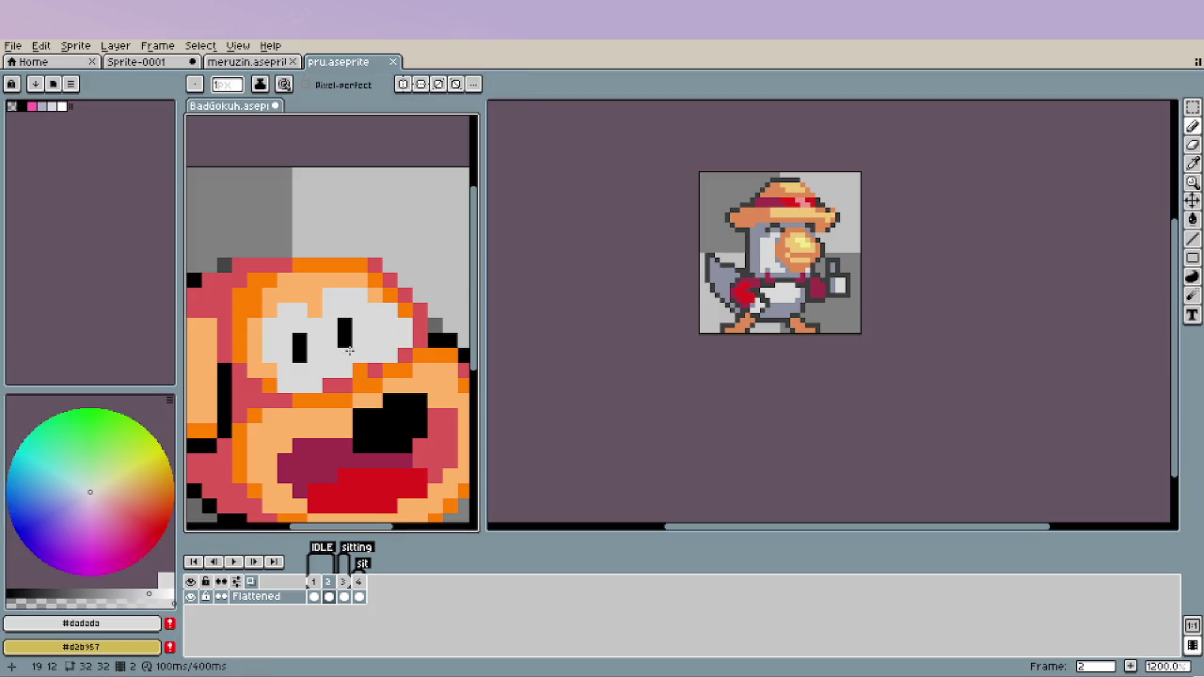
alt+click(301, 340)
mouse_move(312, 339)
mouse_down()
mouse_move(314, 355)
mouse_move(299, 356)
mouse_up()
alt+click(299, 372)
scroll(365, 416, down, 5)
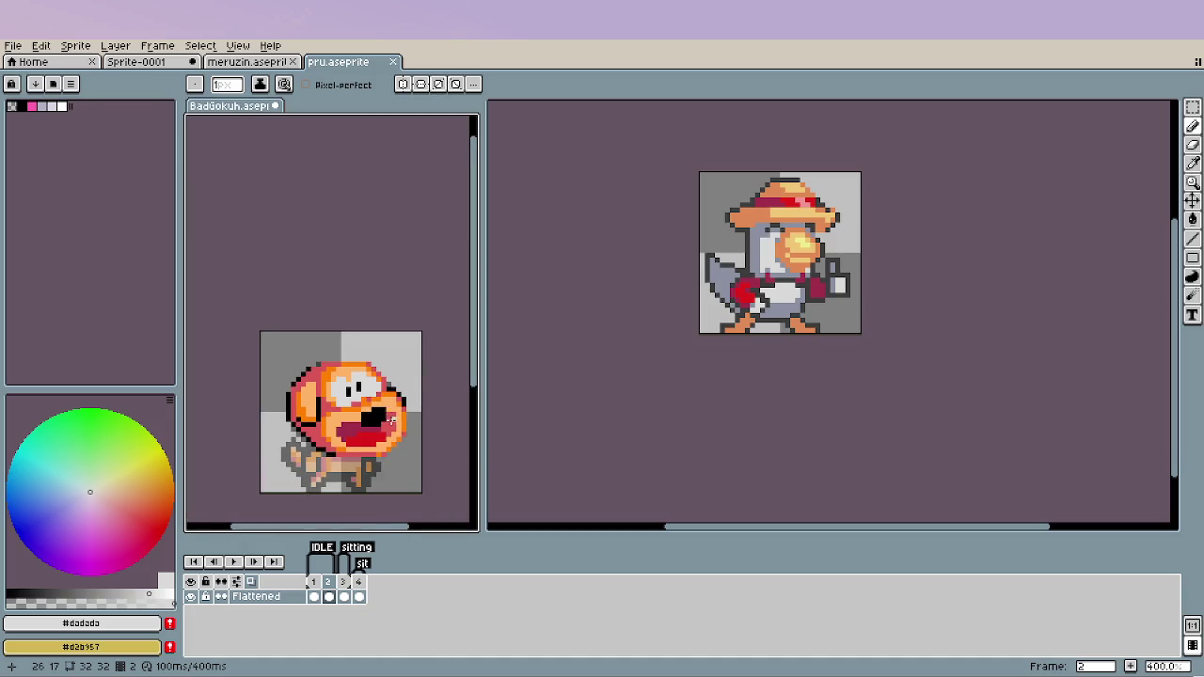
Paint bright orange #ff8000 along the eye white's right edge.
scroll(386, 416, down, 1)
scroll(386, 416, up, 1)
scroll(386, 414, up, 5)
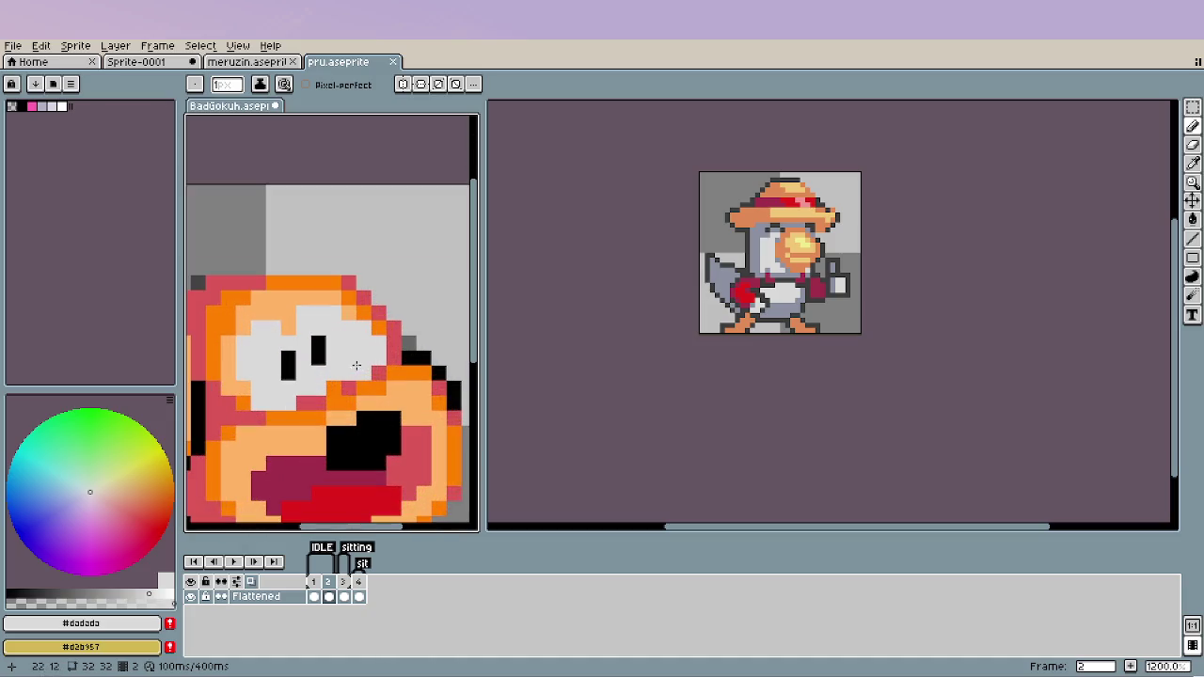
alt+click(385, 359)
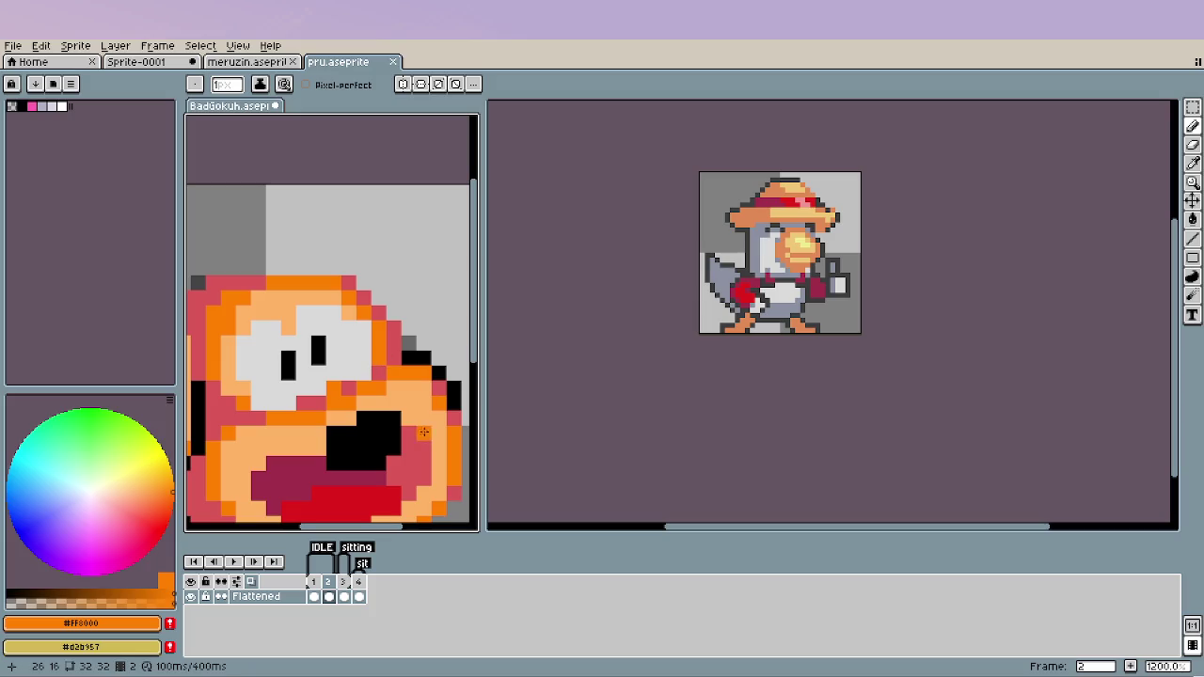
click(367, 373)
drag(364, 328, 365, 367)
Repaint two pixels above the eye in the eye-white grey #dadada.
scroll(389, 450, down, 6)
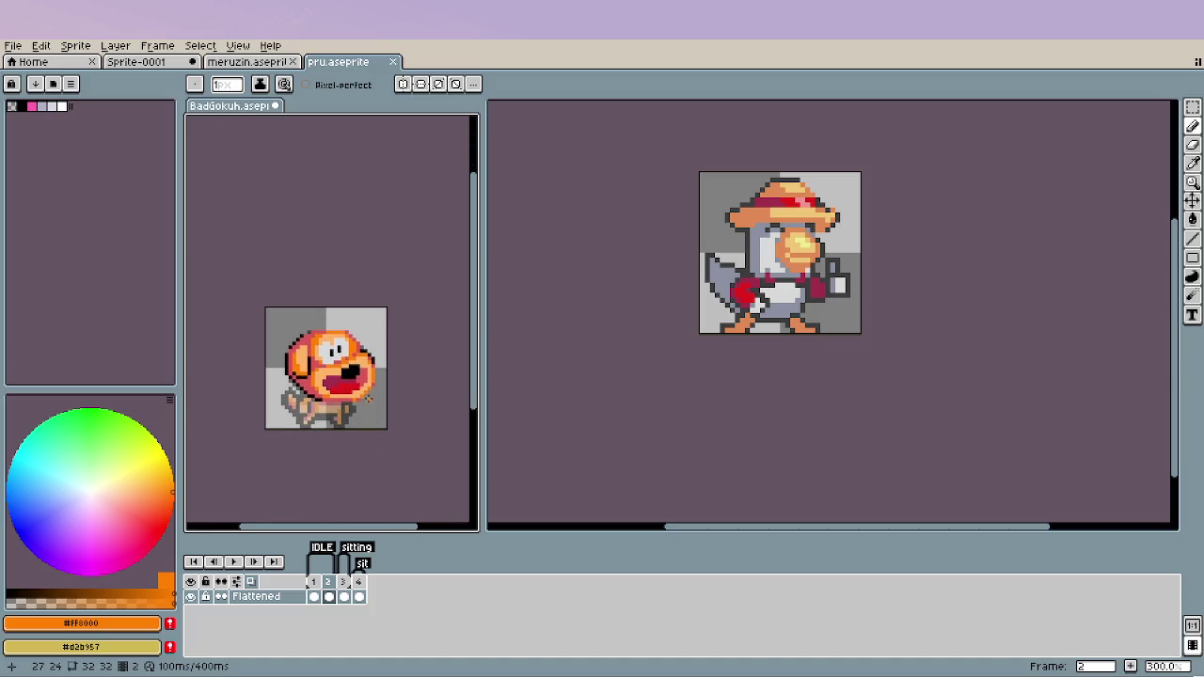
scroll(369, 370, up, 2)
scroll(308, 318, up, 4)
alt+click(306, 318)
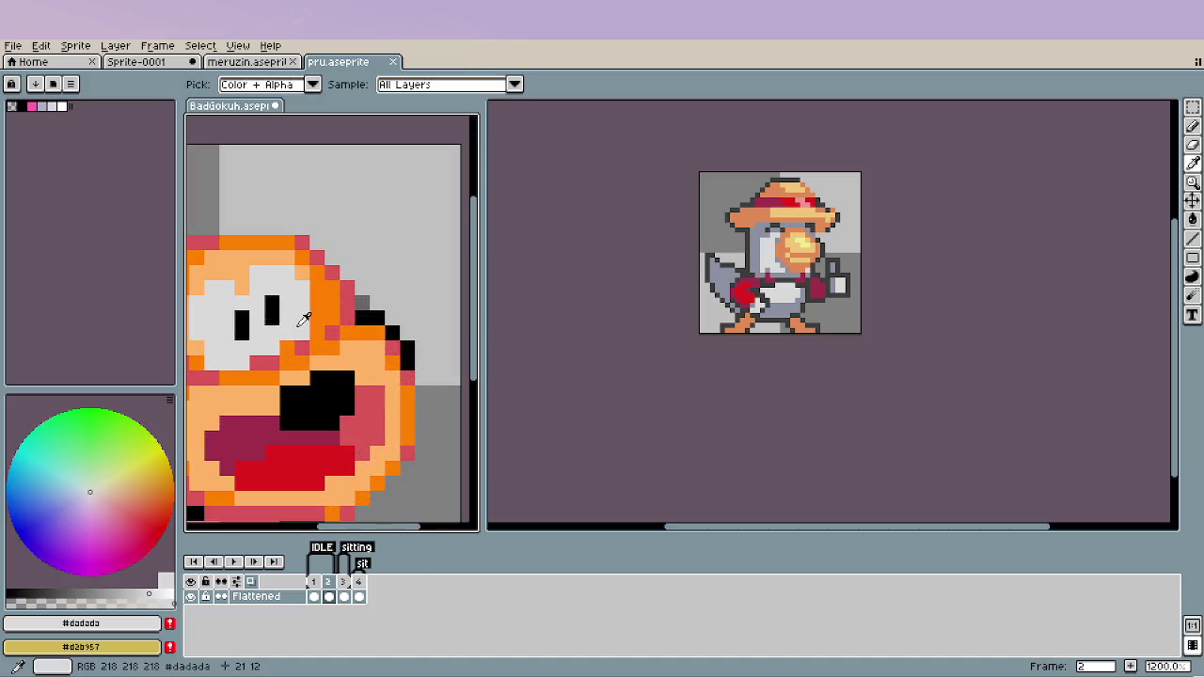
click(312, 318)
click(314, 288)
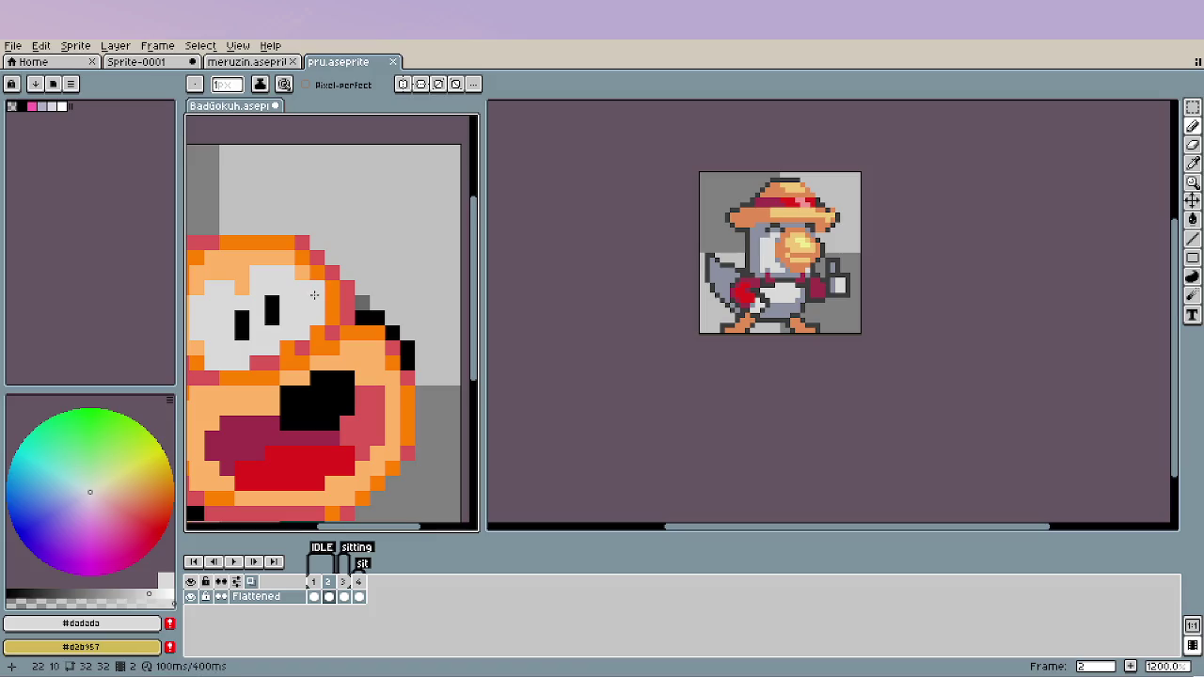
alt+click(309, 269)
scroll(364, 394, down, 4)
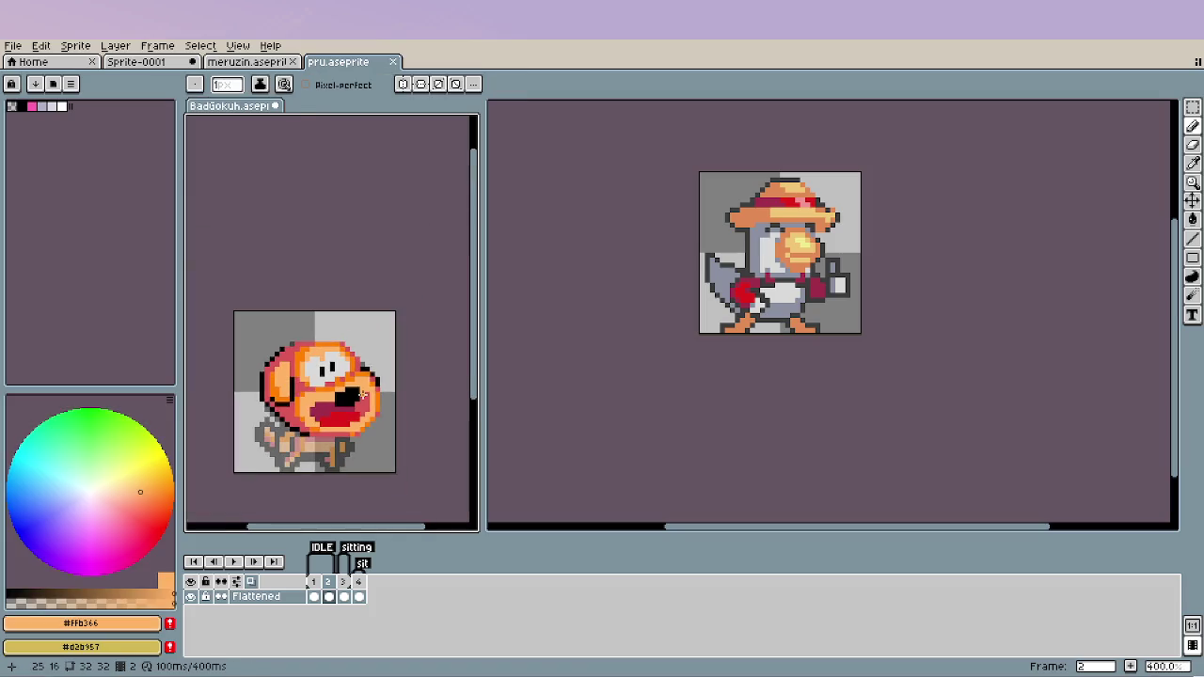
scroll(363, 394, down, 2)
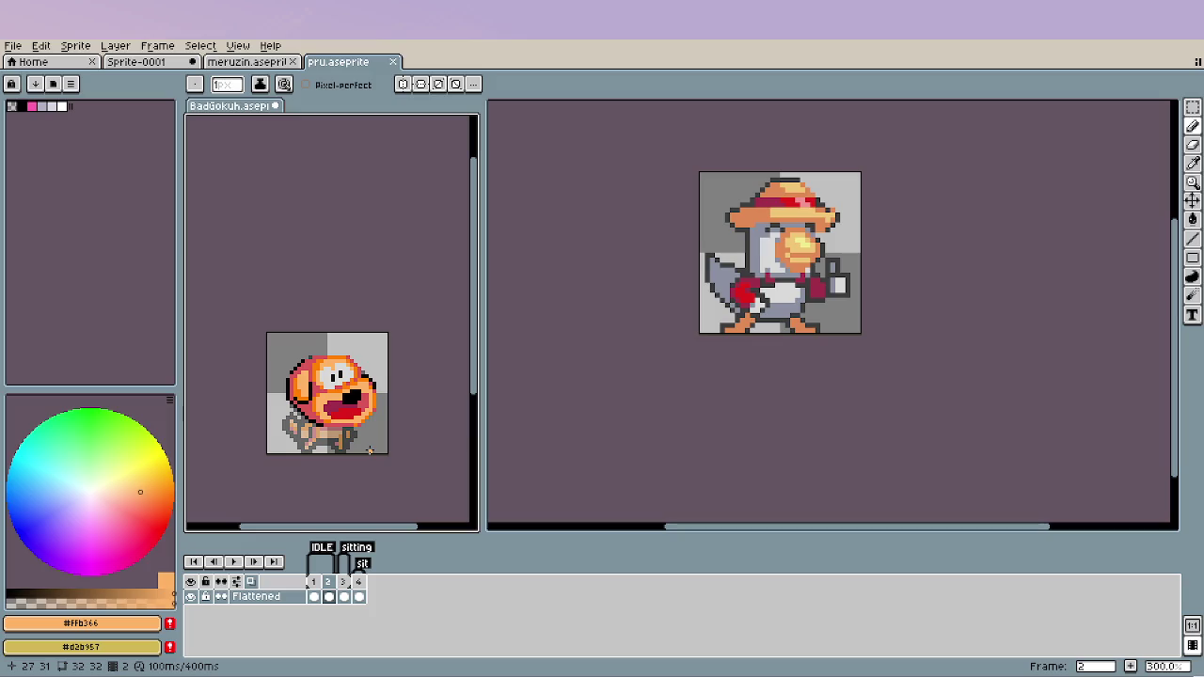
scroll(367, 436, up, 2)
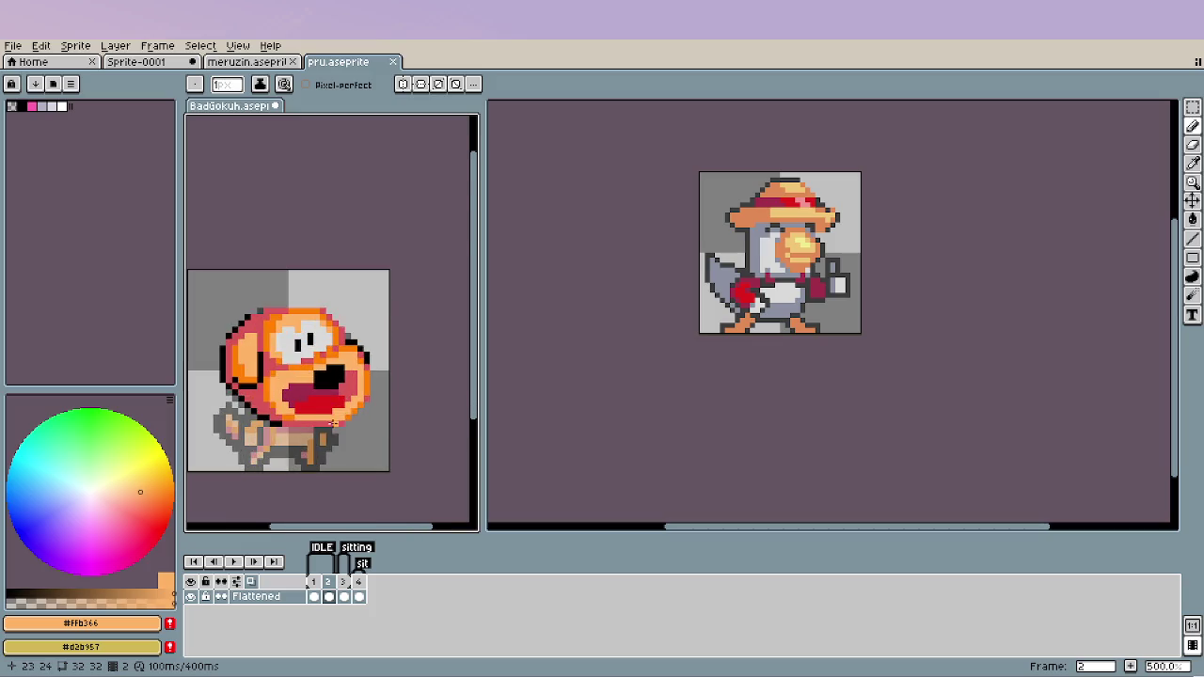
scroll(367, 435, up, 4)
Add bright orange #ff8000 pixels beside the dog's mouth.
key(e)
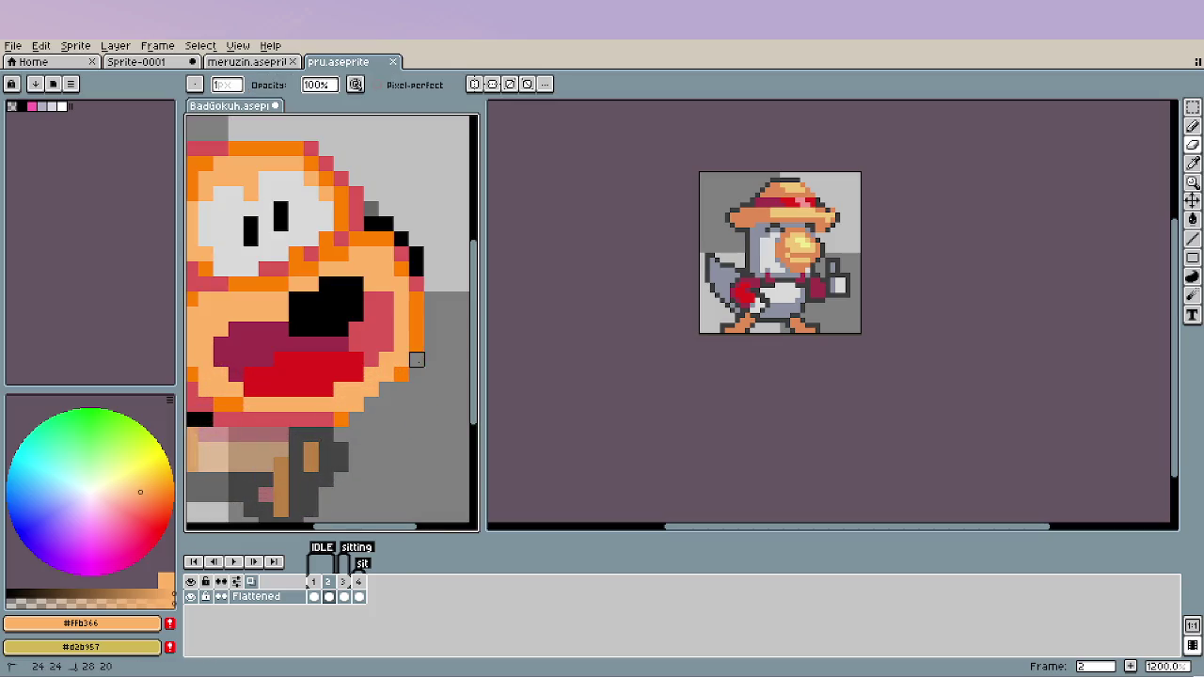
key(i)
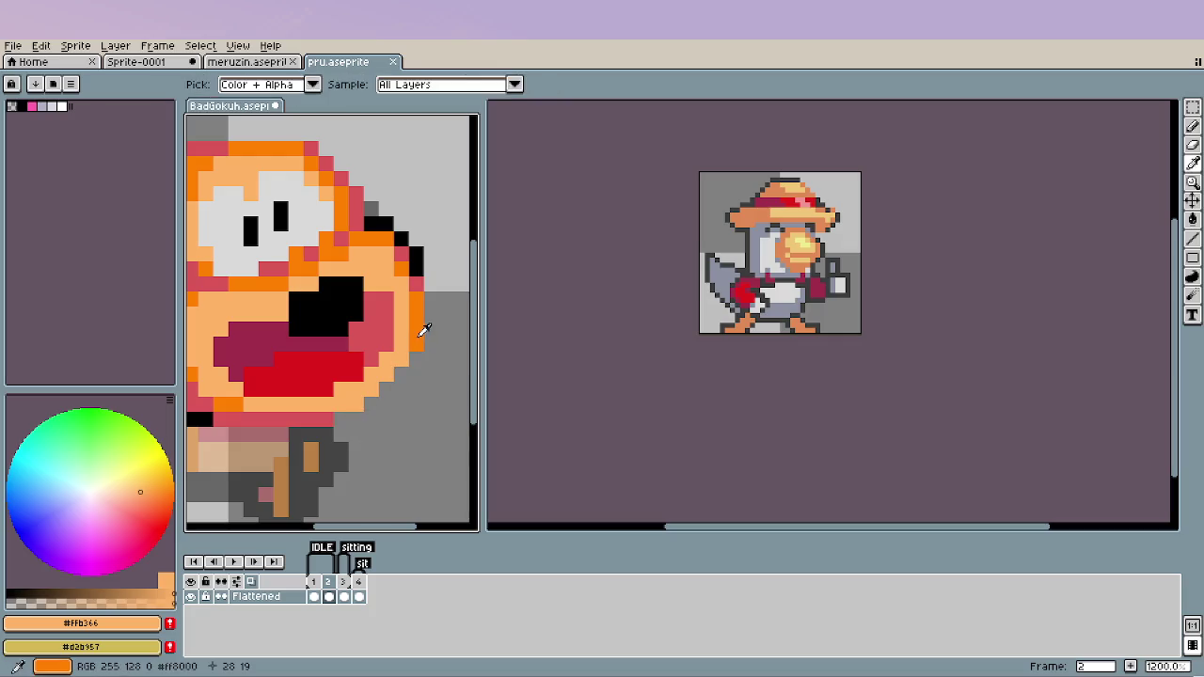
click(421, 330)
key(b)
drag(356, 403, 371, 387)
click(385, 388)
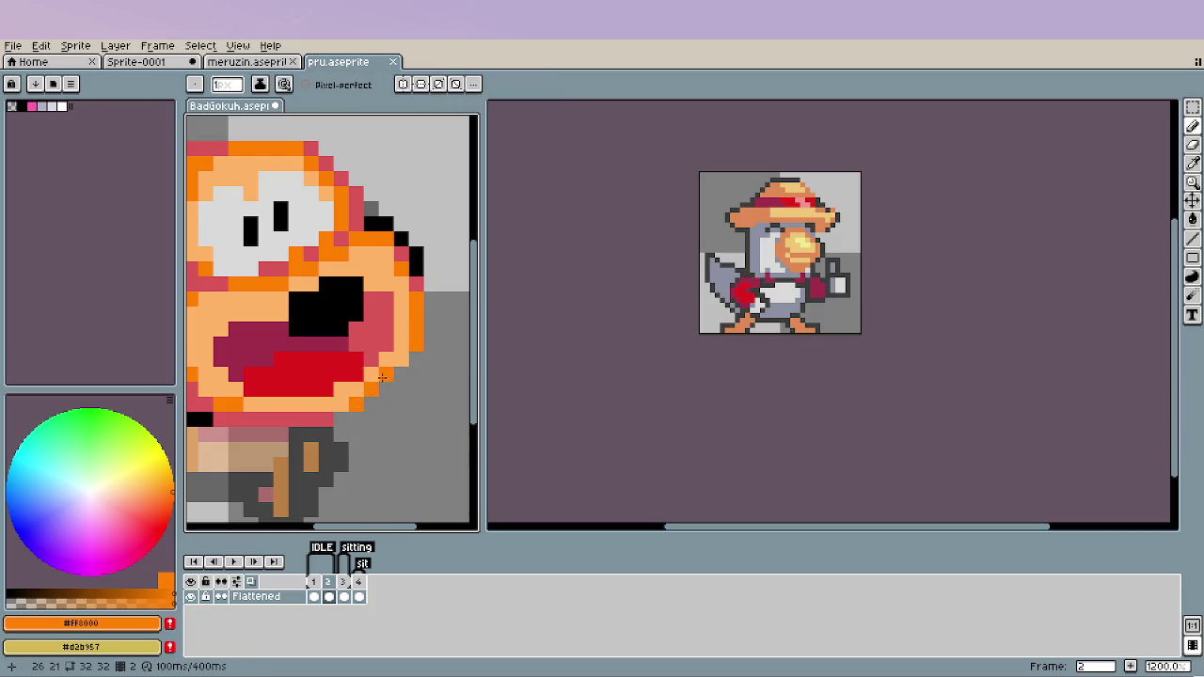
scroll(383, 443, down, 4)
drag(408, 456, 408, 403)
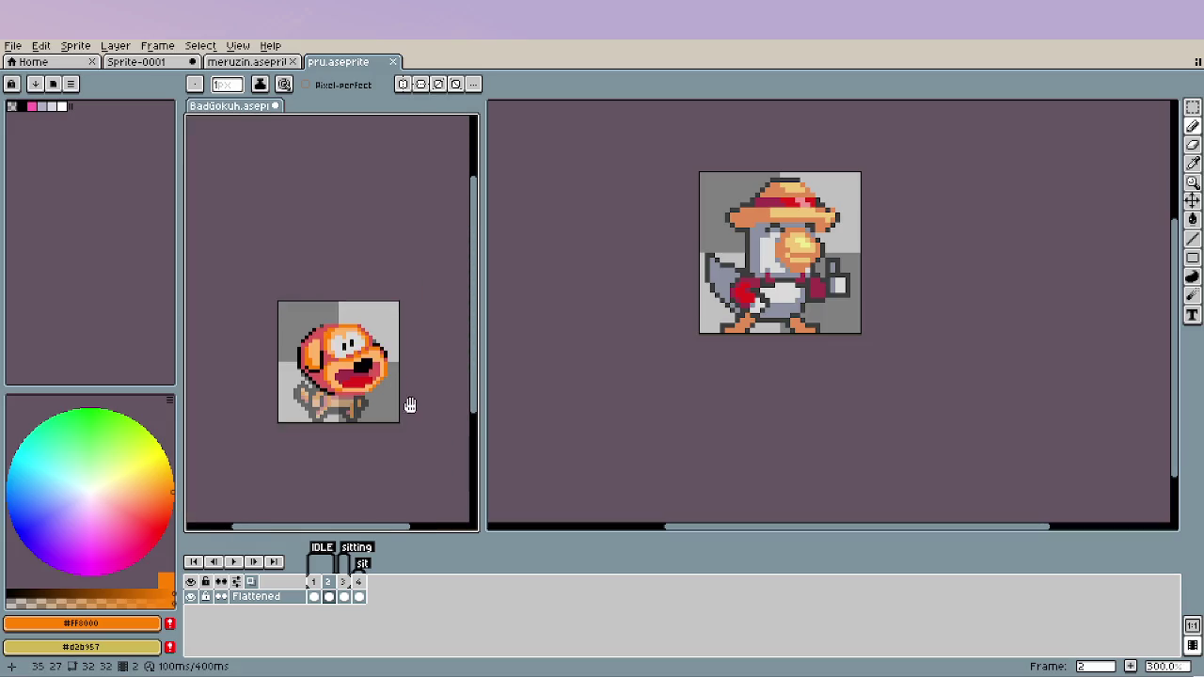
scroll(338, 388, up, 2)
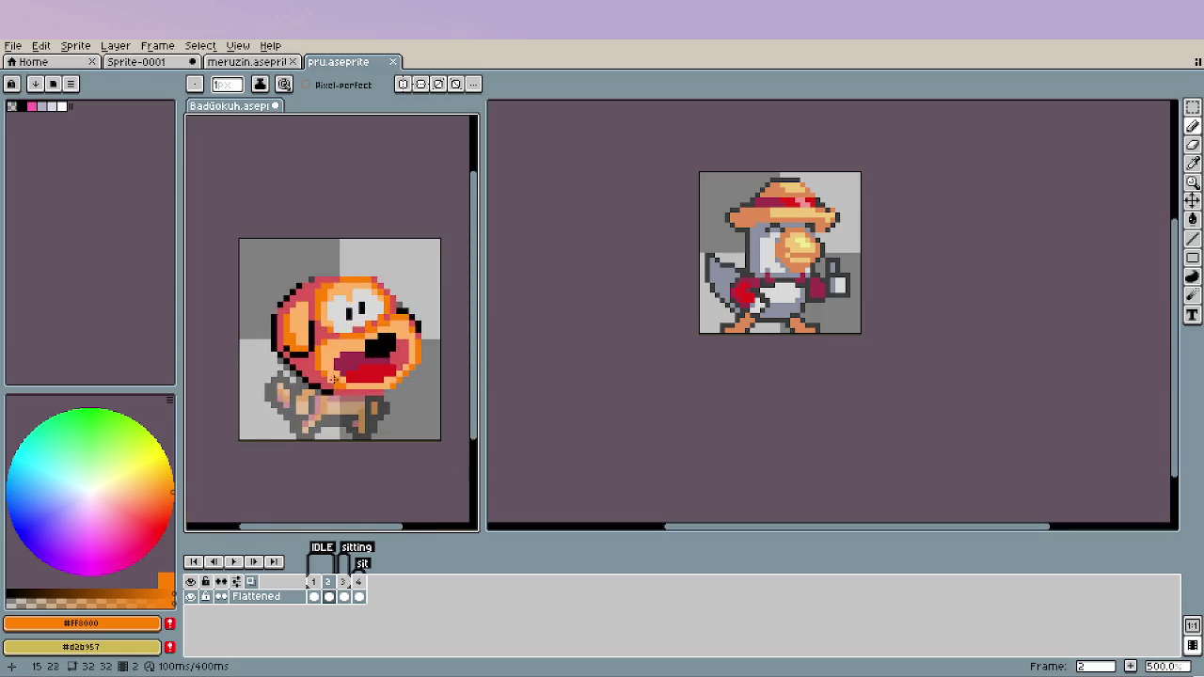
scroll(325, 376, up, 2)
scroll(310, 407, down, 2)
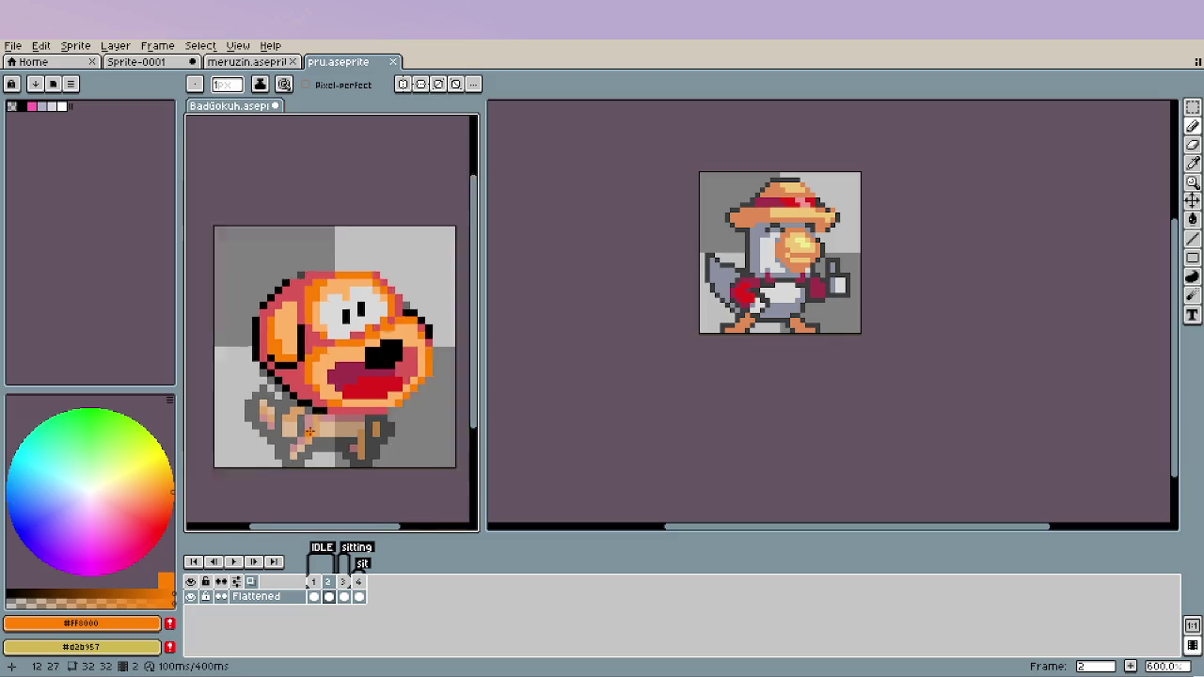
scroll(310, 414, down, 2)
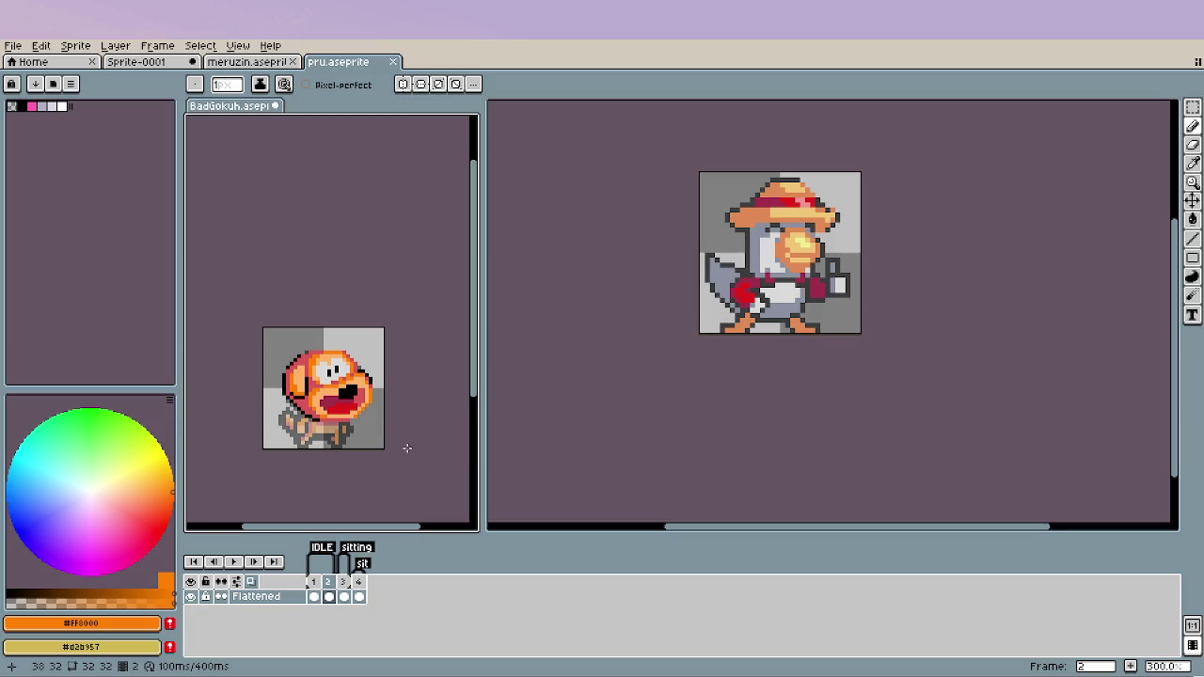
click(256, 64)
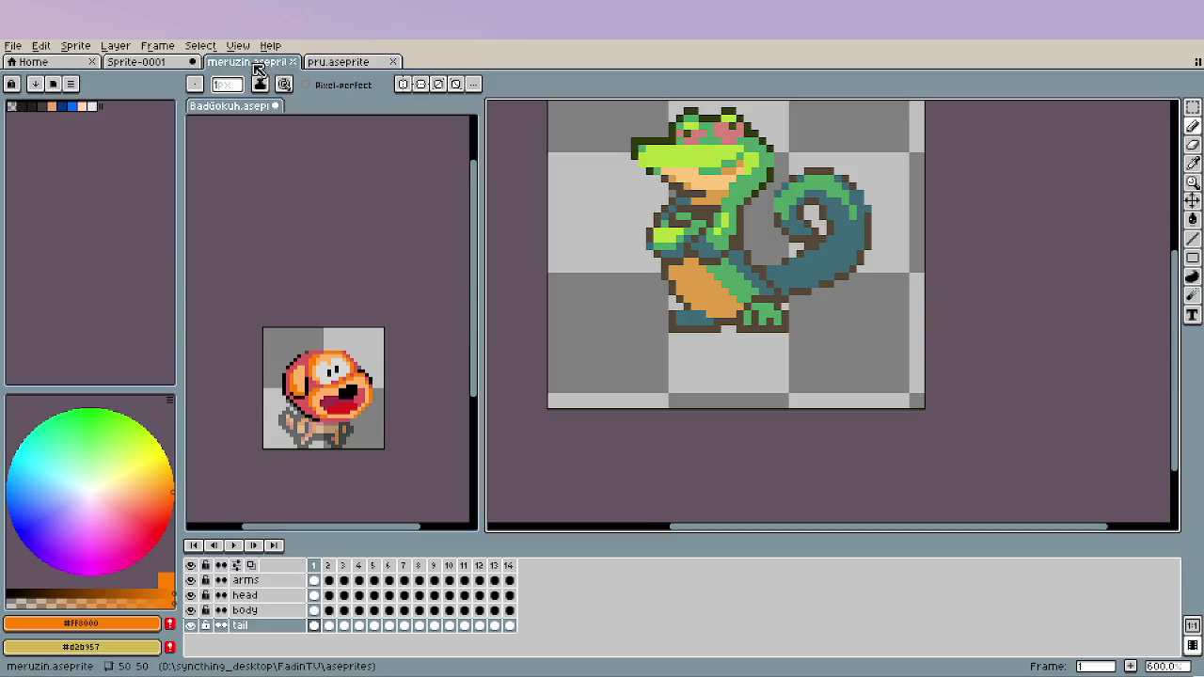
click(353, 62)
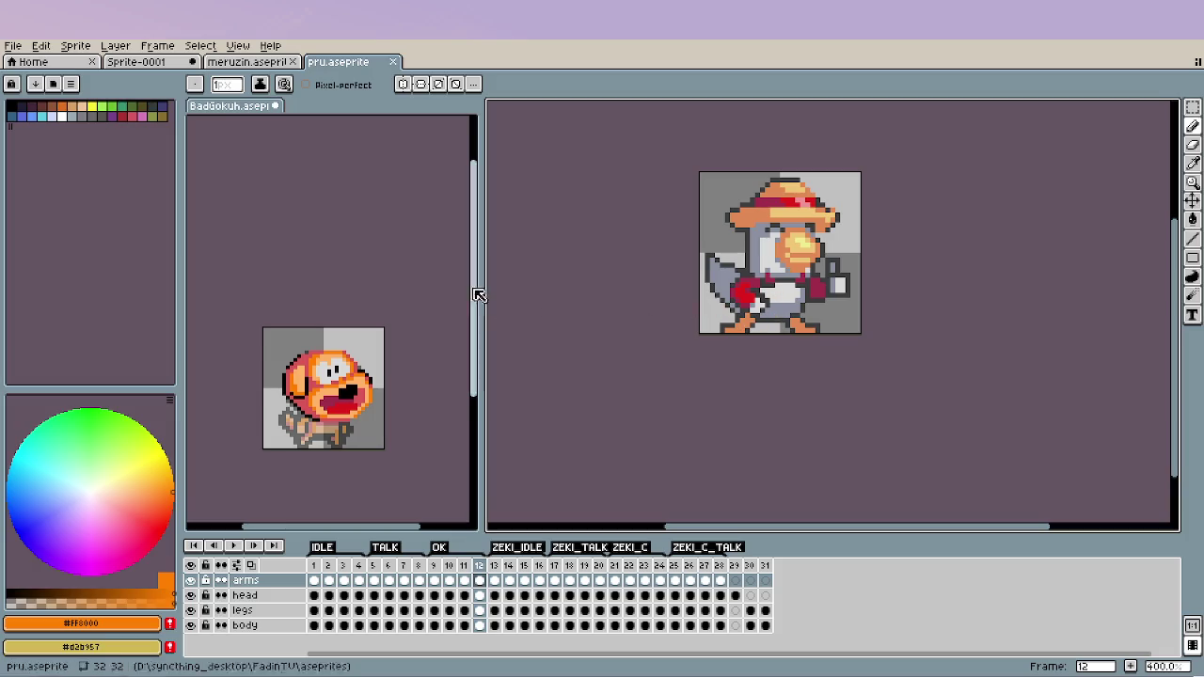
click(252, 62)
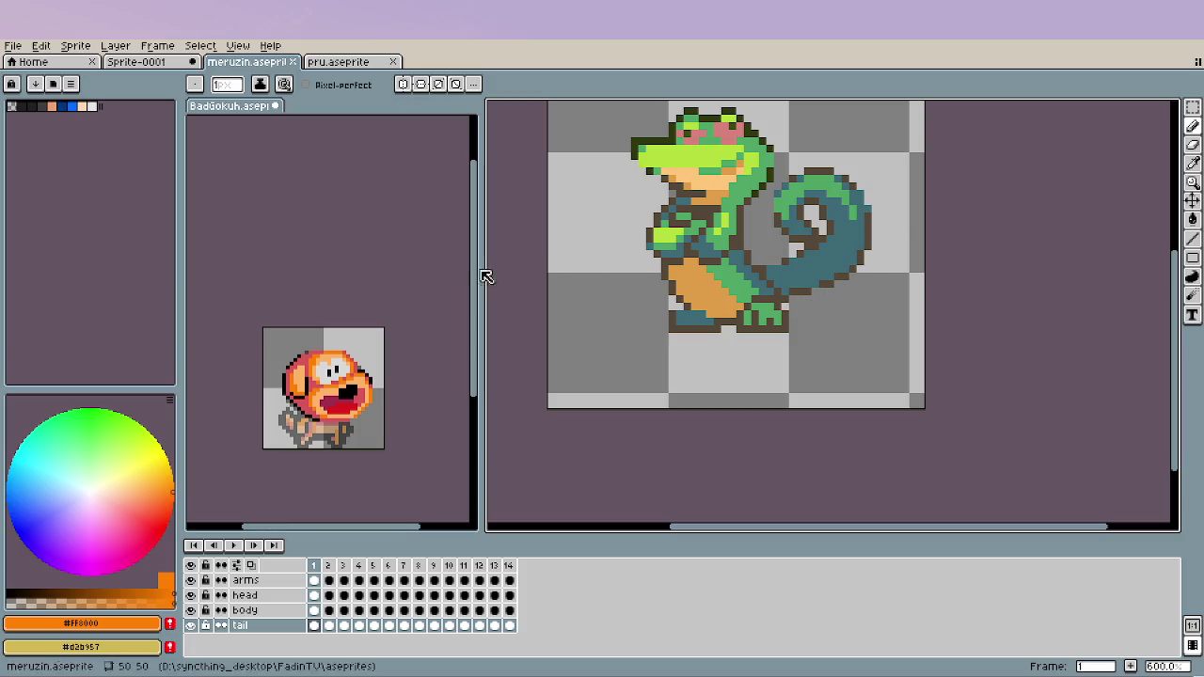
click(344, 62)
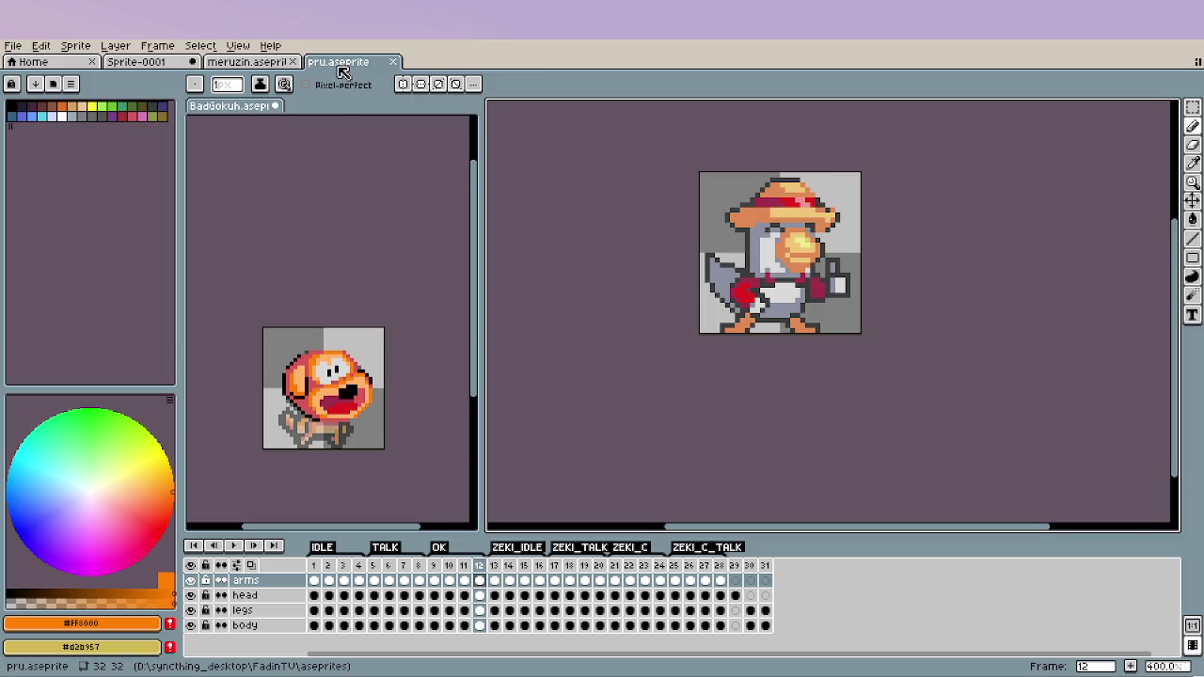
click(403, 366)
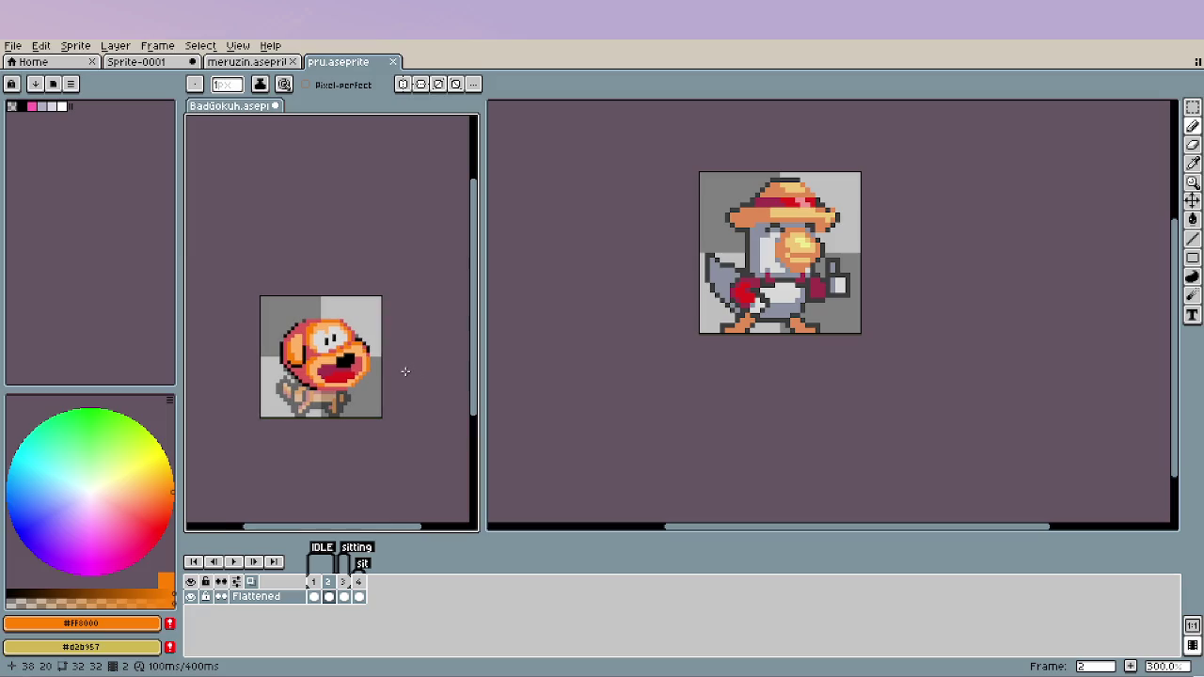
key(Right)
key(Left)
key(Left)
key(Right)
key(Left)
key(Right)
scroll(280, 376, up, 2)
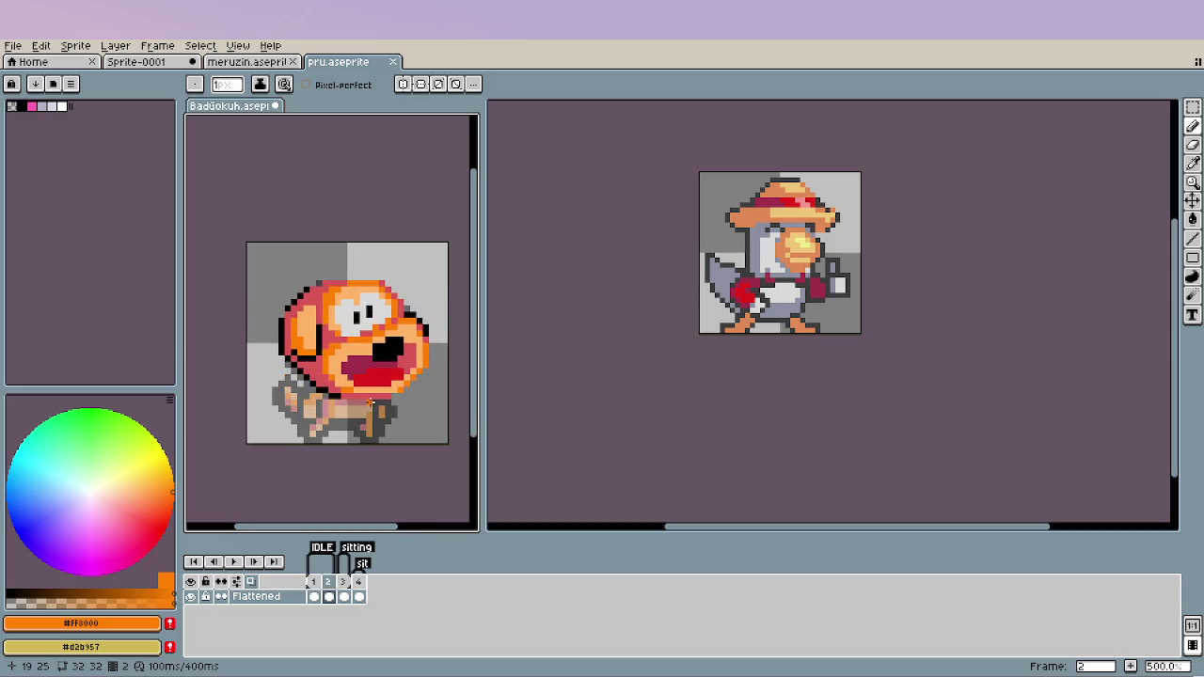
key(Left)
key(Right)
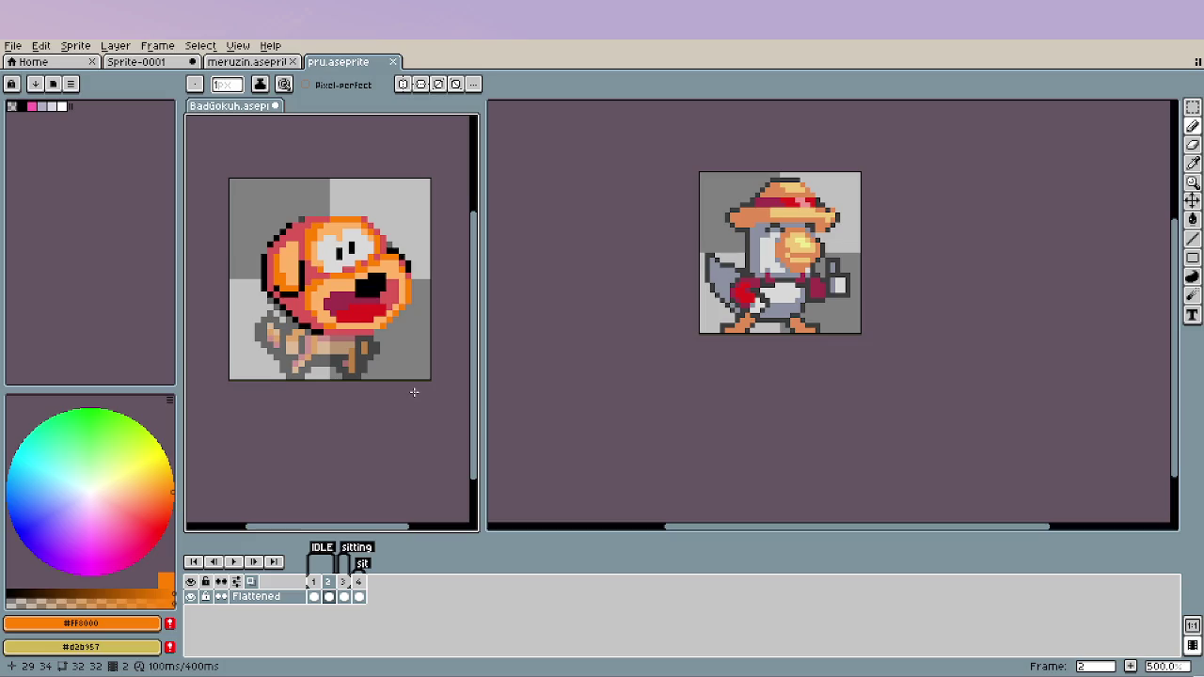
key(Left)
key(Right)
scroll(412, 390, down, 2)
scroll(408, 384, down, 1)
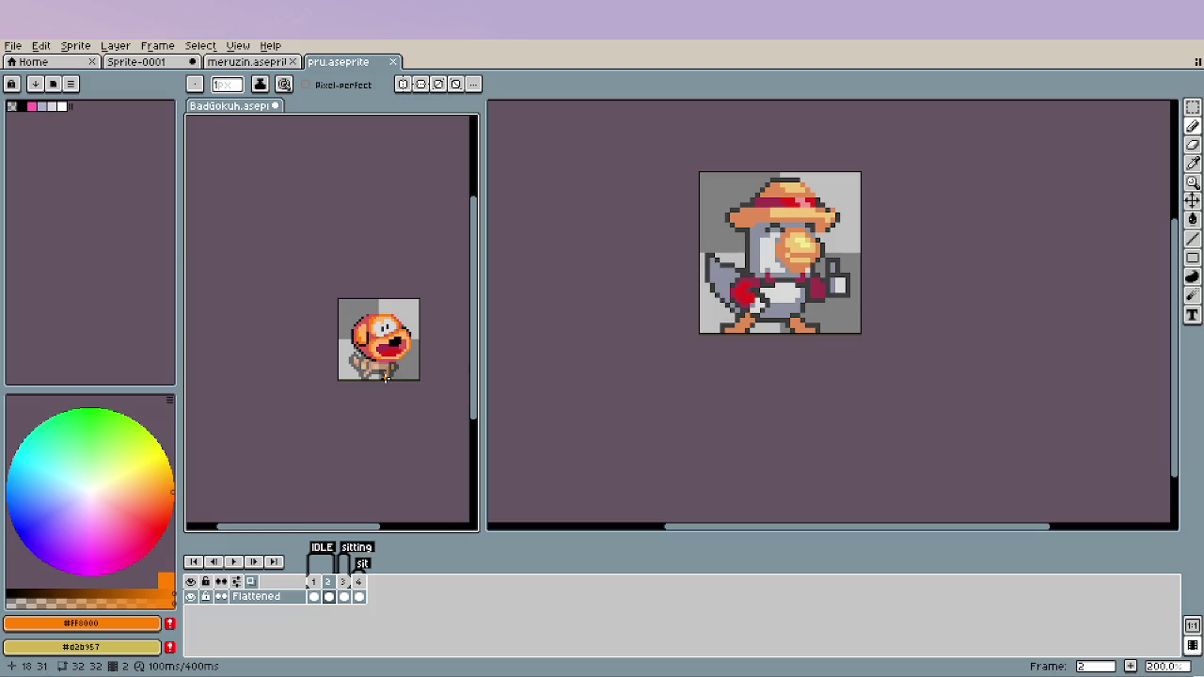
Cover the ear's black pixel column with the ear's light orange.
scroll(371, 349, up, 4)
scroll(371, 349, up, 2)
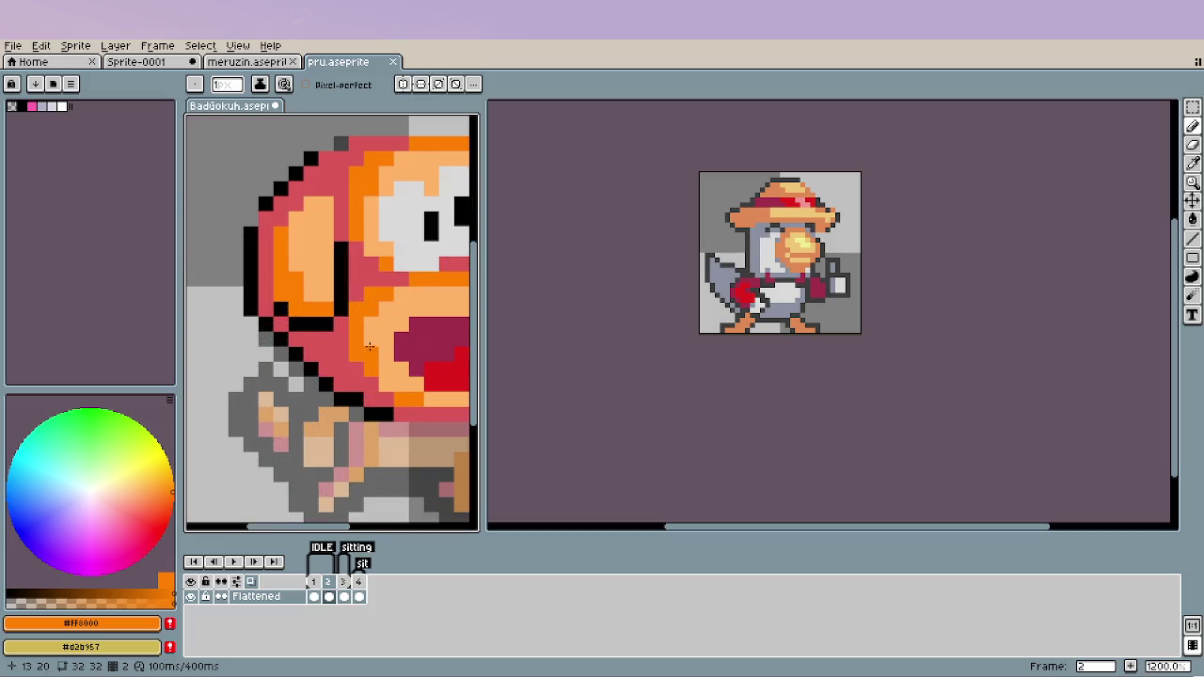
scroll(350, 339, up, 1)
scroll(348, 330, down, 3)
scroll(348, 330, down, 2)
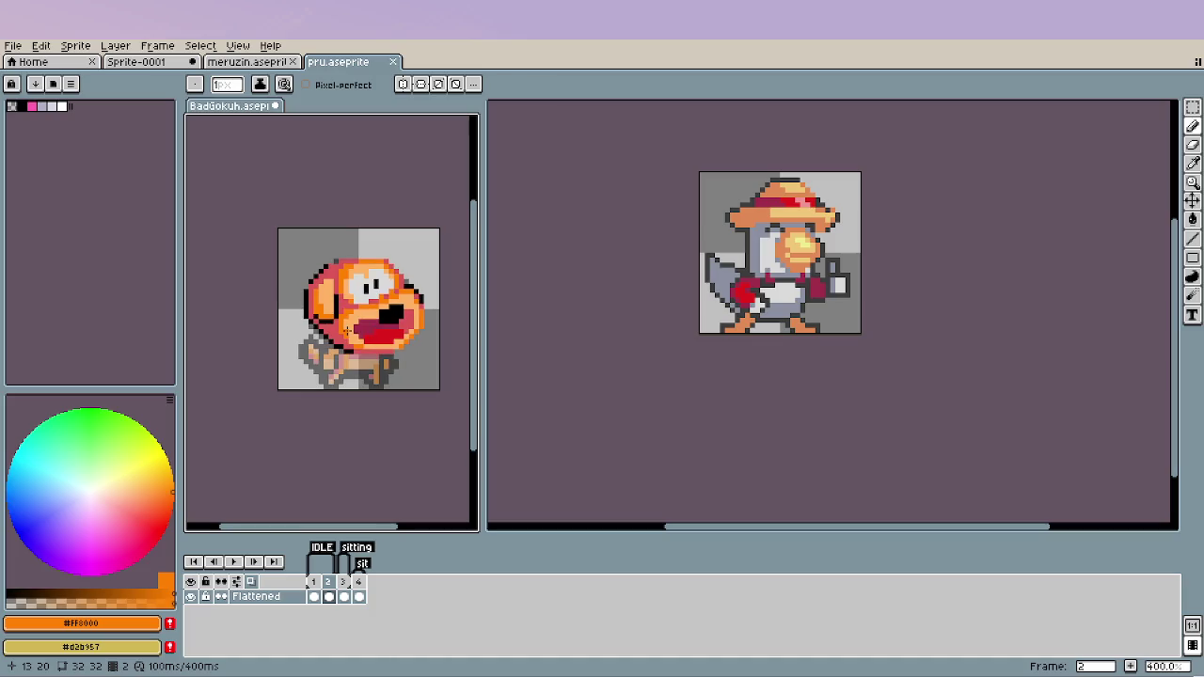
scroll(313, 297, up, 2)
scroll(314, 297, up, 3)
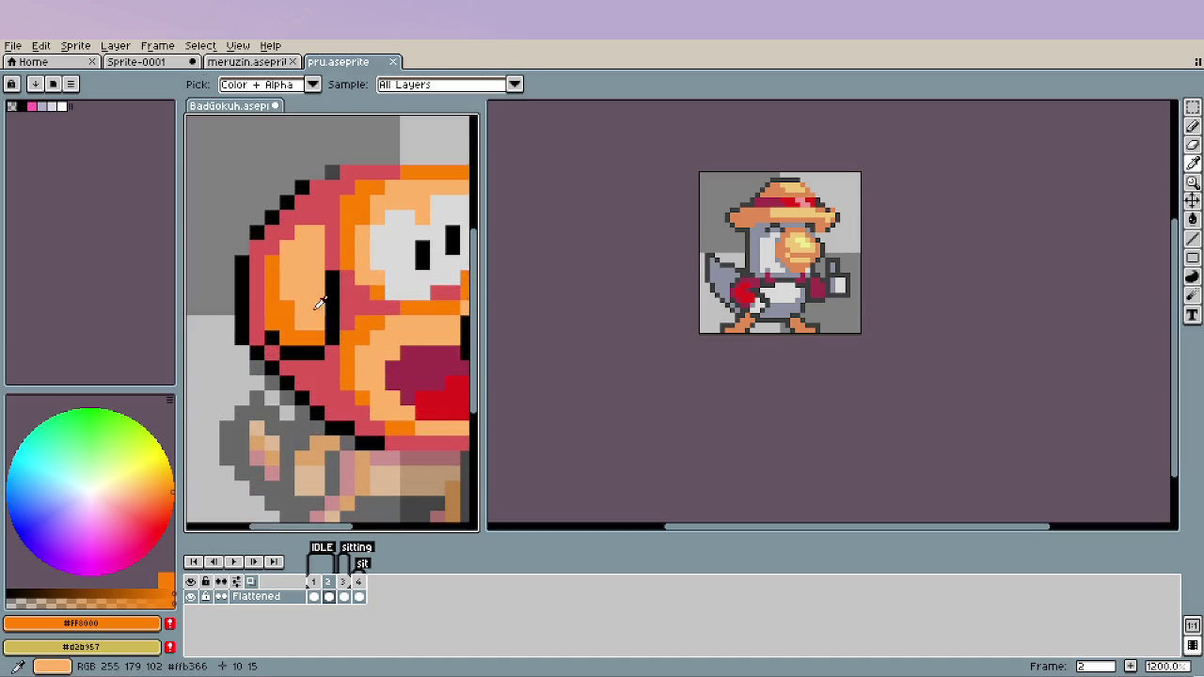
alt+click(323, 304)
drag(330, 299, 329, 254)
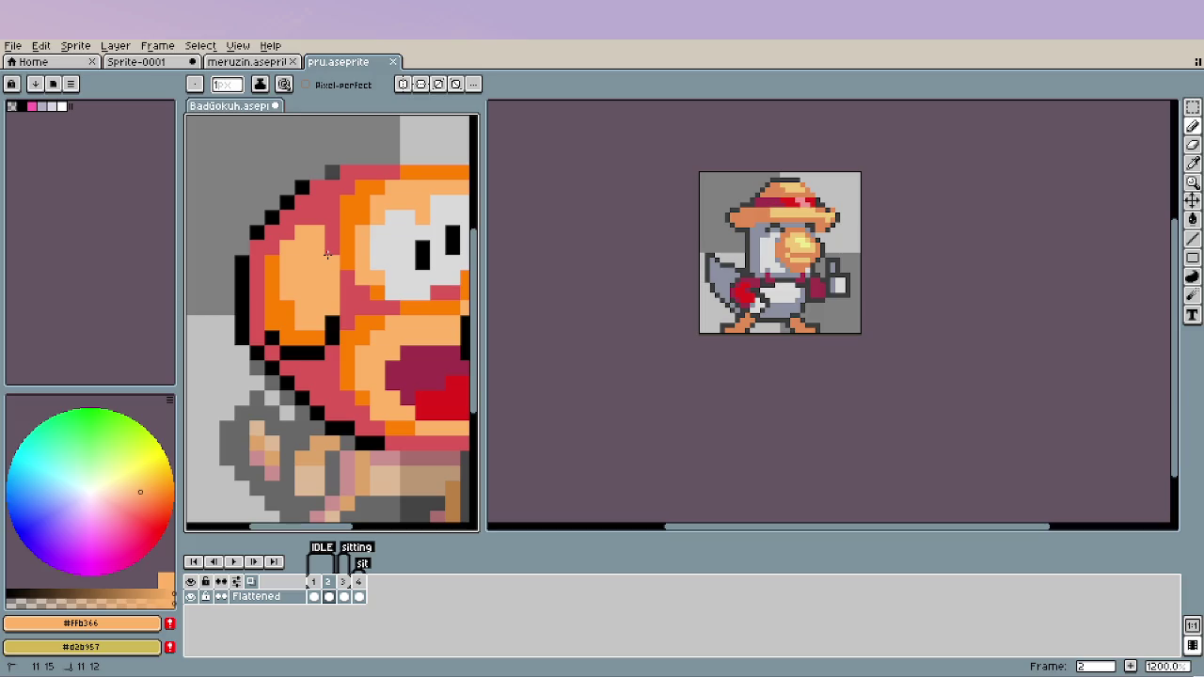
Paint a red #da5757 band along the ear's edge.
scroll(331, 381, down, 3)
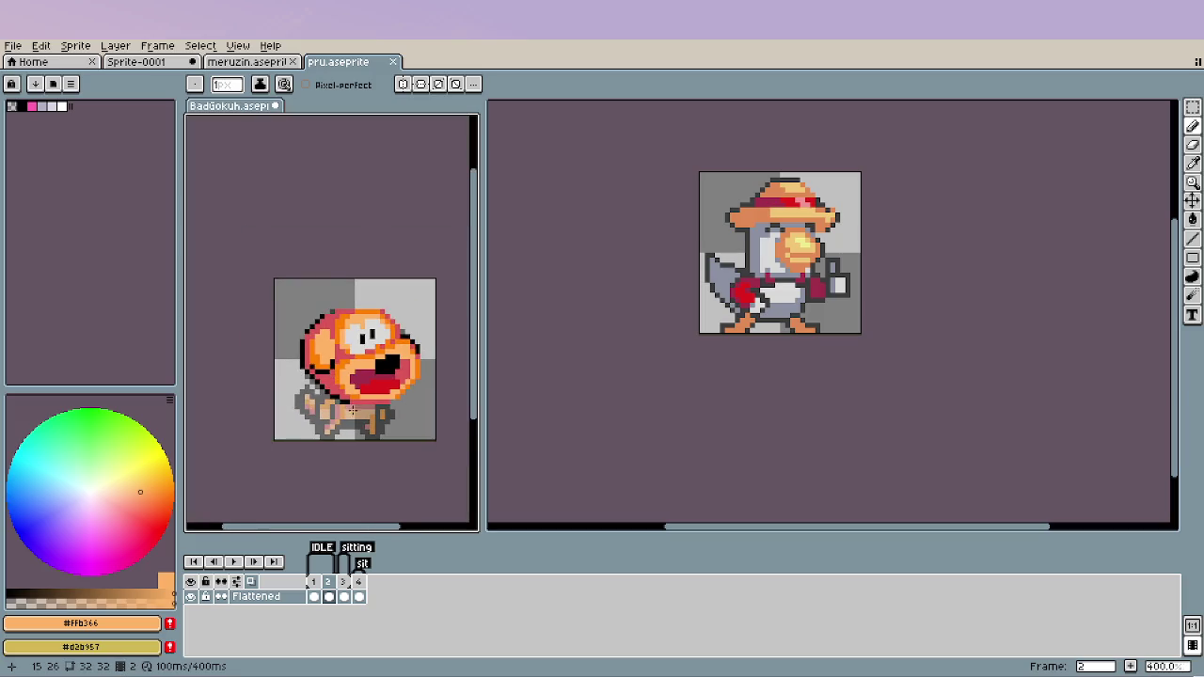
scroll(339, 372, down, 2)
scroll(338, 339, up, 2)
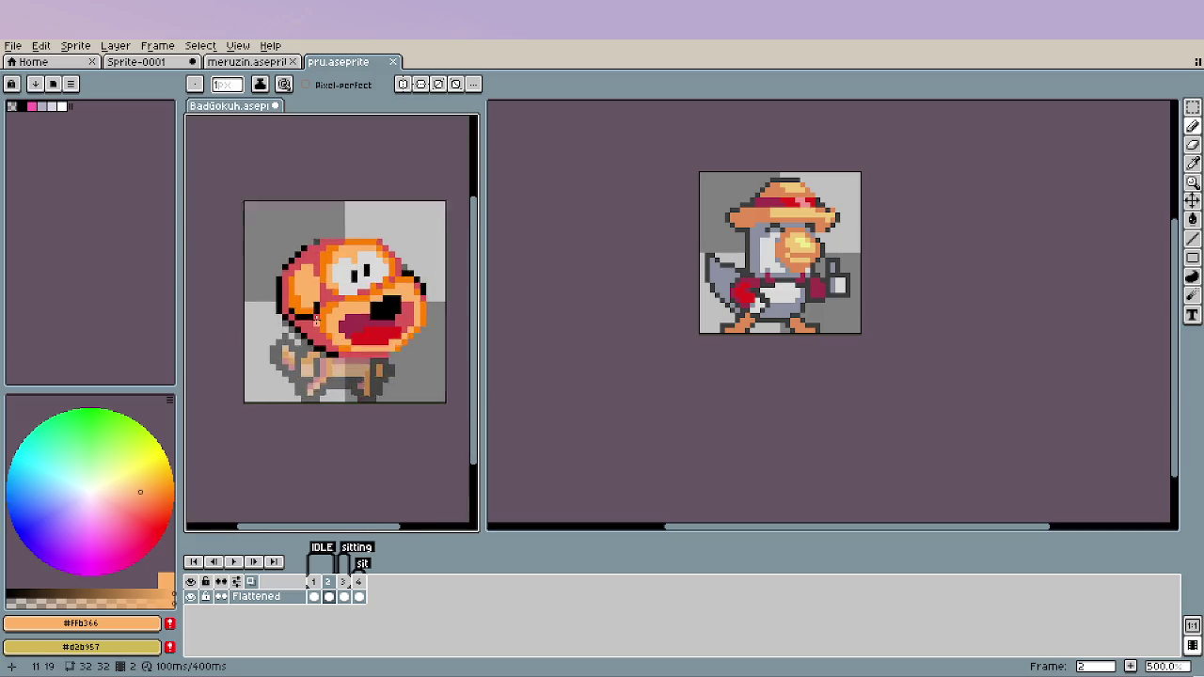
scroll(324, 287, up, 3)
alt+click(320, 289)
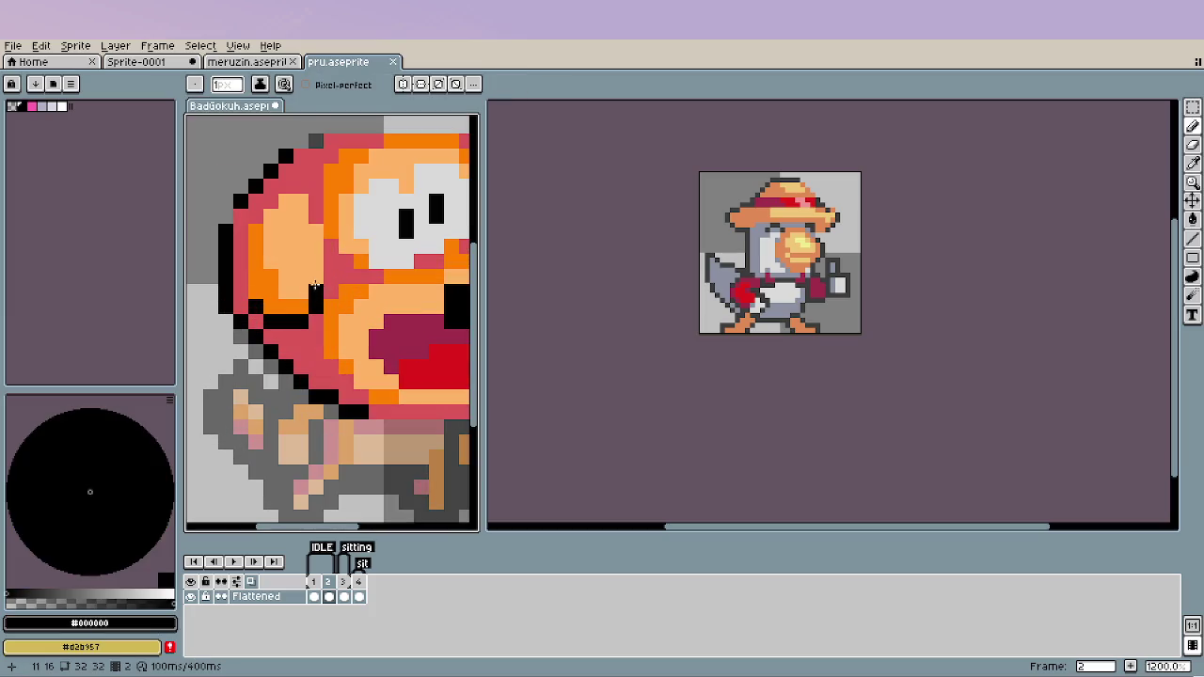
key(alt)
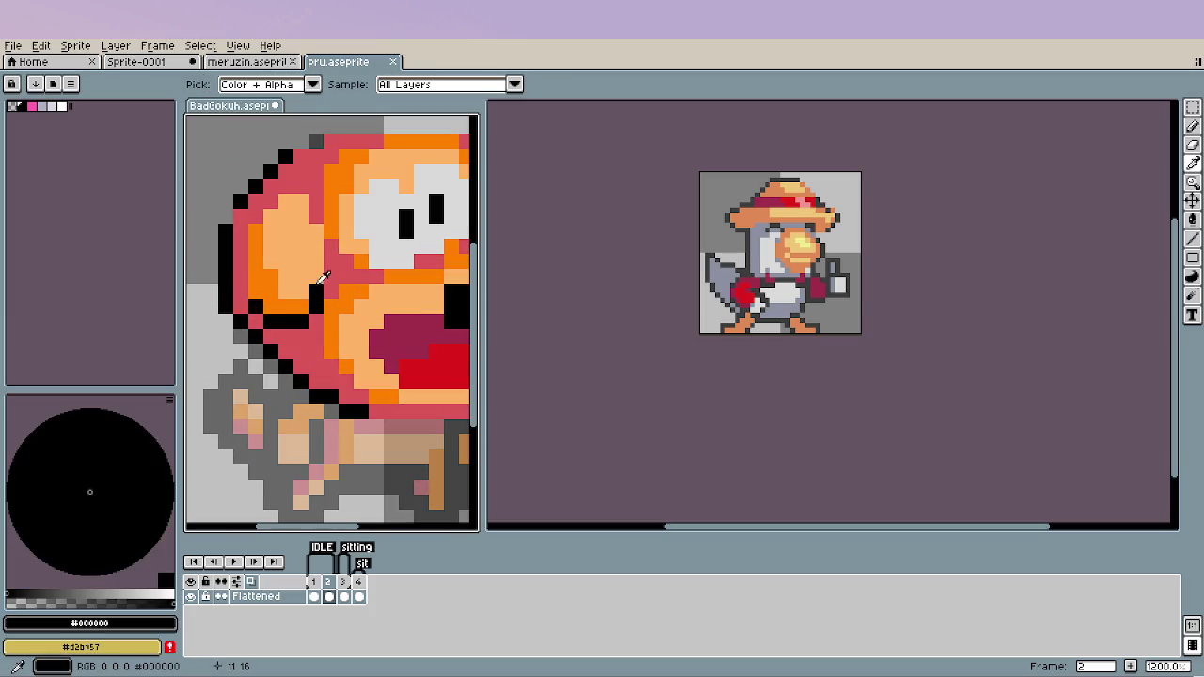
click(316, 280)
key(ctrl+z)
key(ctrl+z)
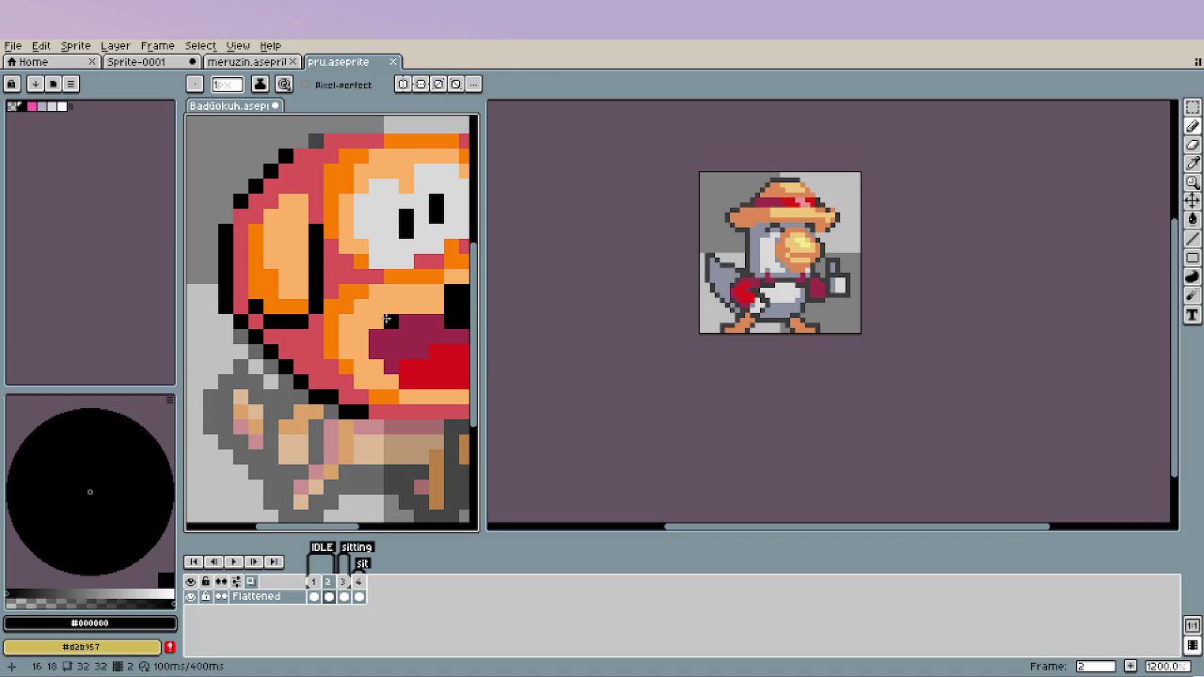
alt+click(320, 281)
mouse_move(301, 279)
mouse_down()
mouse_move(305, 244)
mouse_move(316, 248)
mouse_up()
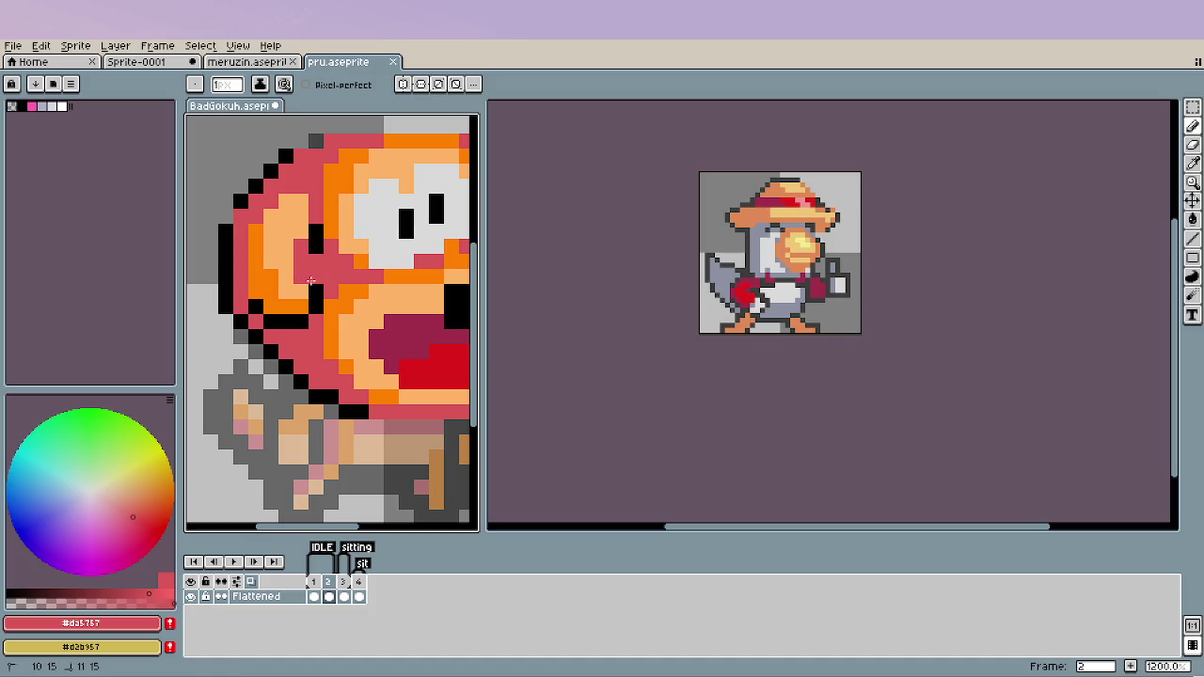
Draw a black vertical outline line between the ear and the face.
alt+click(316, 232)
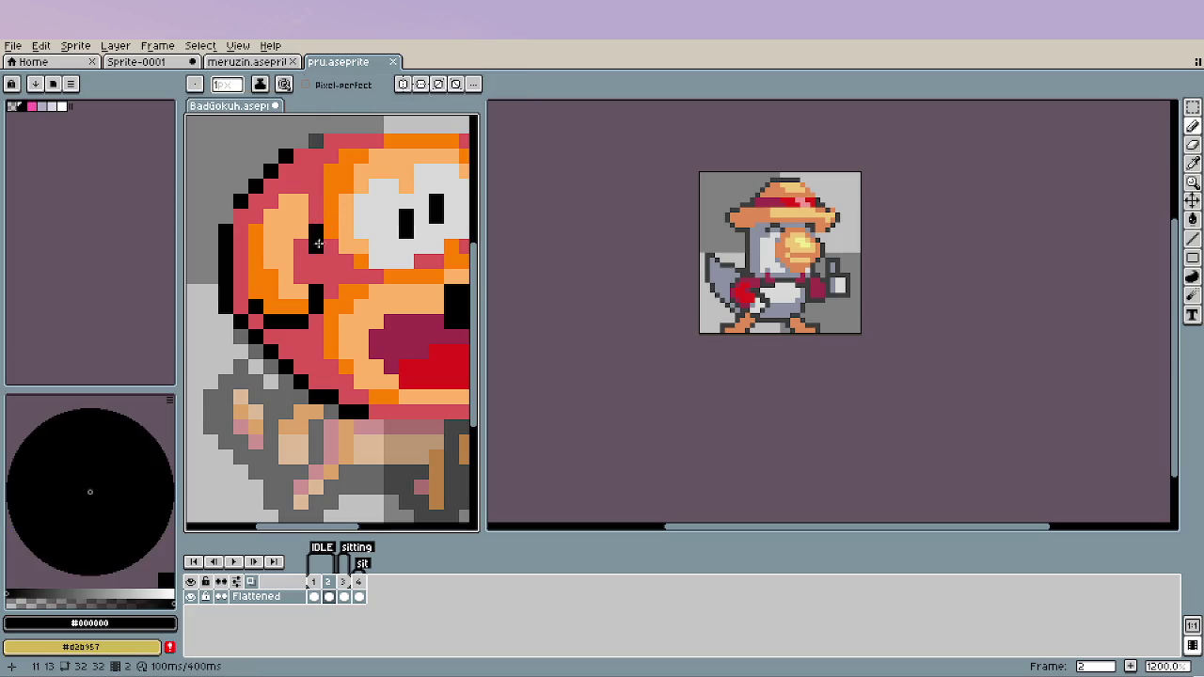
drag(329, 243, 325, 271)
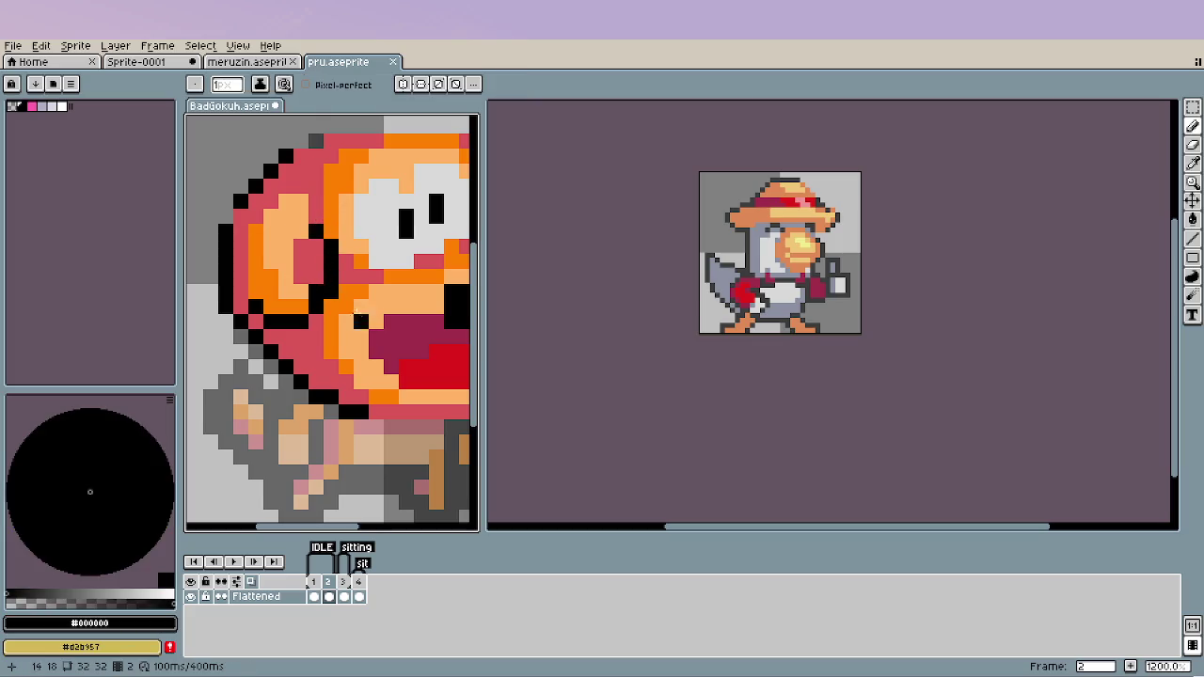
alt+click(313, 292)
alt+click(291, 263)
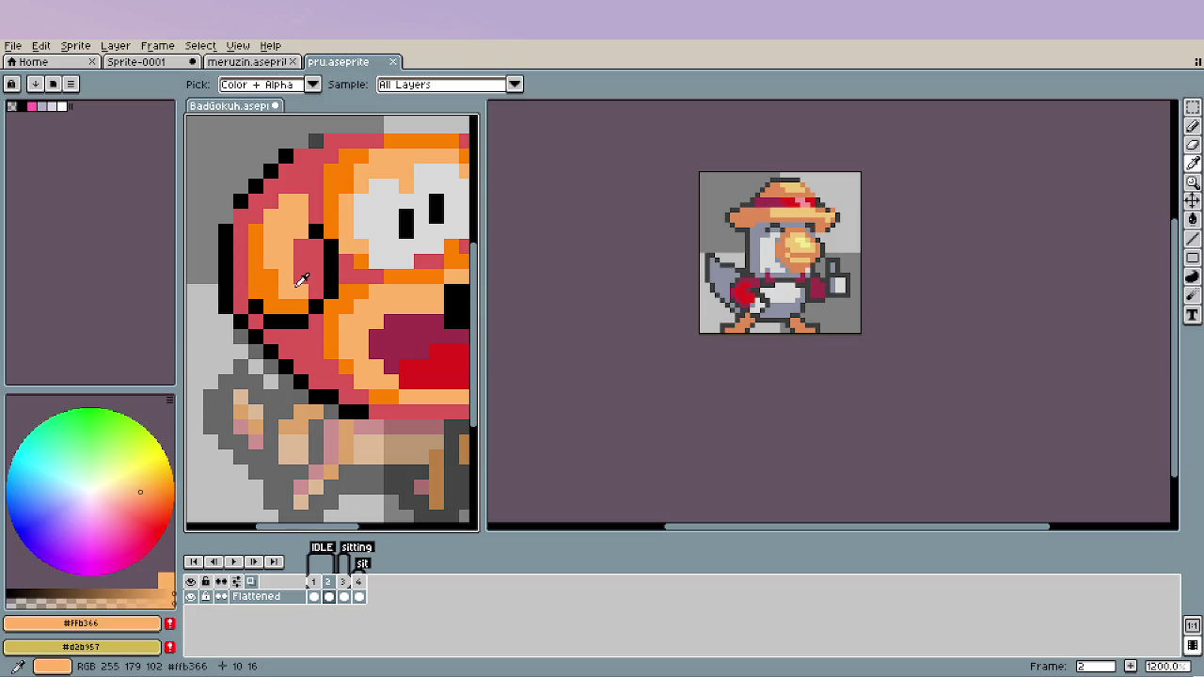
drag(303, 273, 310, 266)
key(ctrl+z)
key(ctrl+z)
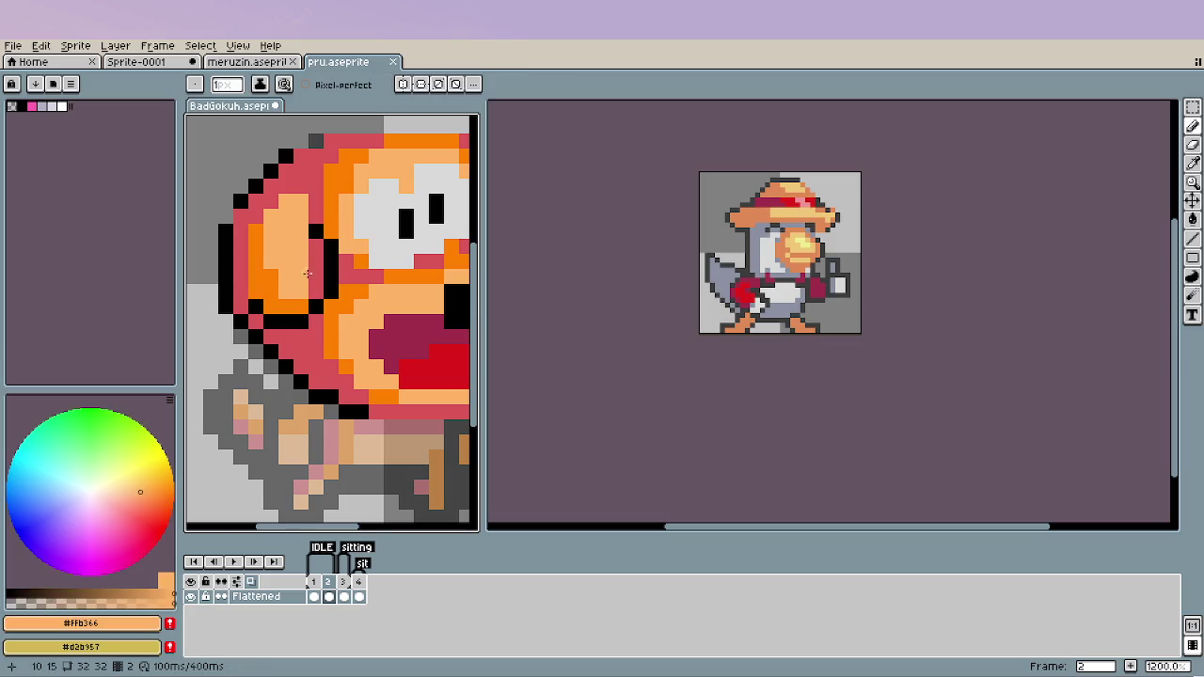
alt+click(280, 282)
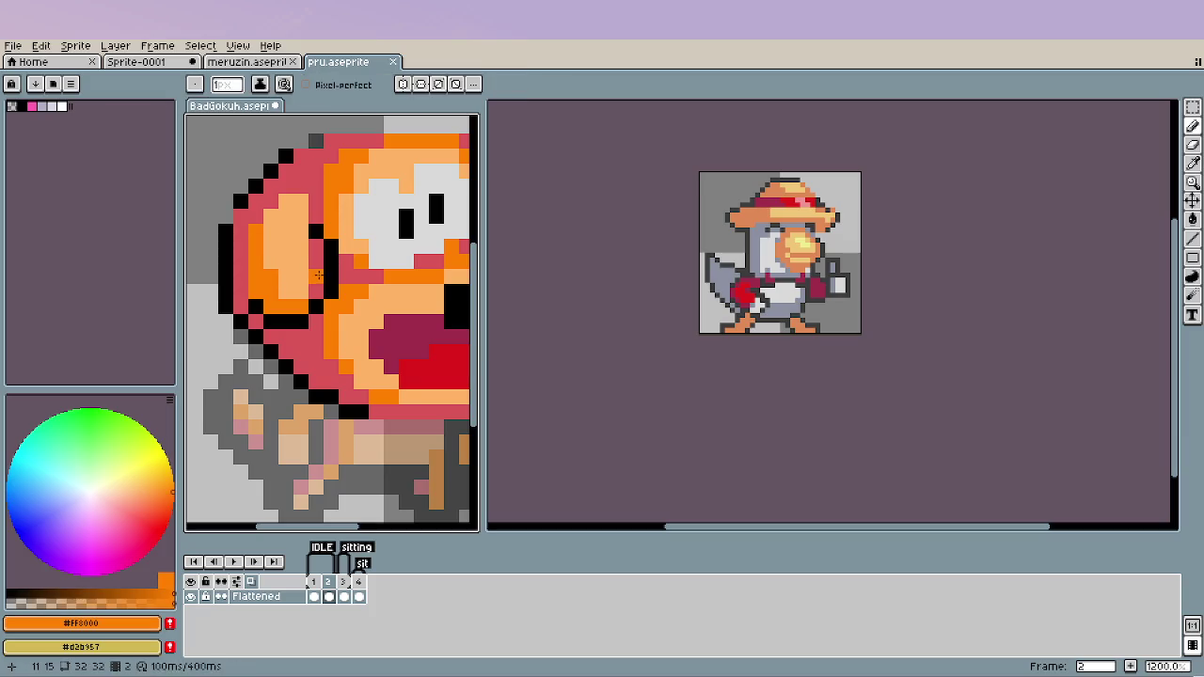
scroll(272, 381, down, 4)
scroll(272, 381, down, 2)
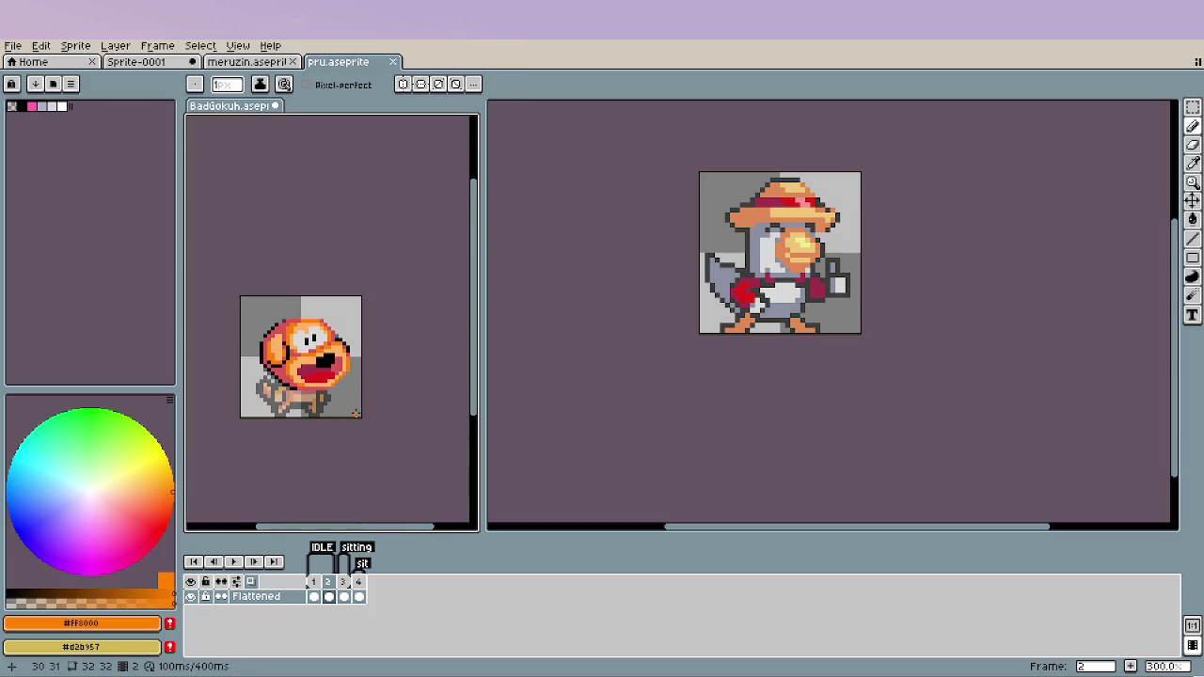
Sample the red #da5757 from the dog's head as the current drawing colour.
scroll(354, 414, down, 1)
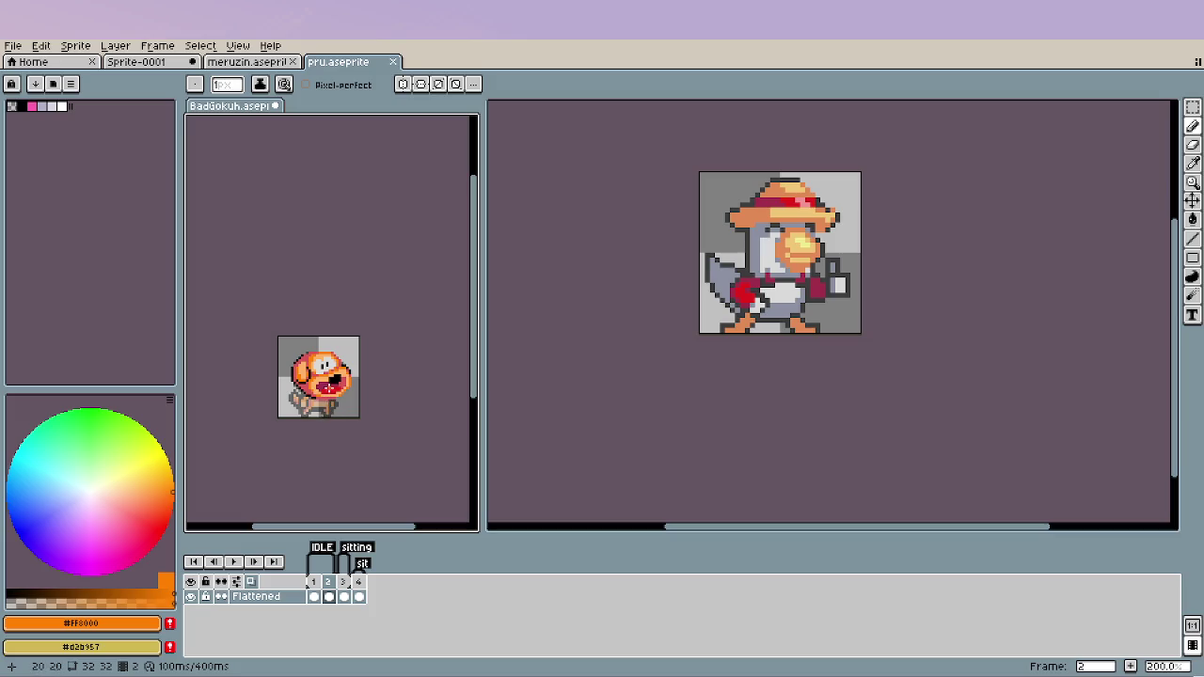
scroll(328, 385, up, 1)
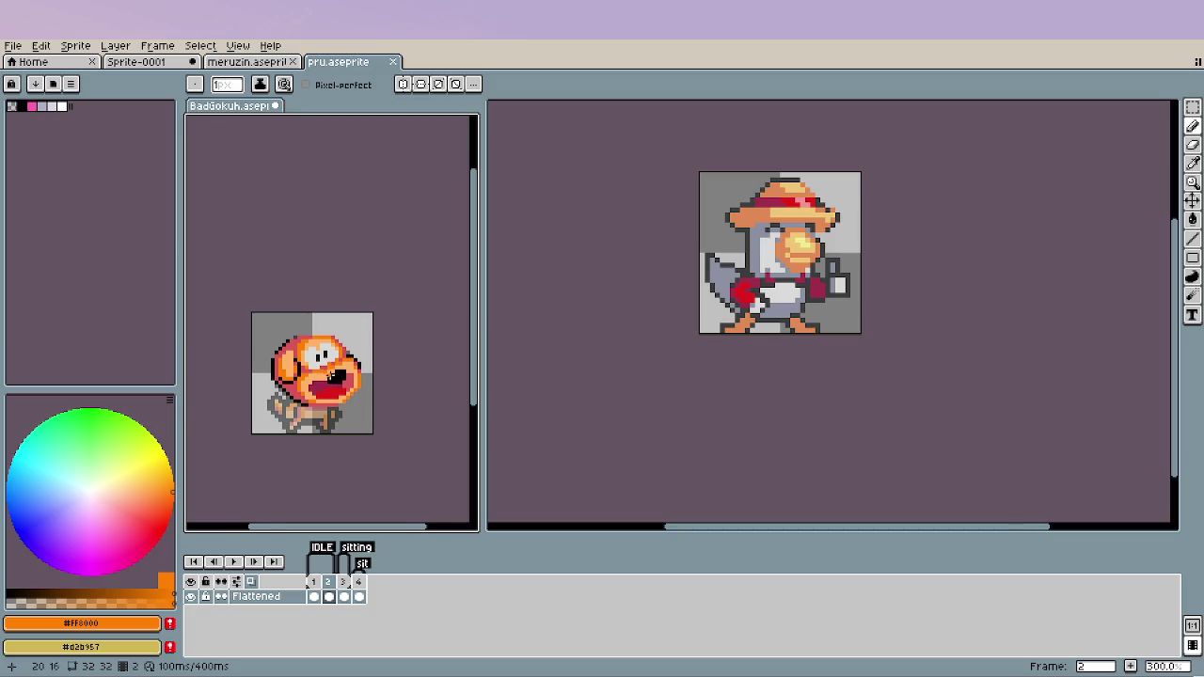
scroll(329, 376, up, 4)
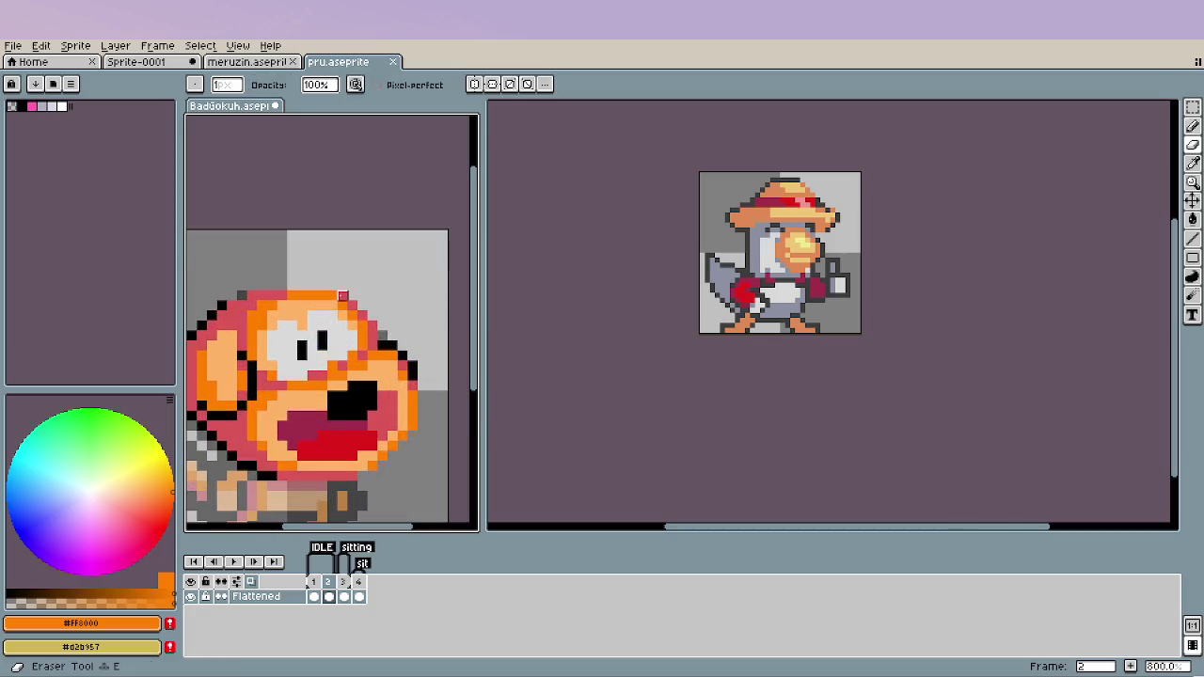
key(i)
click(360, 301)
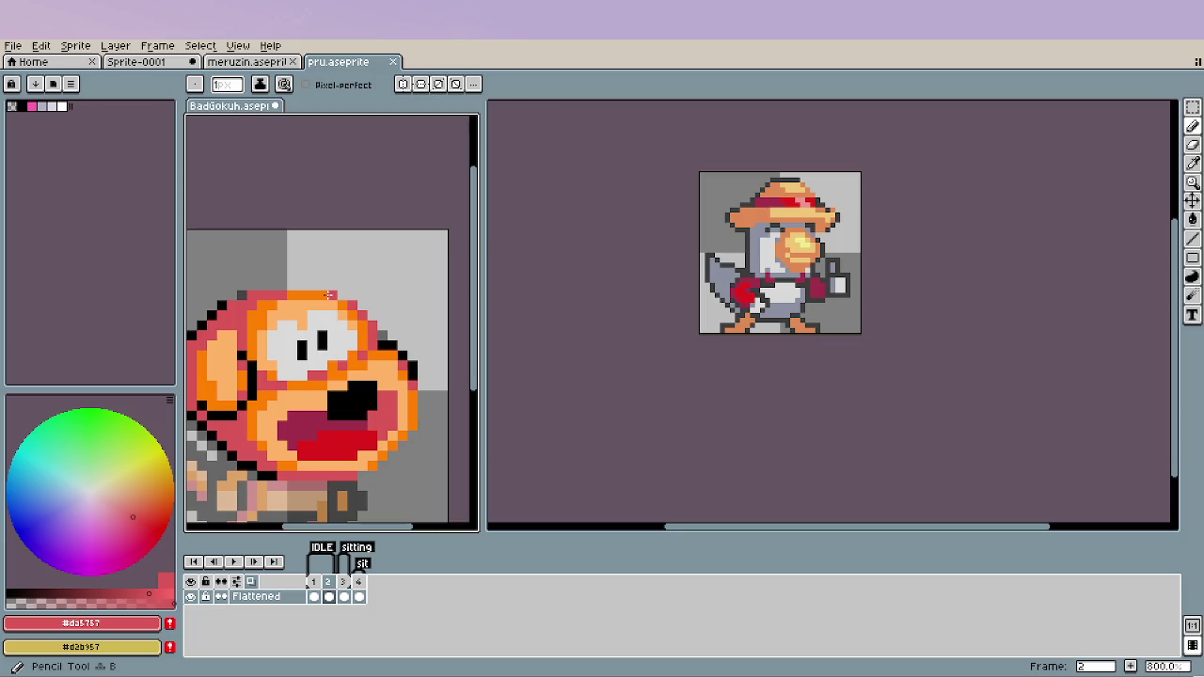
Zoom and pan around the whole sprite to inspect it, back on the Pencil.
scroll(308, 468, down, 2)
scroll(329, 452, down, 1)
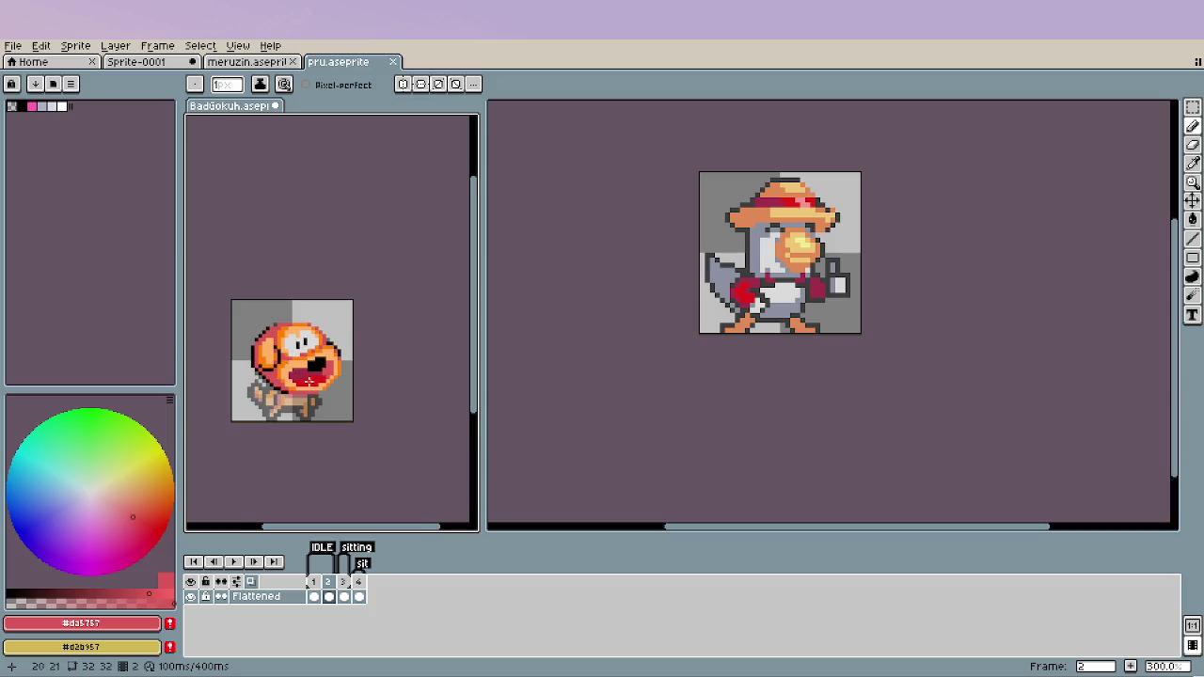
scroll(339, 387, up, 2)
scroll(341, 389, up, 2)
scroll(343, 390, up, 1)
scroll(370, 350, down, 1)
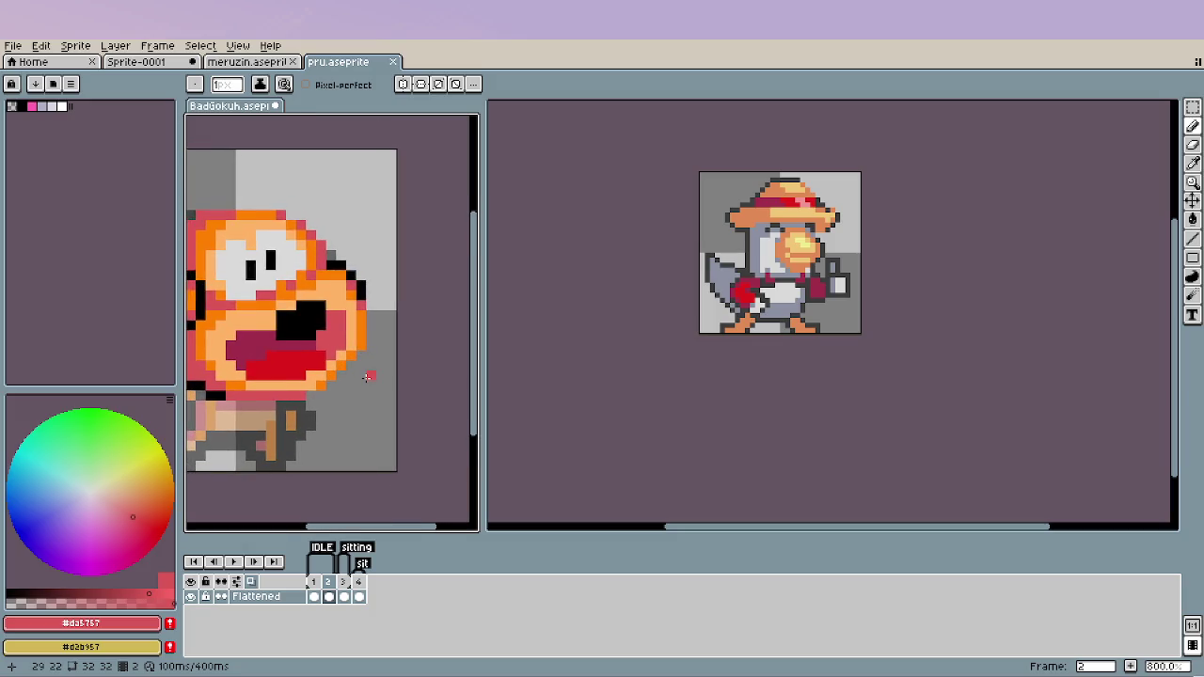
key(i)
key(b)
scroll(377, 381, down, 1)
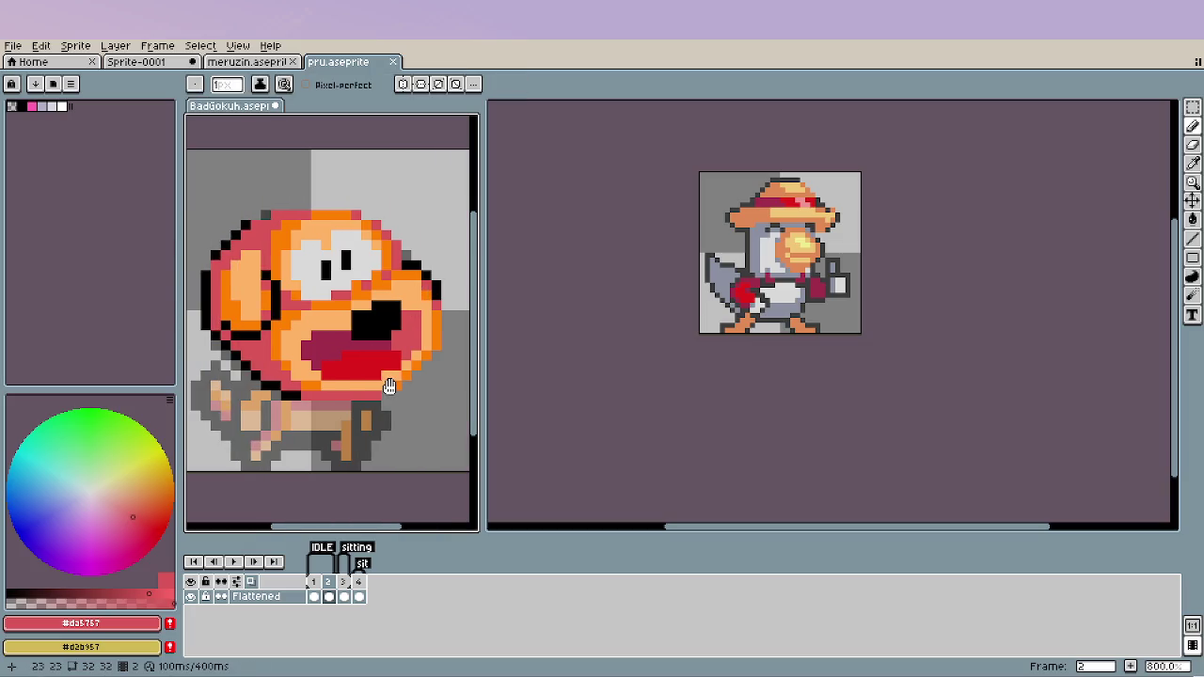
scroll(367, 410, down, 1)
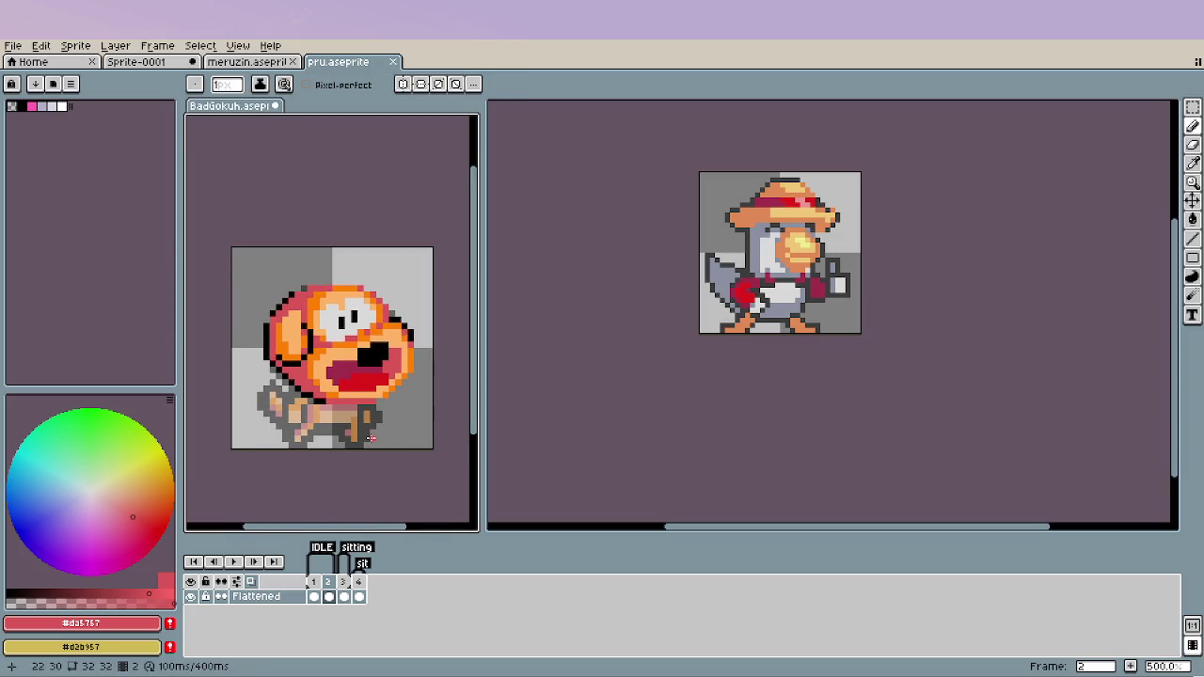
scroll(371, 439, down, 1)
scroll(371, 430, down, 1)
drag(374, 432, 341, 385)
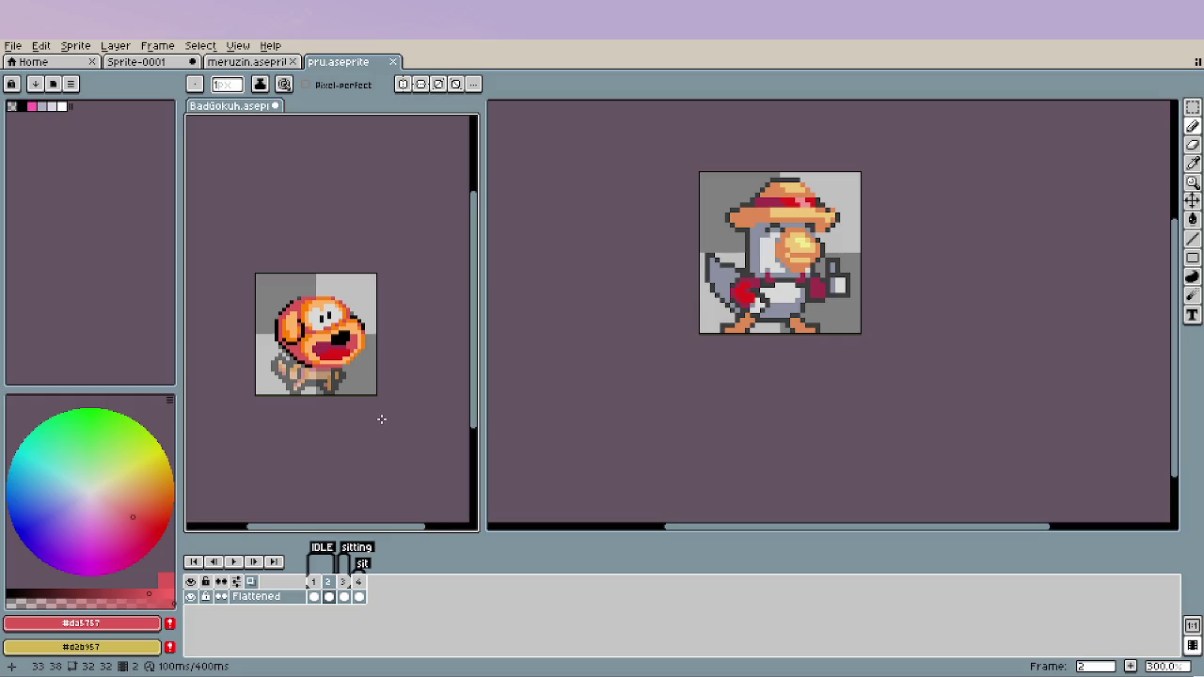
scroll(382, 420, down, 1)
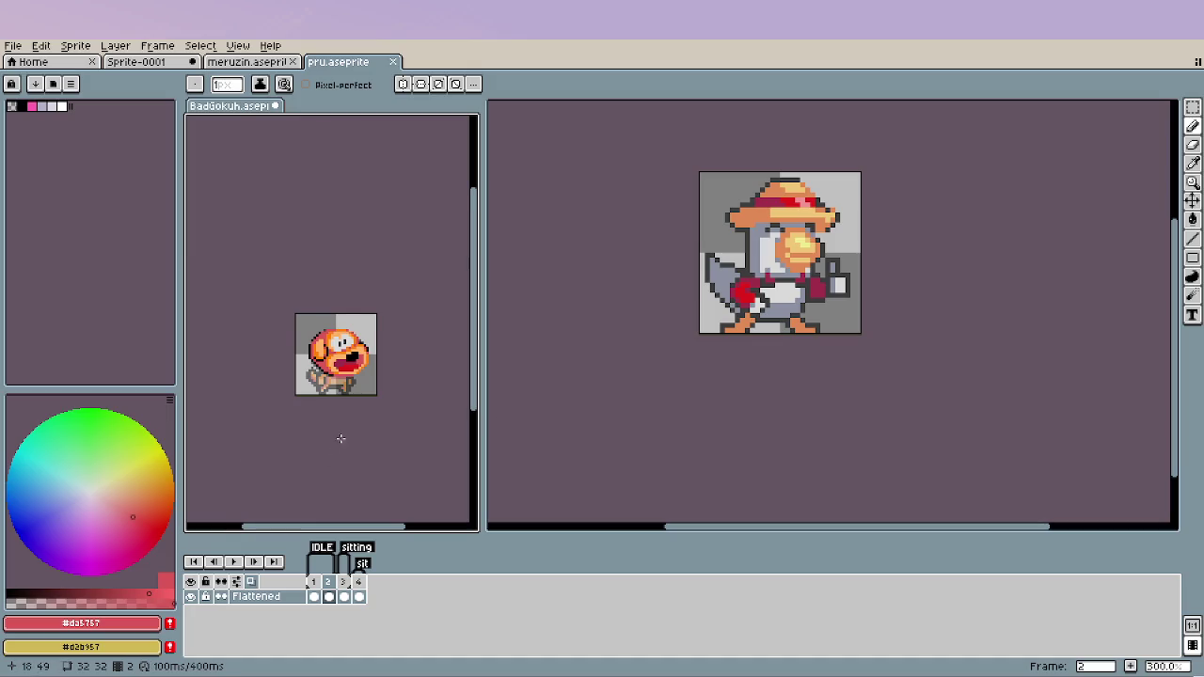
Rename the Flattened layer to 'head'.
scroll(342, 435, up, 2)
scroll(379, 400, up, 1)
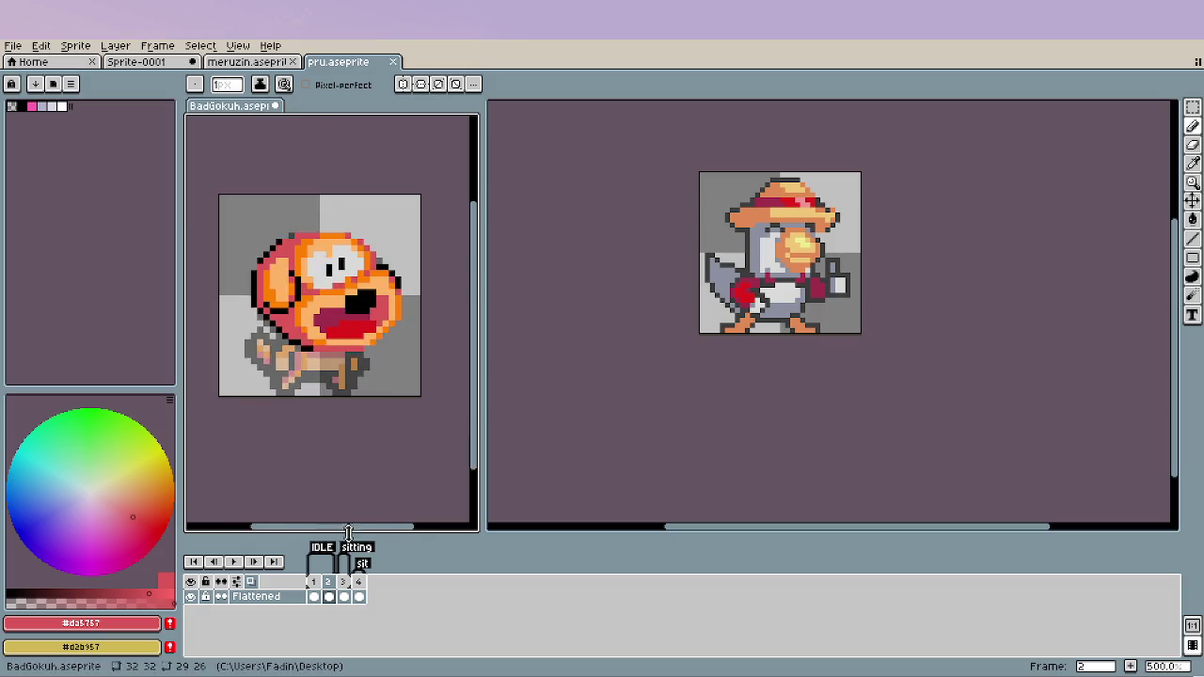
click(276, 600)
double_click(273, 600)
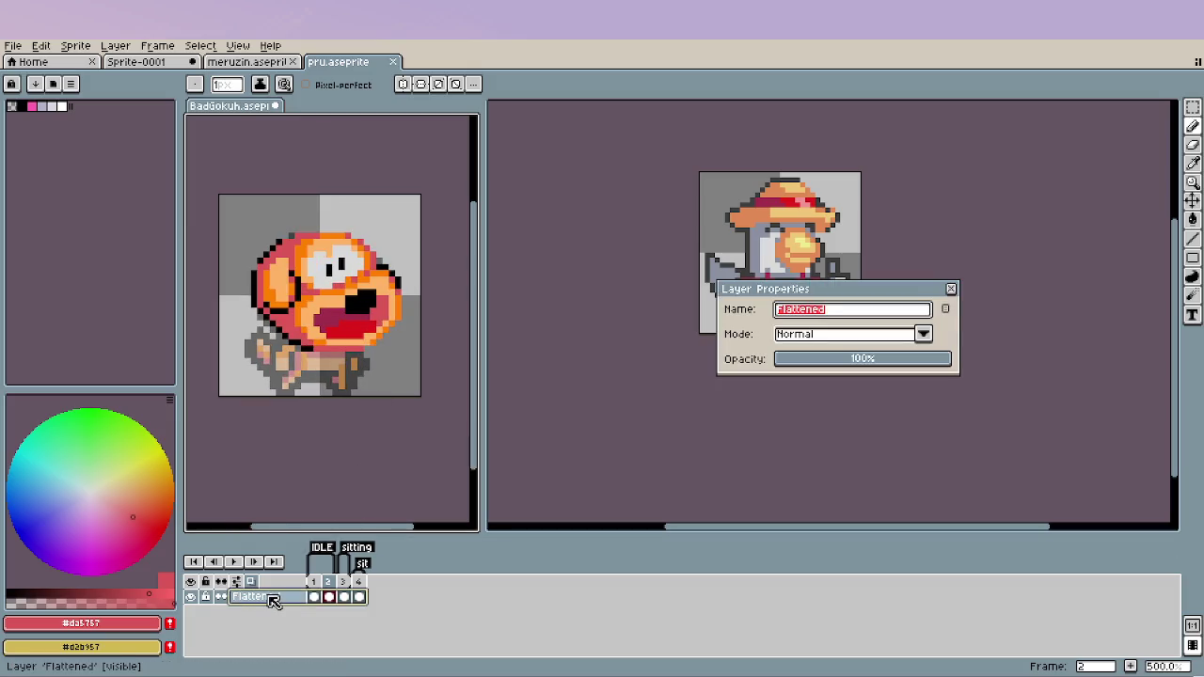
text(head)
key(Return)
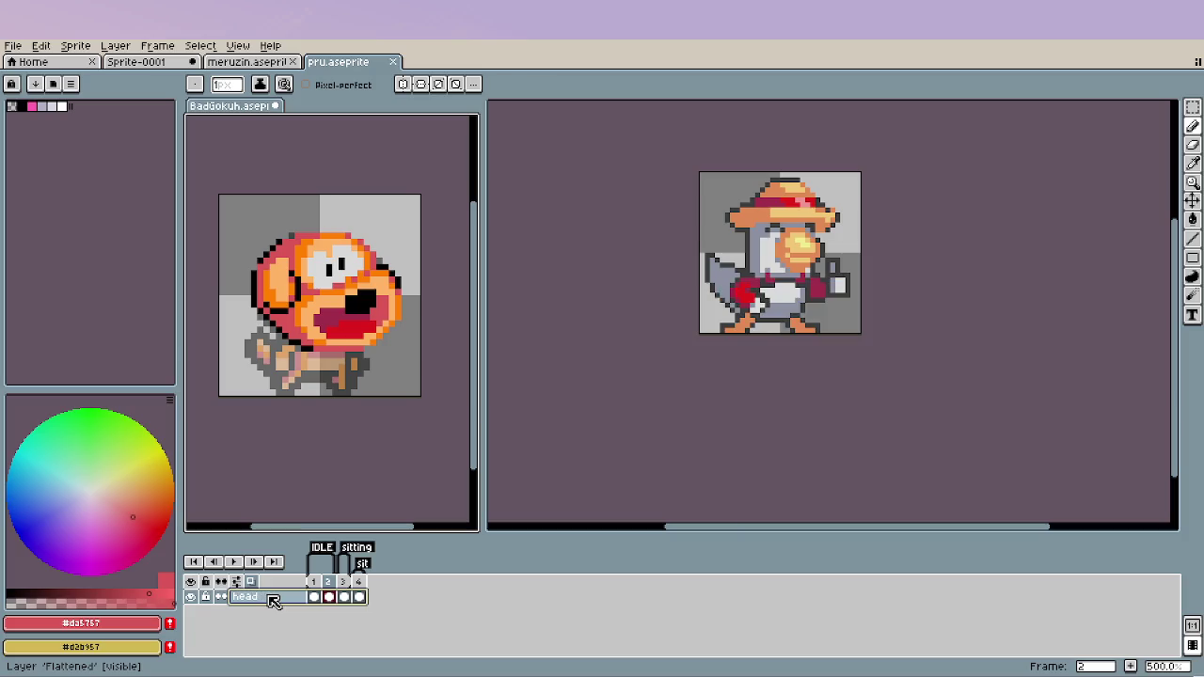
Add a new empty Layer 1 and drag it below the head layer.
right_click(273, 600)
mouse_move(311, 577)
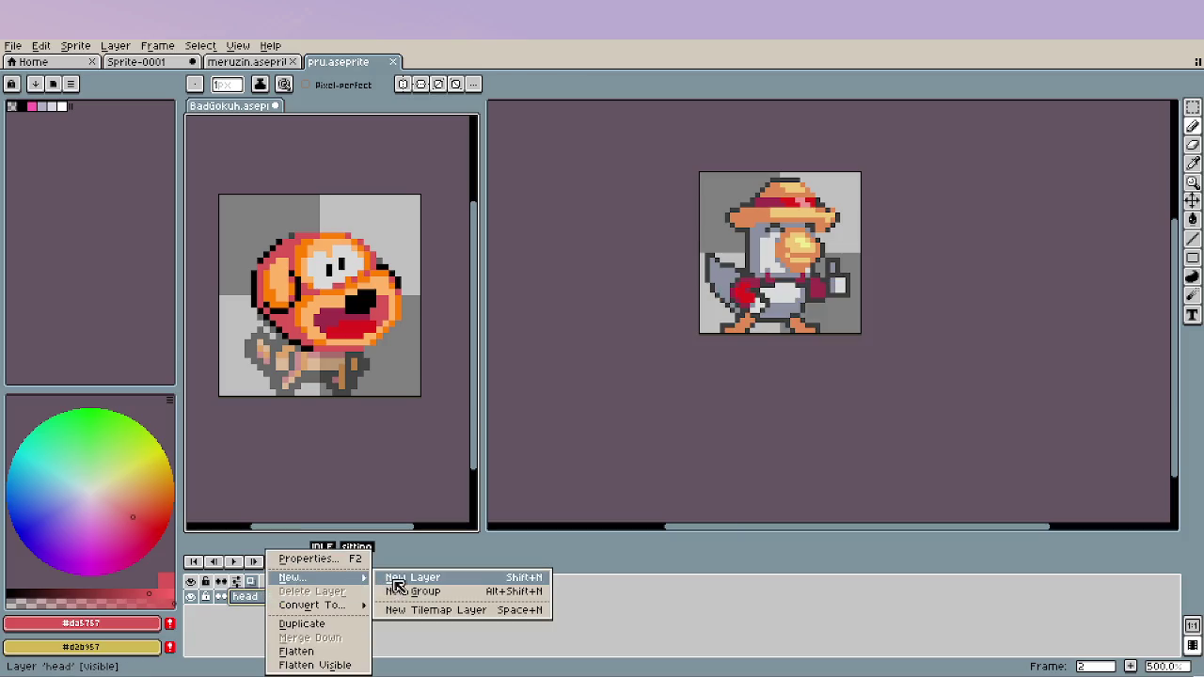
click(399, 578)
click(282, 598)
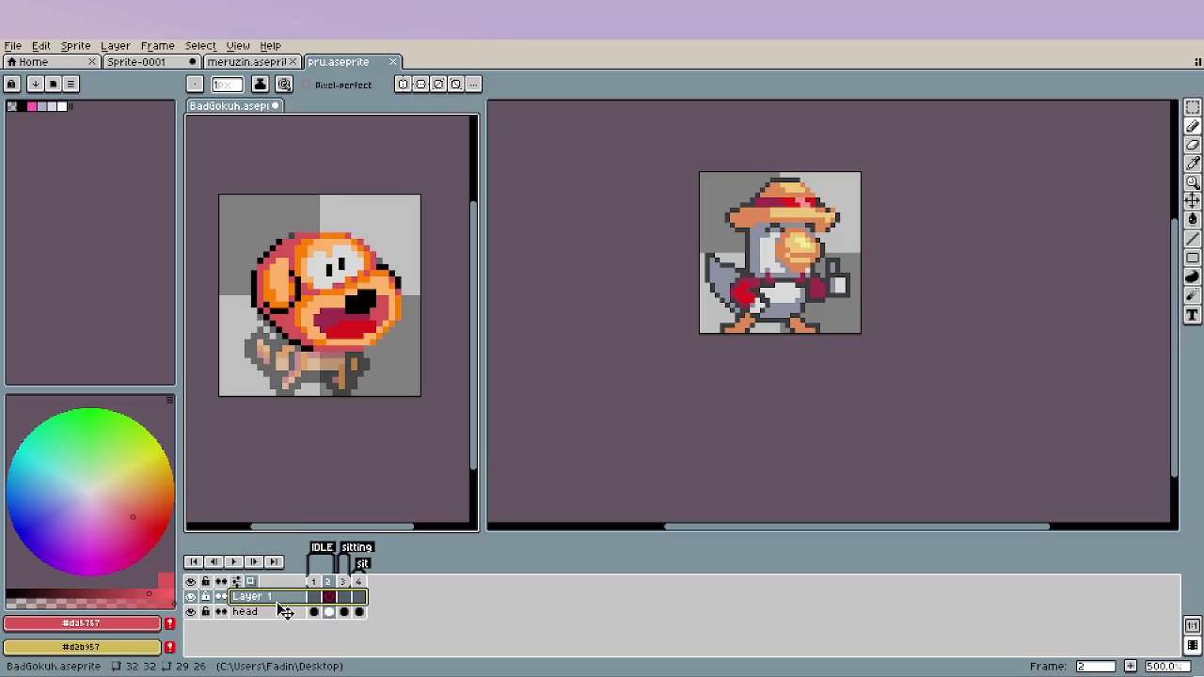
drag(283, 602, 288, 627)
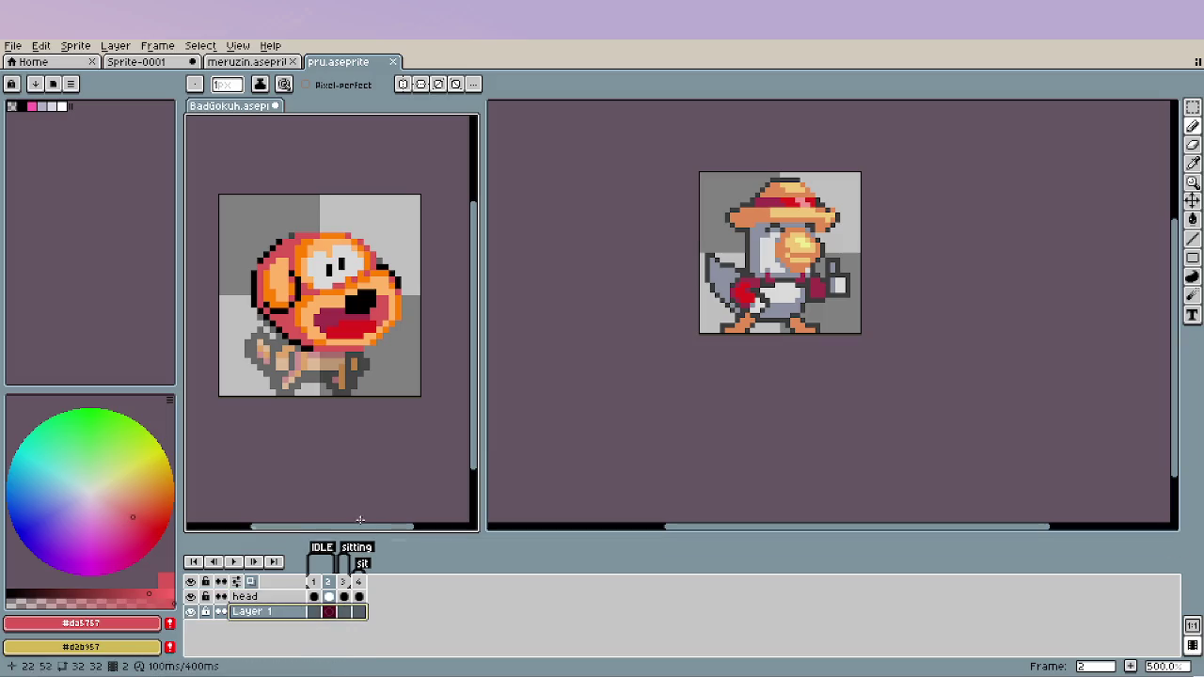
Close pru.aseprite and dock the Sprite-0001 reference picture beside the dog sprite.
click(393, 62)
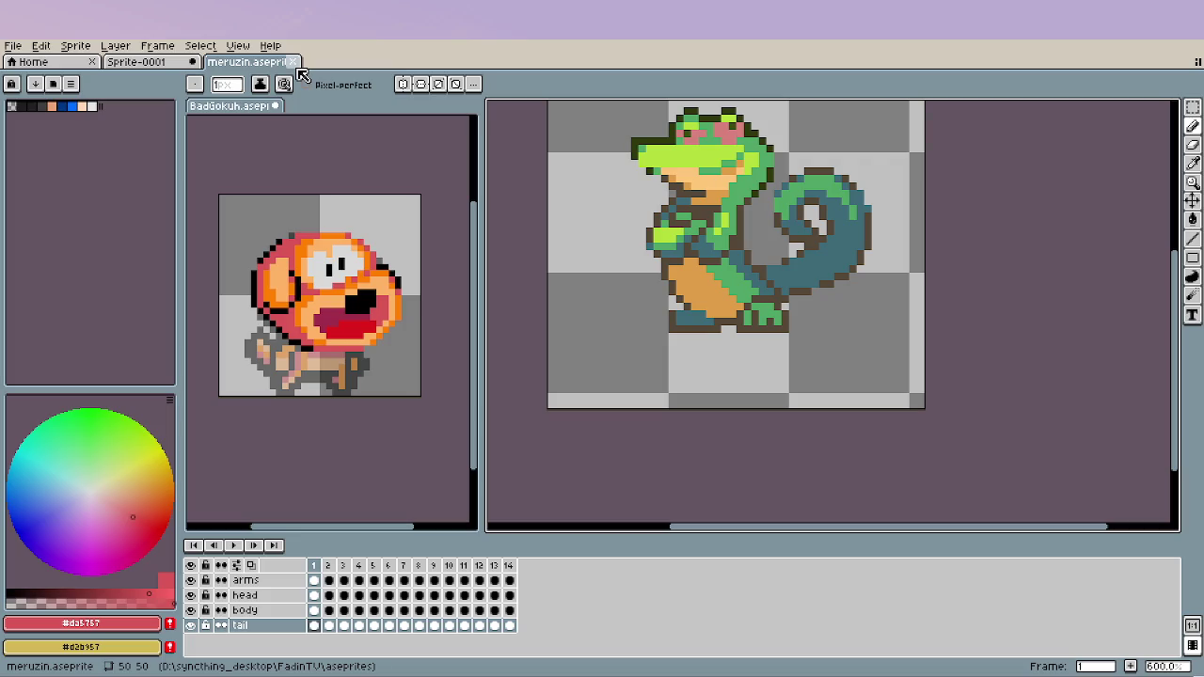
click(124, 66)
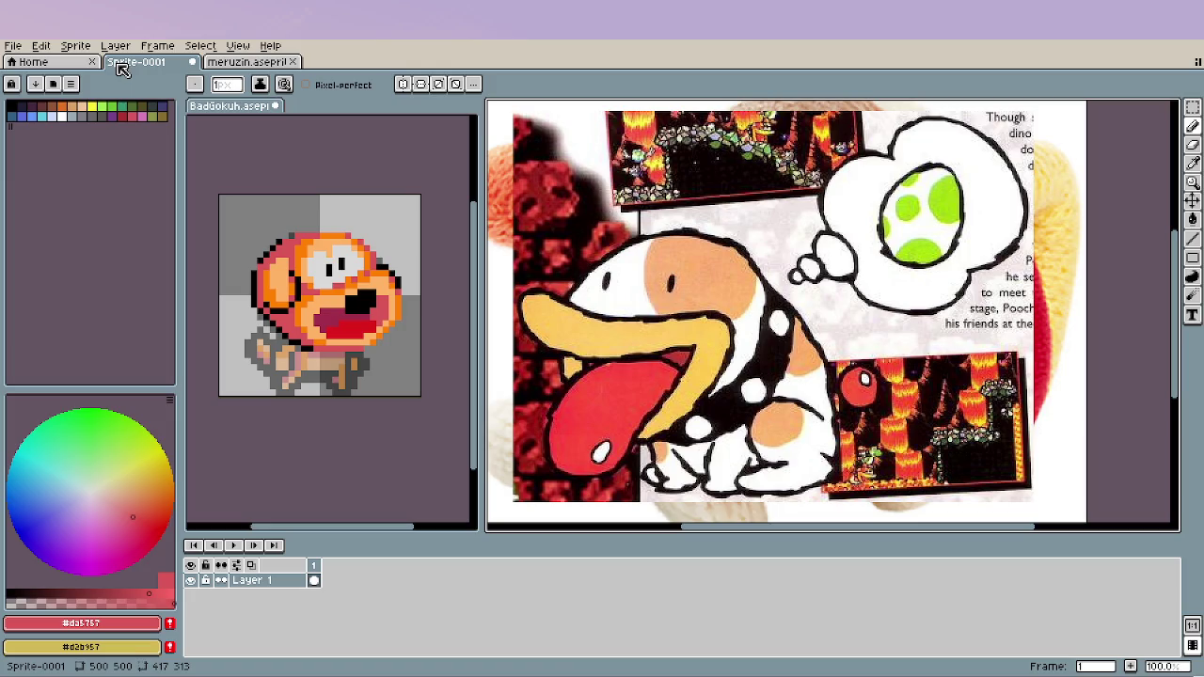
drag(123, 66, 483, 258)
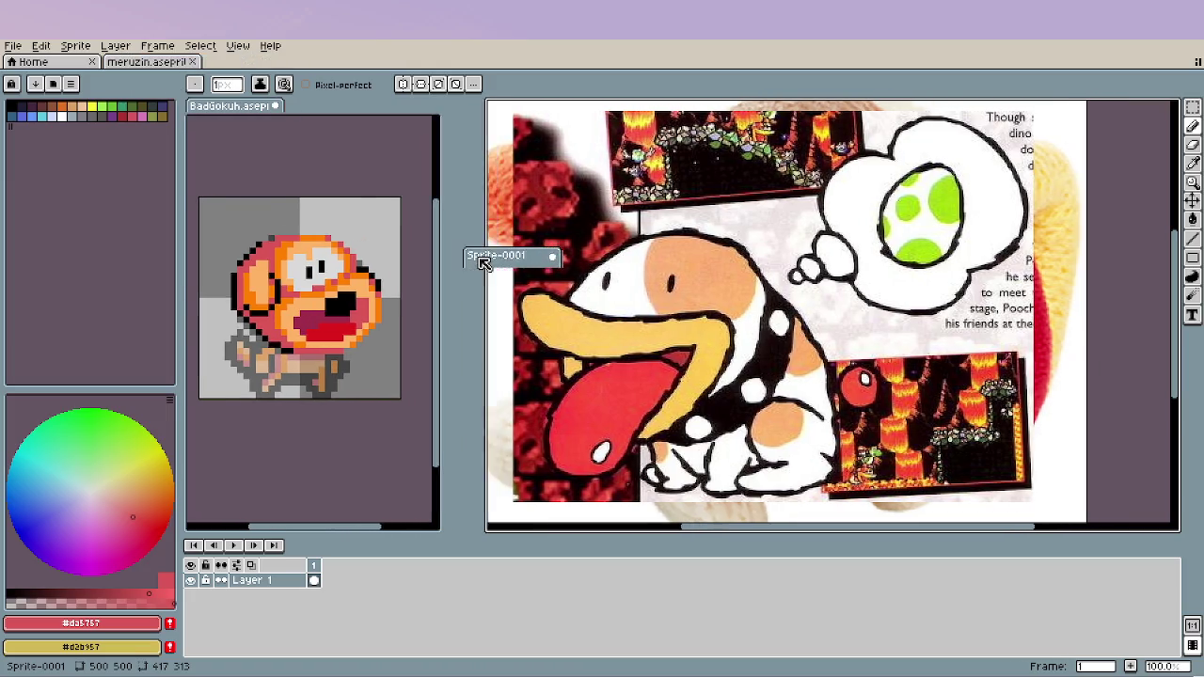
scroll(381, 428, down, 1)
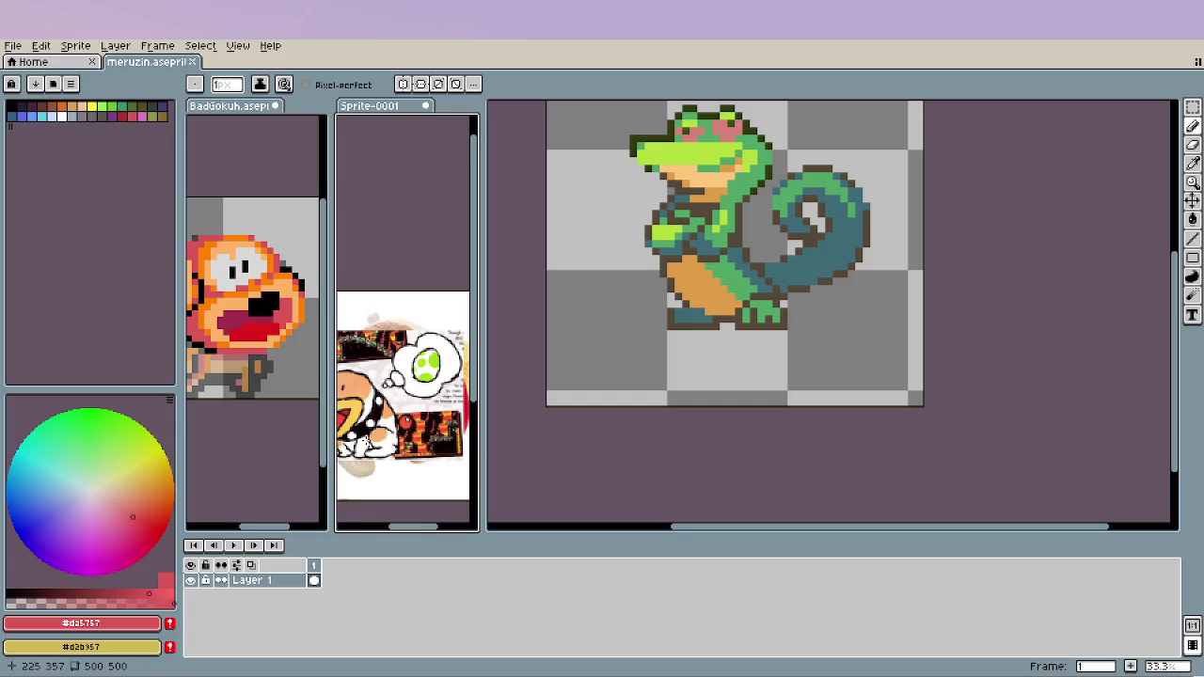
scroll(395, 405, down, 2)
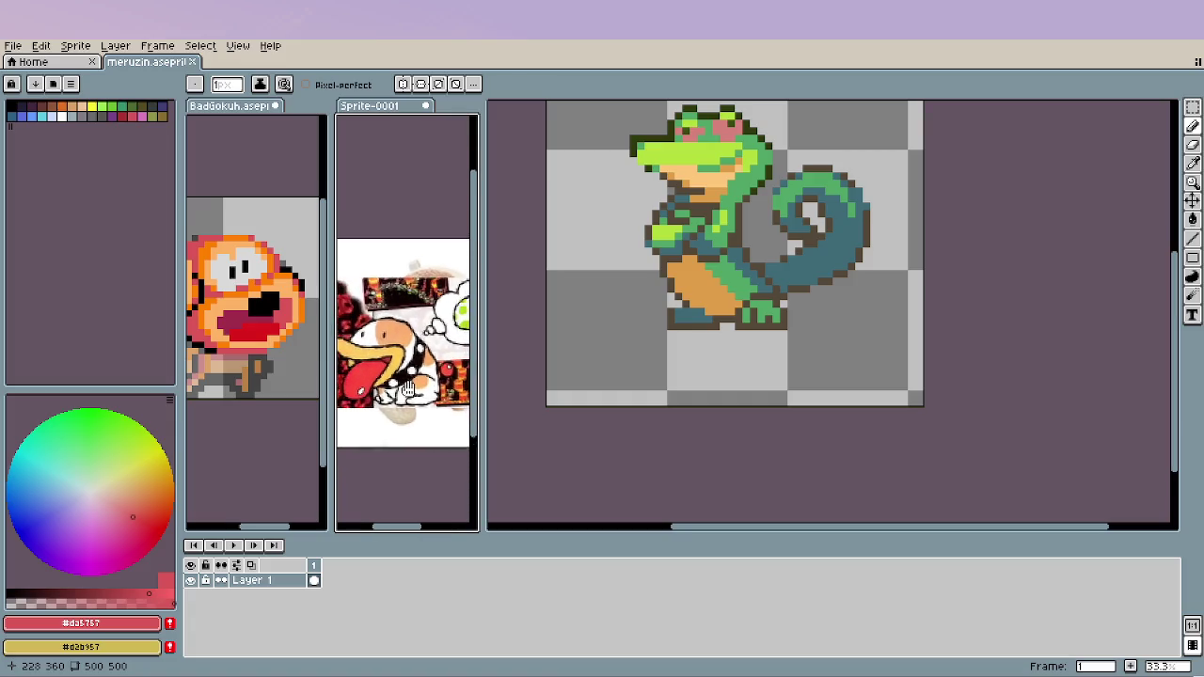
Zoom and pan the dog sprite's pane to show the whole sprite.
click(266, 401)
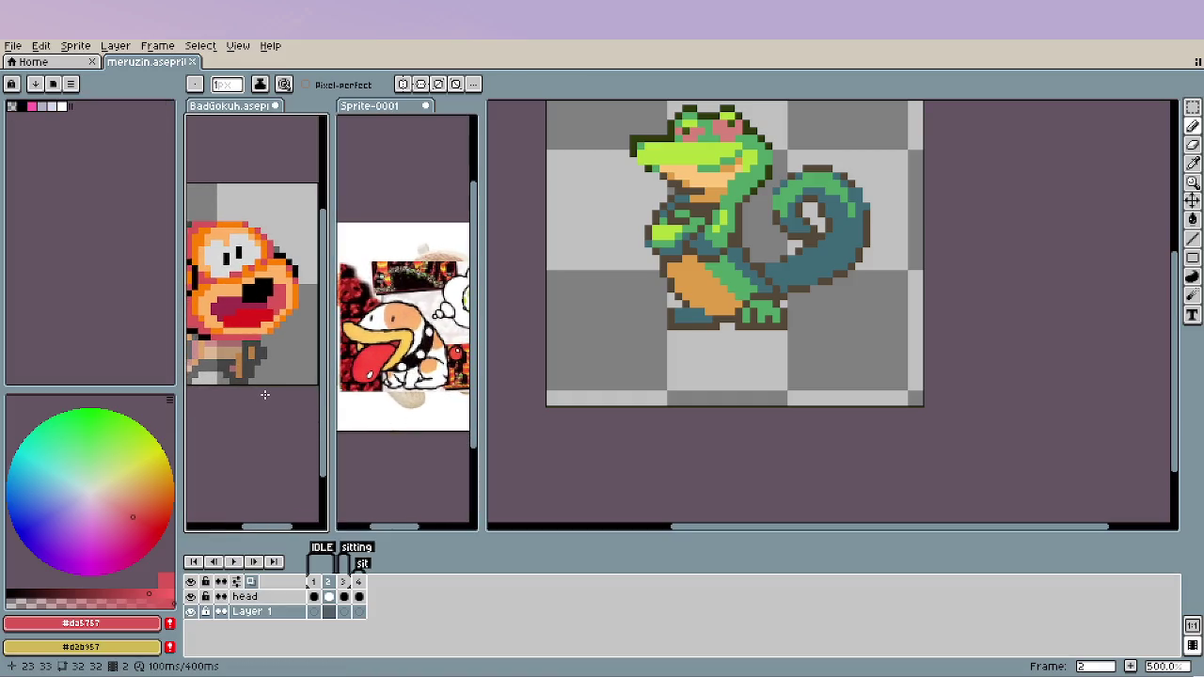
scroll(263, 397, down, 1)
drag(268, 391, 290, 377)
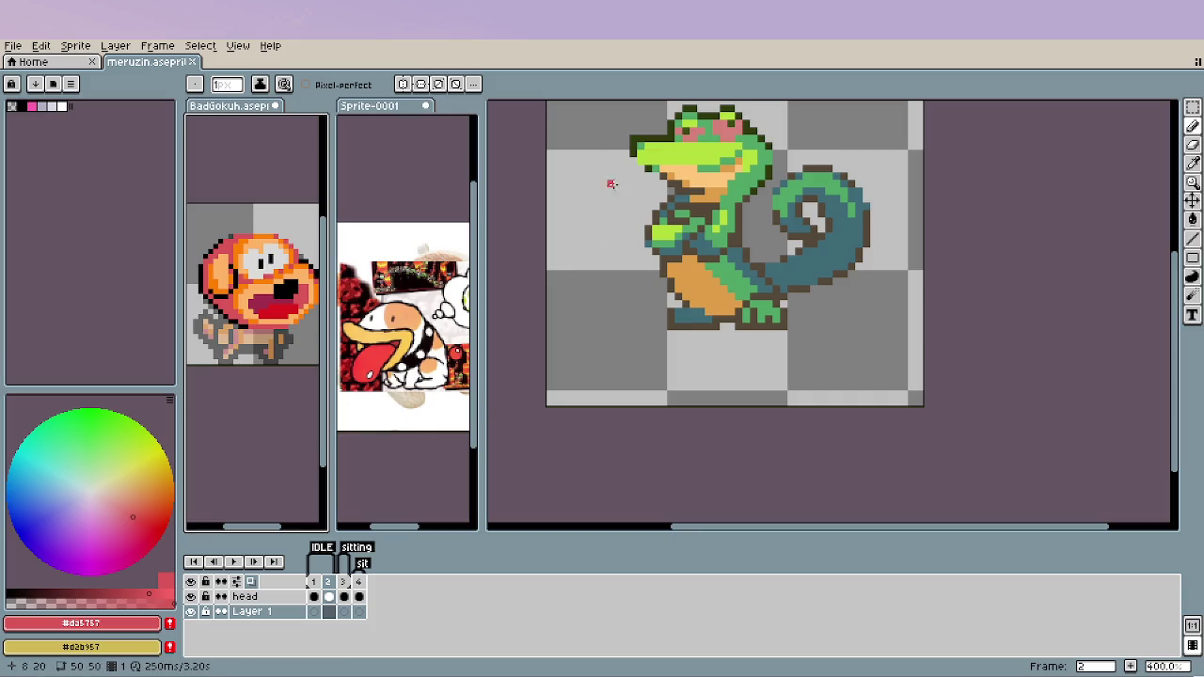
click(406, 117)
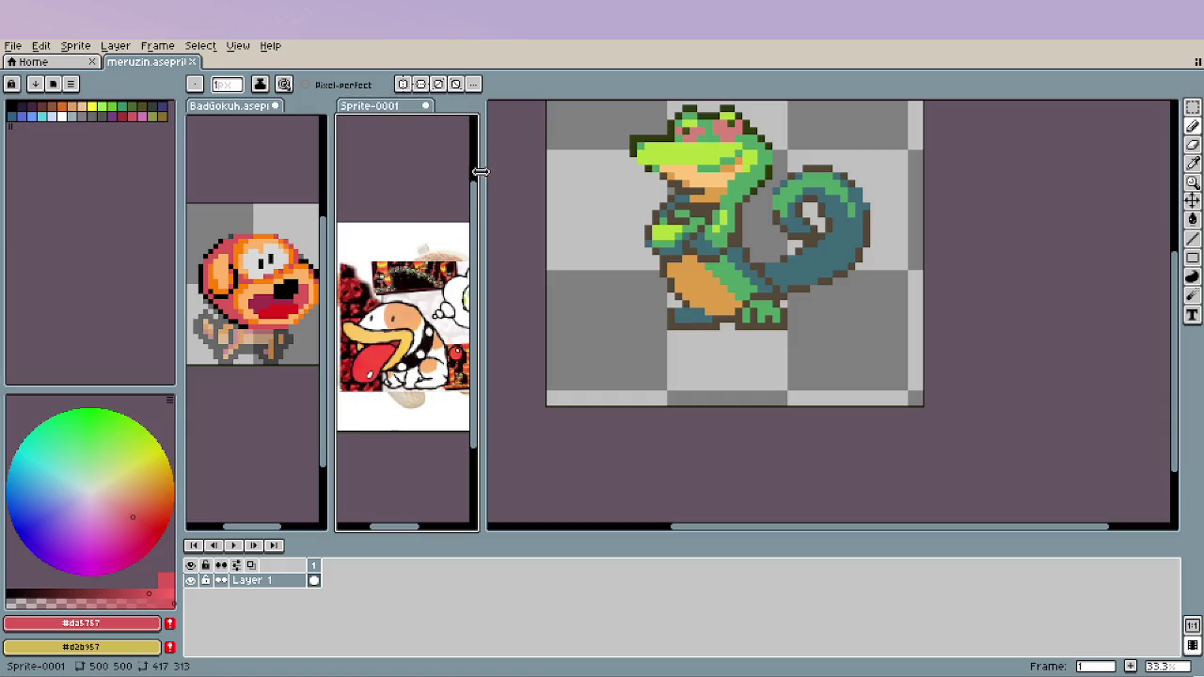
Resize the side-by-side panes and zoom out the crocodile sprite.
drag(480, 172, 764, 172)
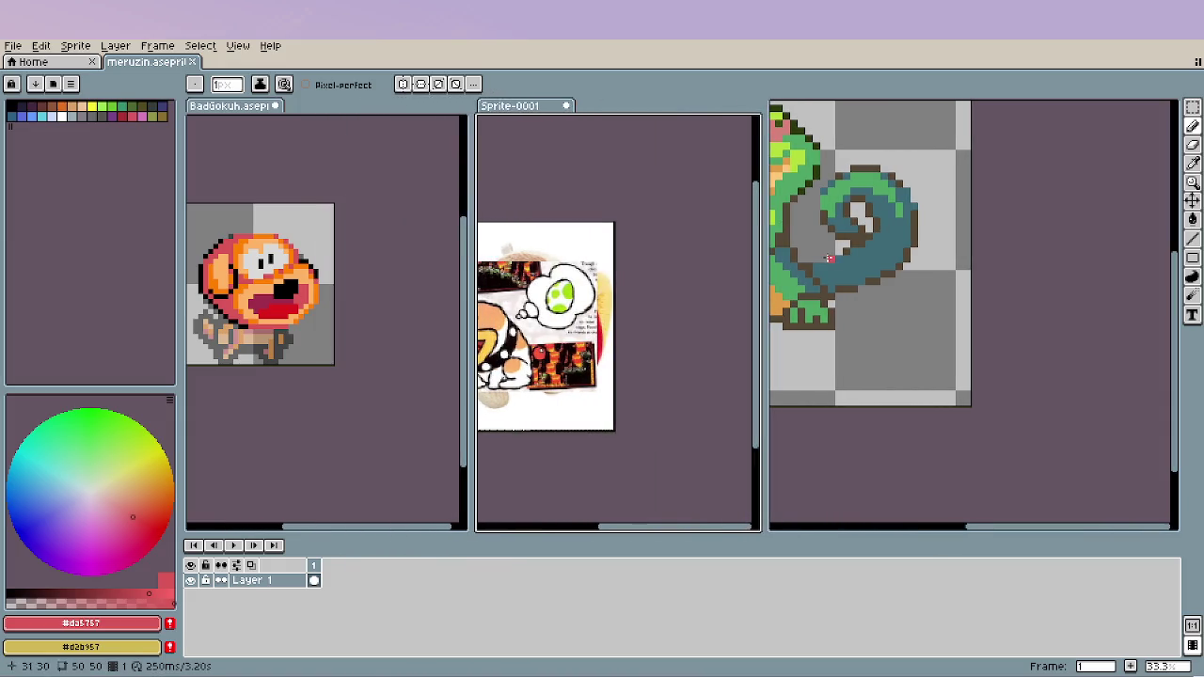
click(952, 352)
scroll(951, 352, up, 1)
scroll(959, 350, down, 2)
scroll(969, 348, down, 1)
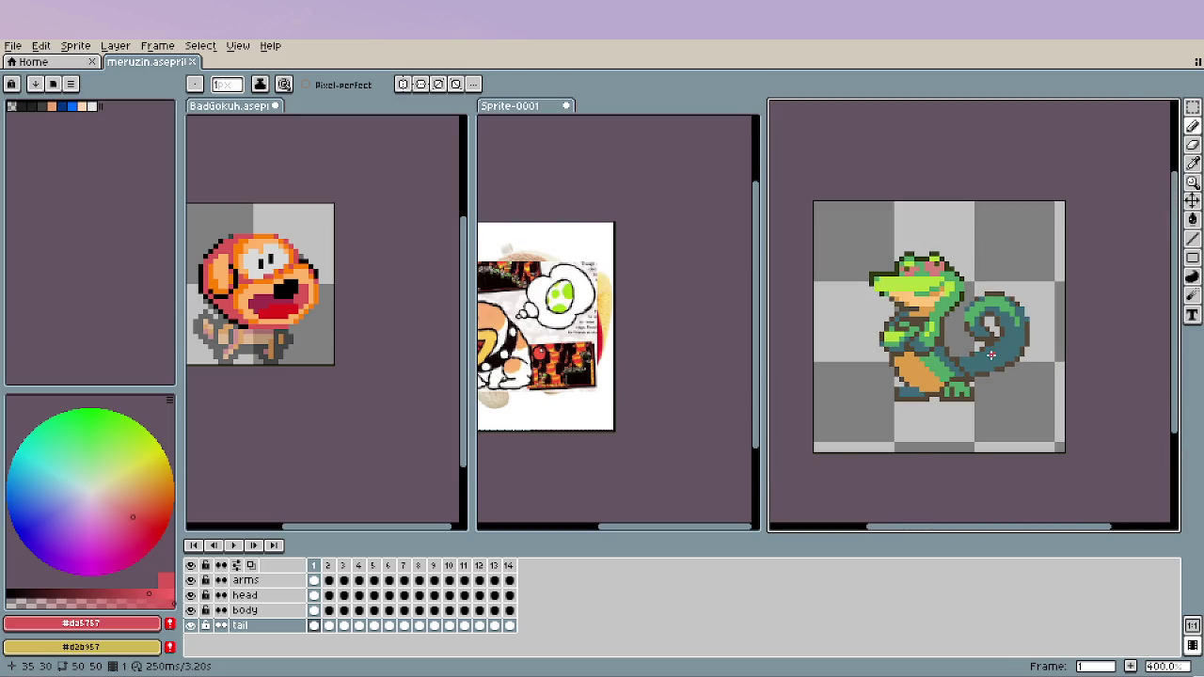
scroll(971, 348, down, 1)
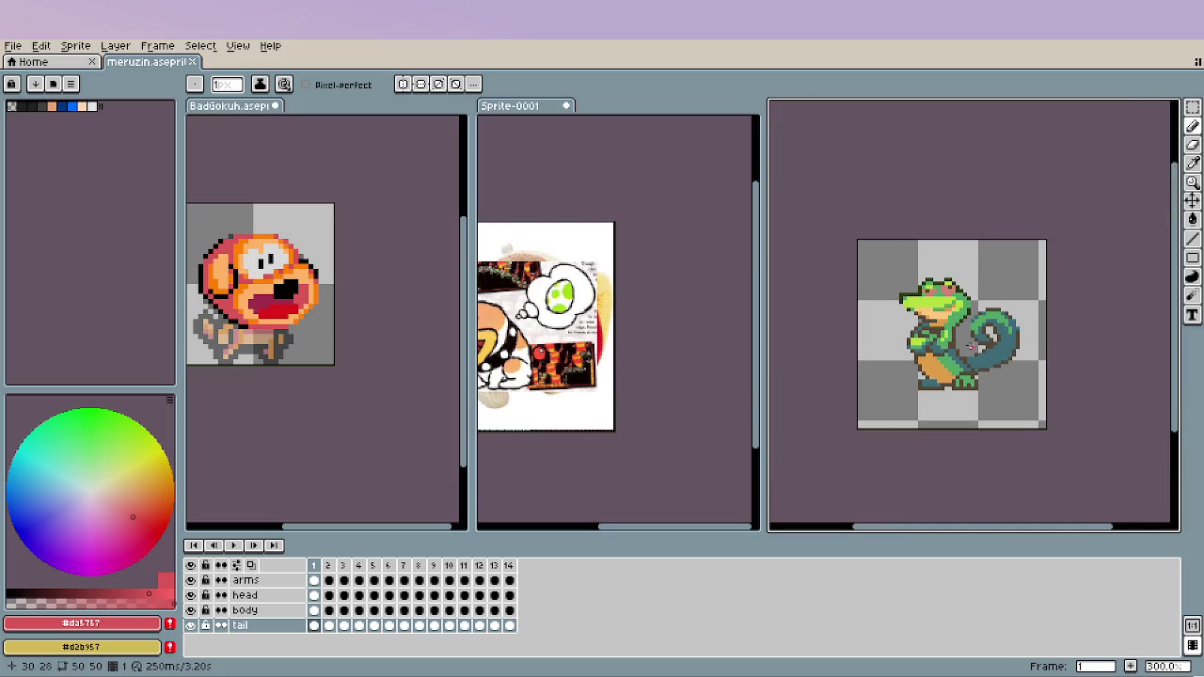
Widen the dog sprite's pane further and readjust the crocodile sprite's zoom.
click(476, 197)
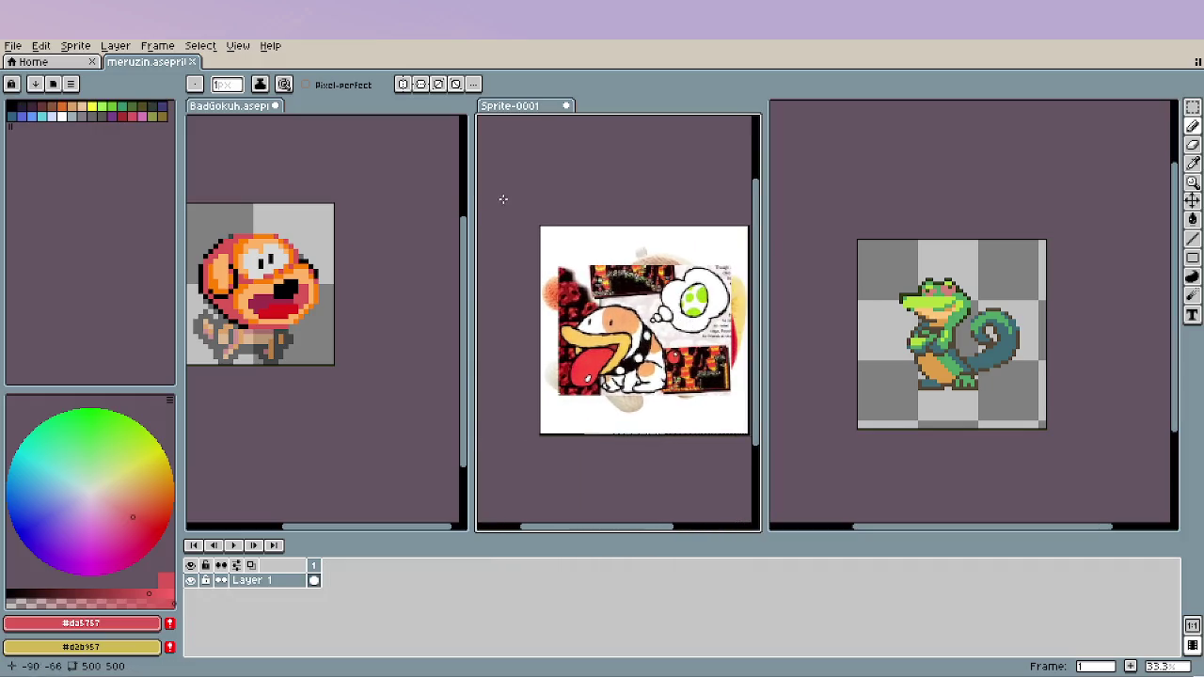
drag(475, 204, 549, 204)
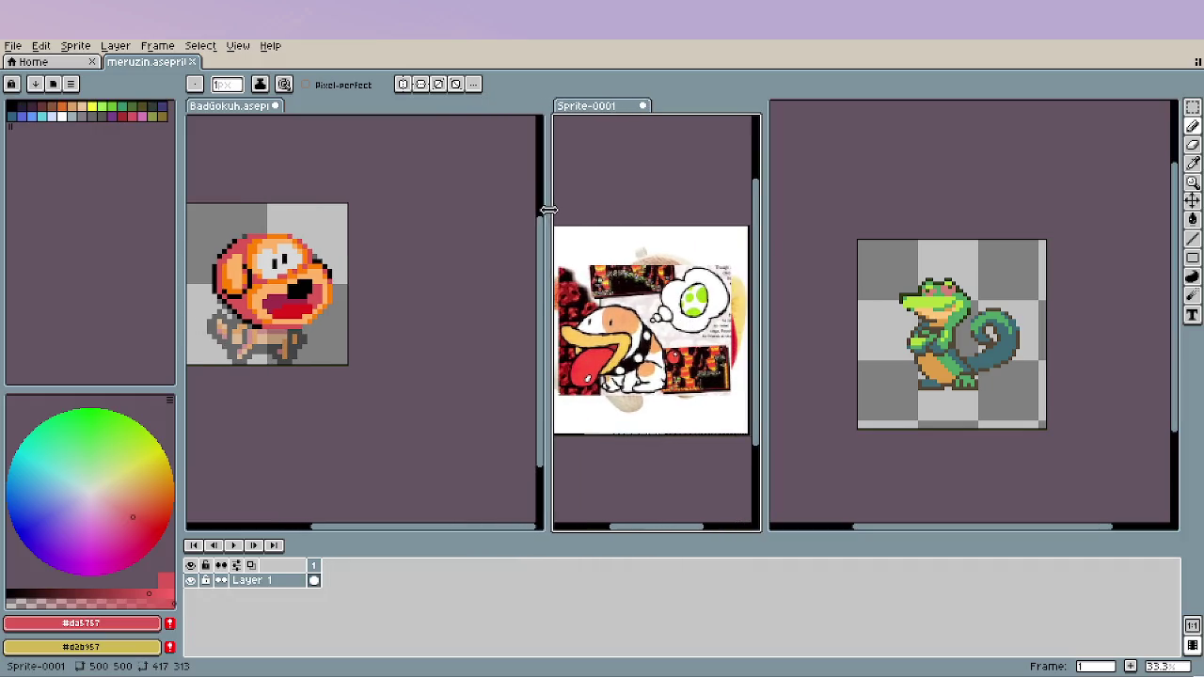
click(843, 312)
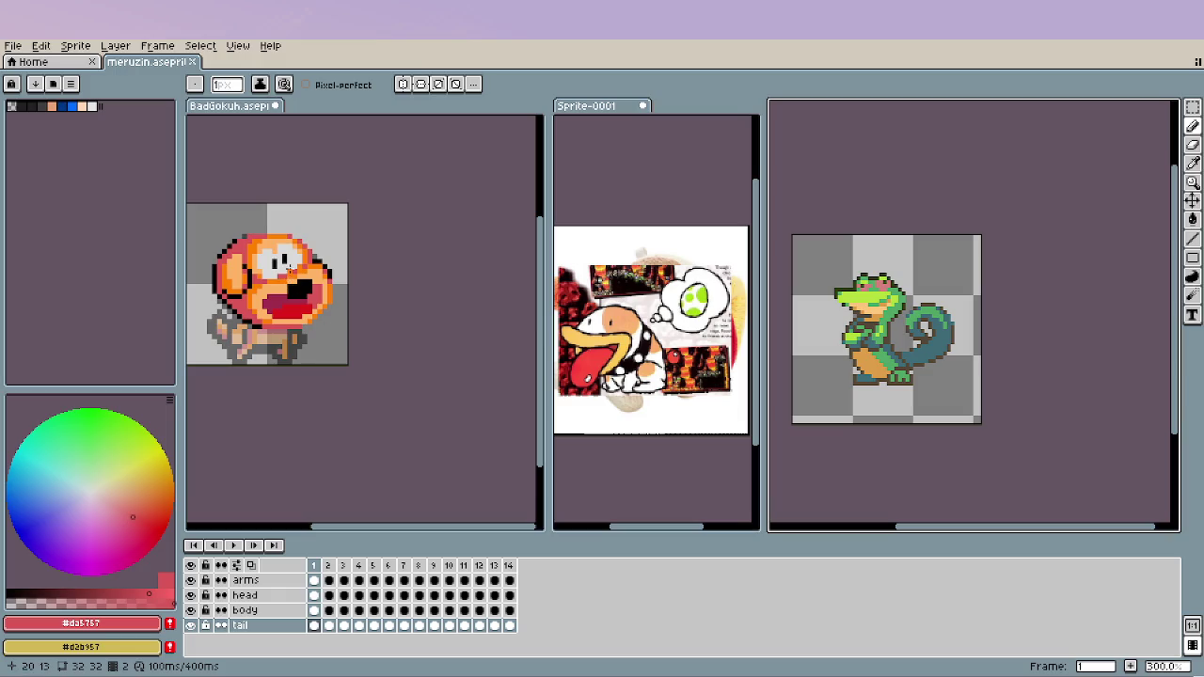
scroll(325, 326, down, 2)
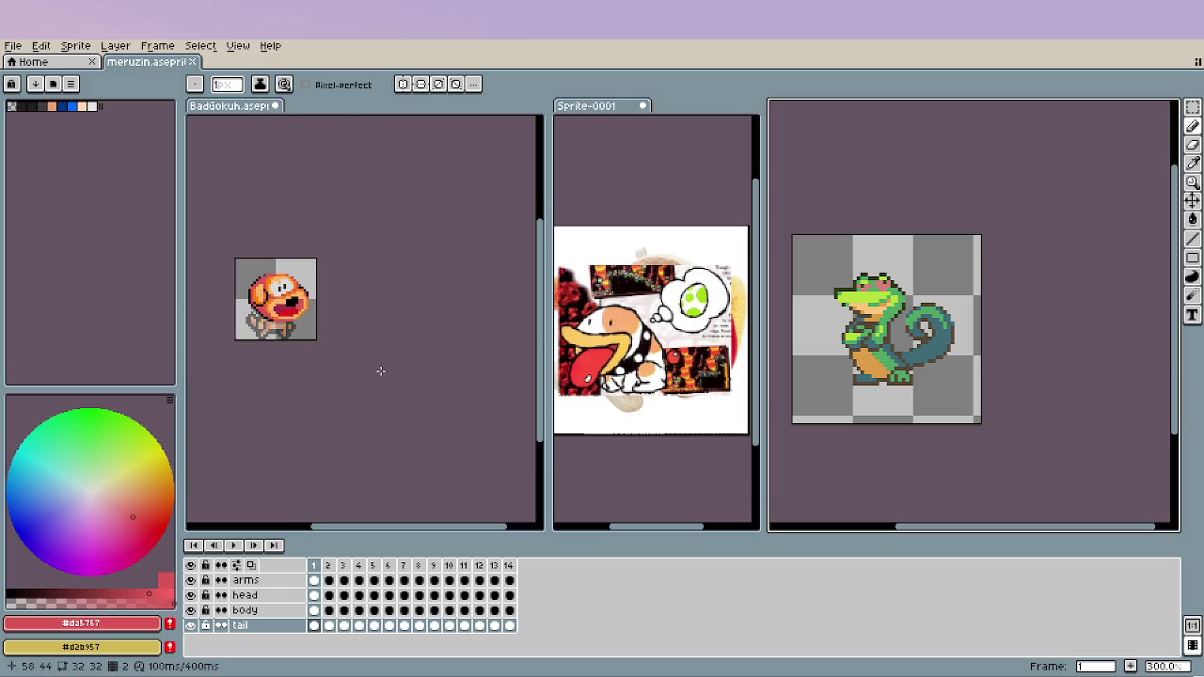
scroll(282, 329, up, 1)
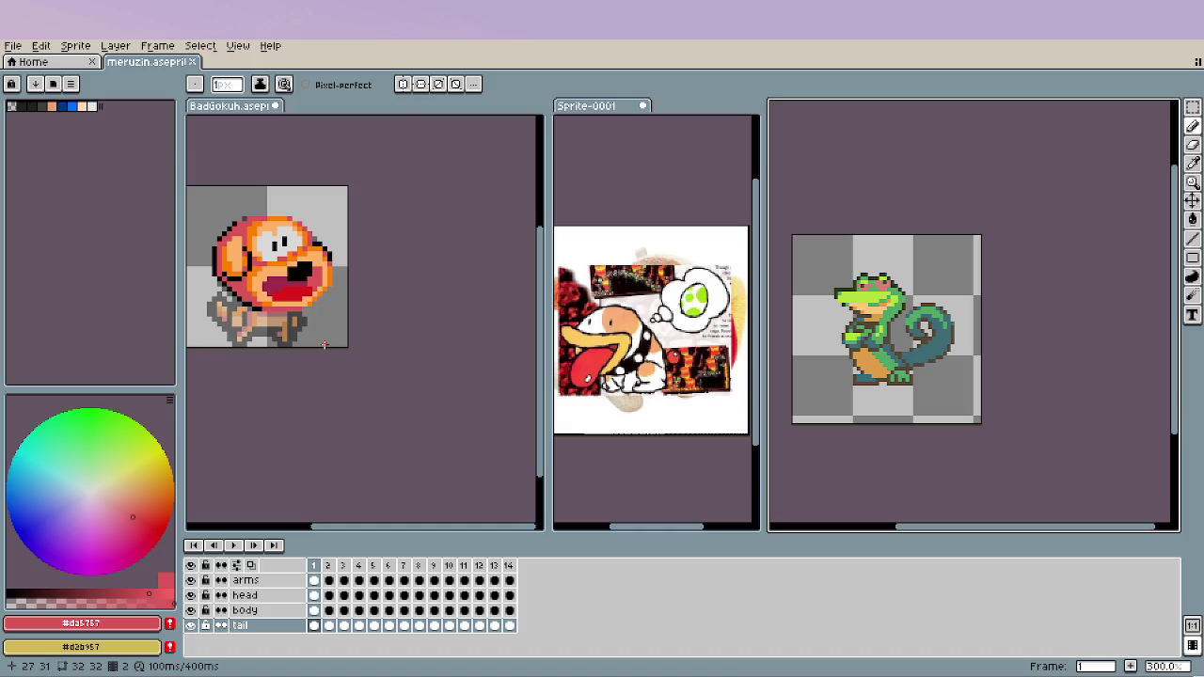
scroll(320, 299, up, 1)
scroll(337, 299, up, 1)
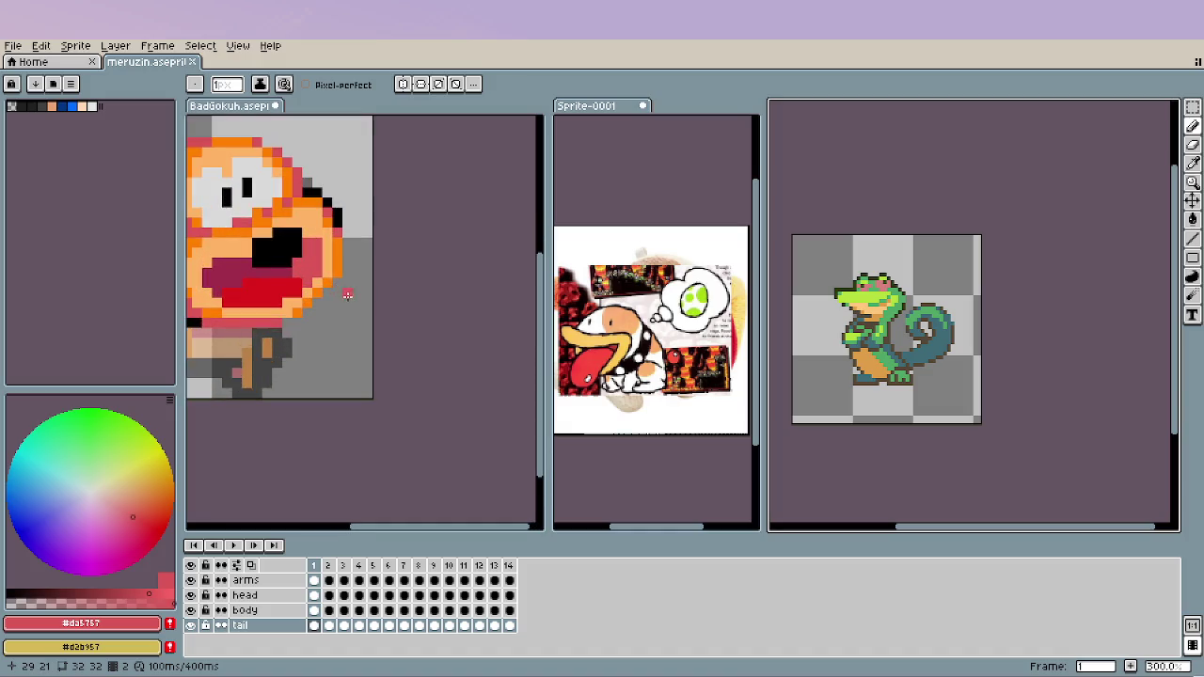
scroll(337, 295, up, 3)
Select all four cels of the dog's head layer in the timeline.
alt+click(340, 259)
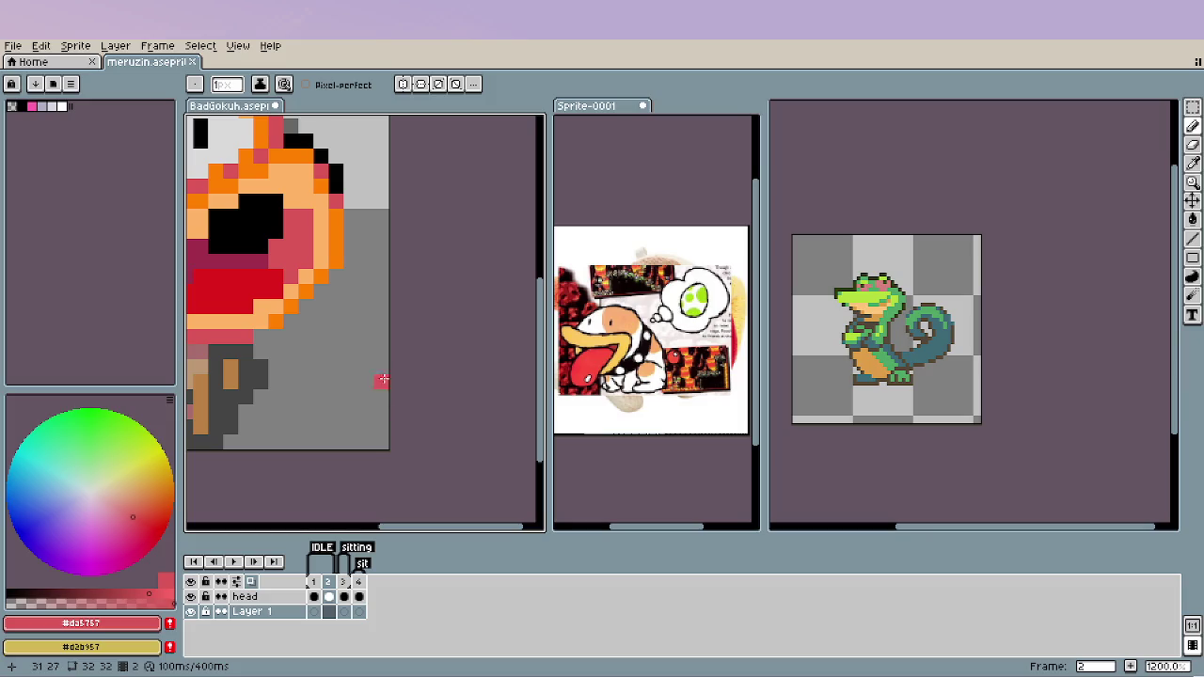
drag(358, 597, 313, 597)
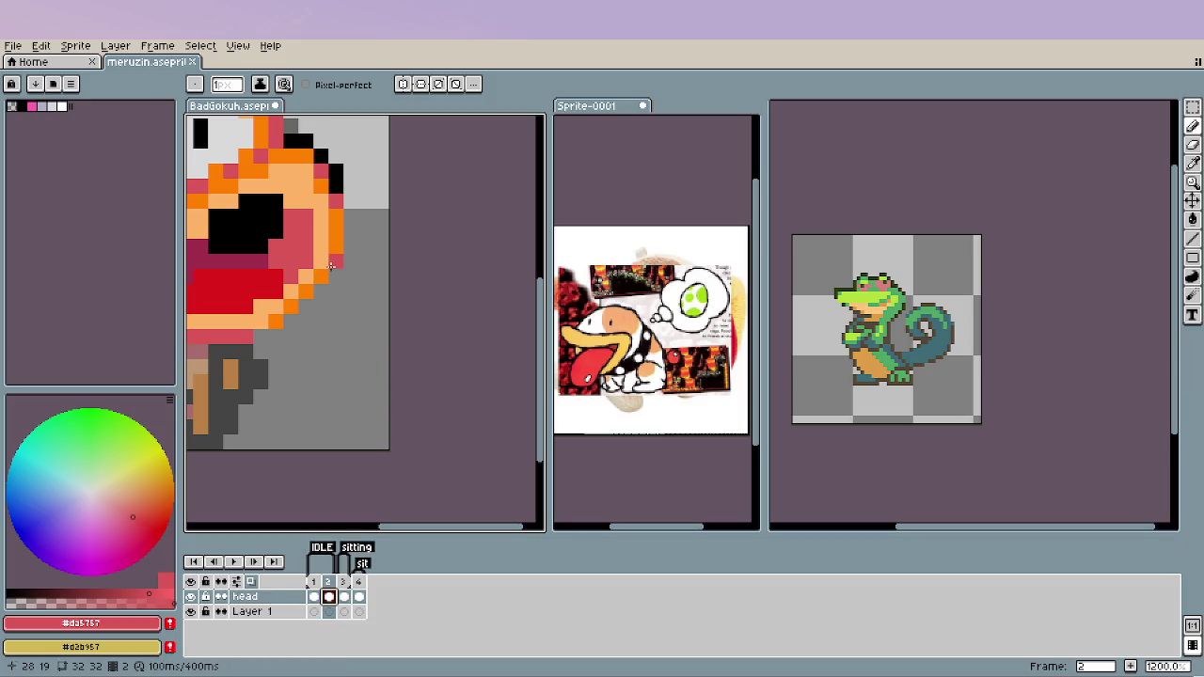
scroll(377, 364, down, 1)
scroll(412, 352, down, 1)
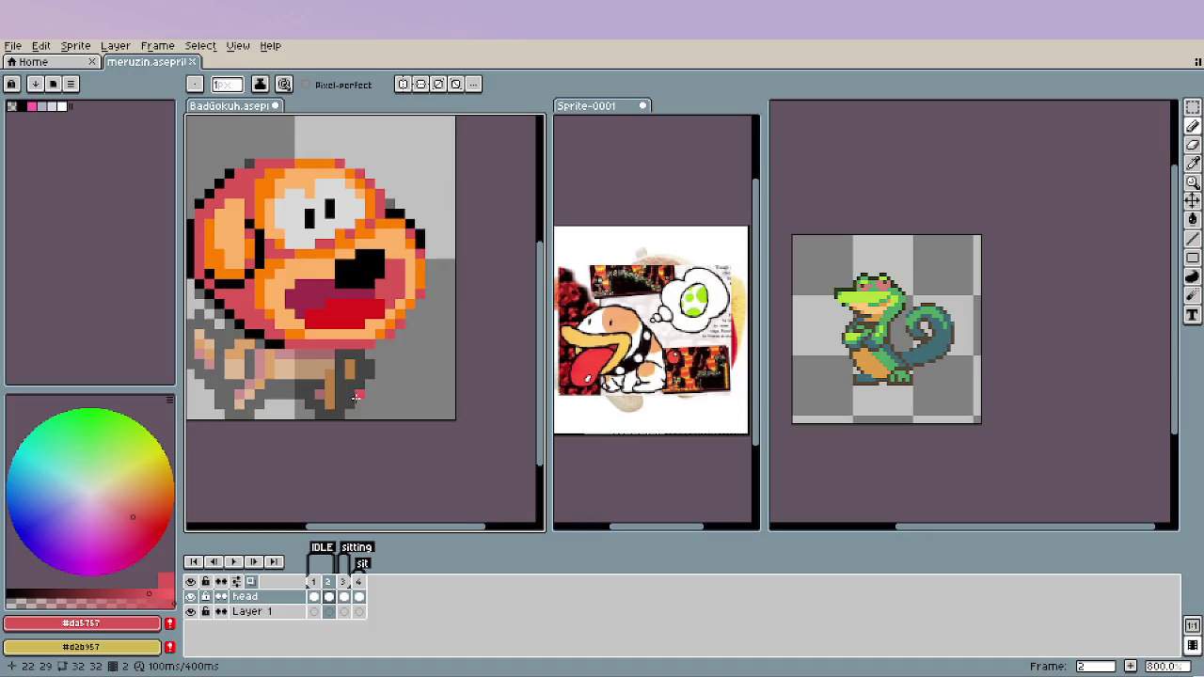
scroll(357, 396, down, 1)
scroll(358, 396, down, 3)
scroll(371, 386, down, 1)
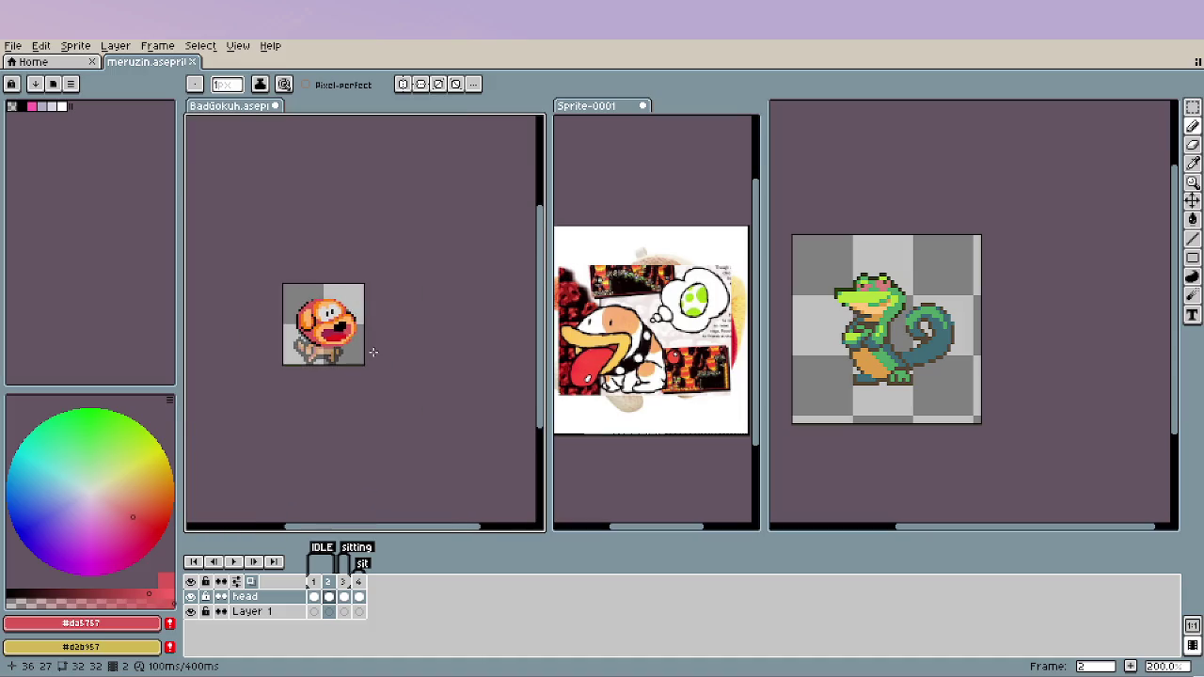
scroll(373, 353, up, 1)
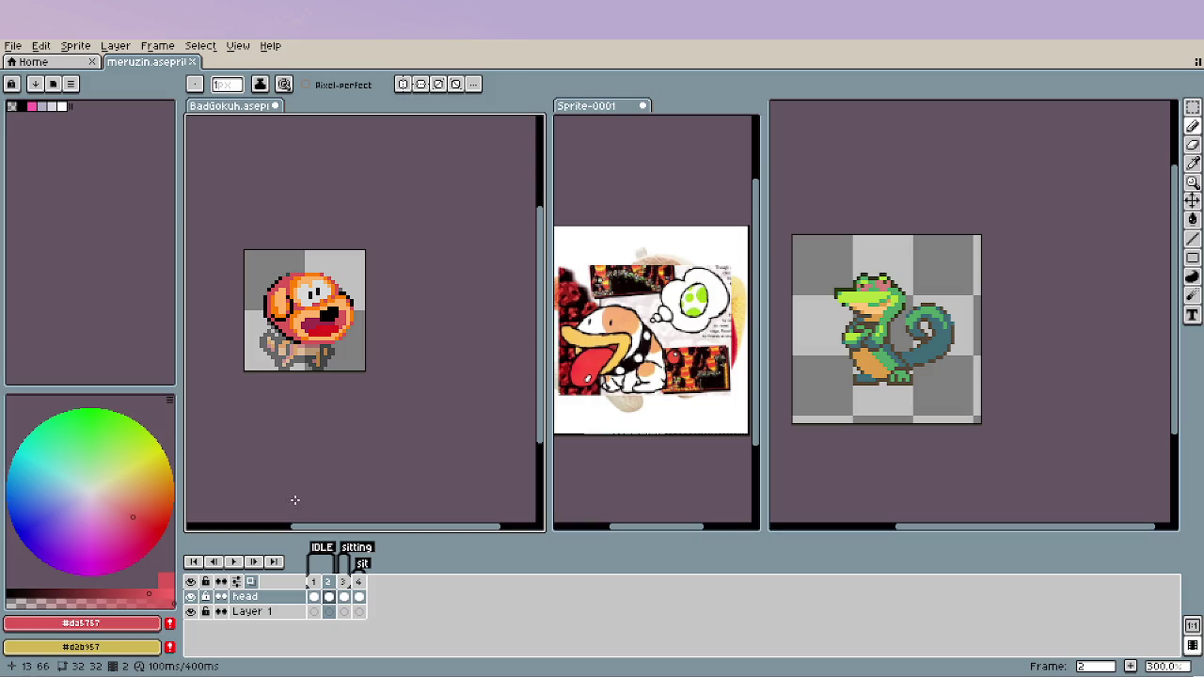
double_click(249, 611)
text(b)
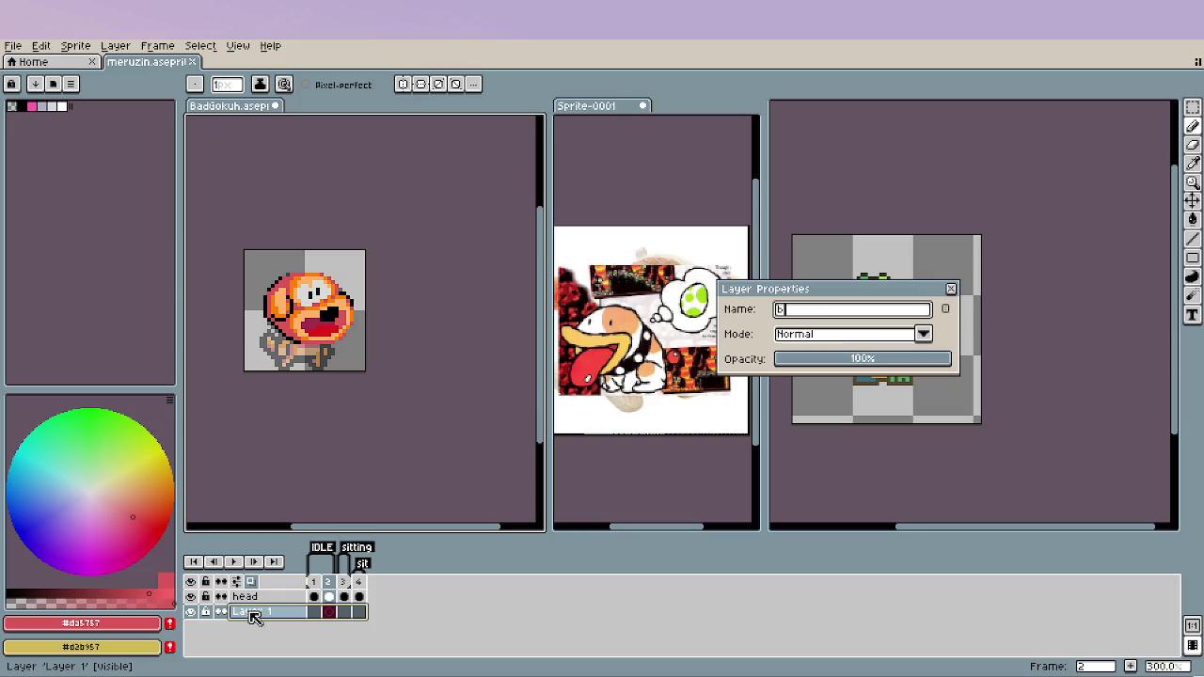
text(ody)
key(Return)
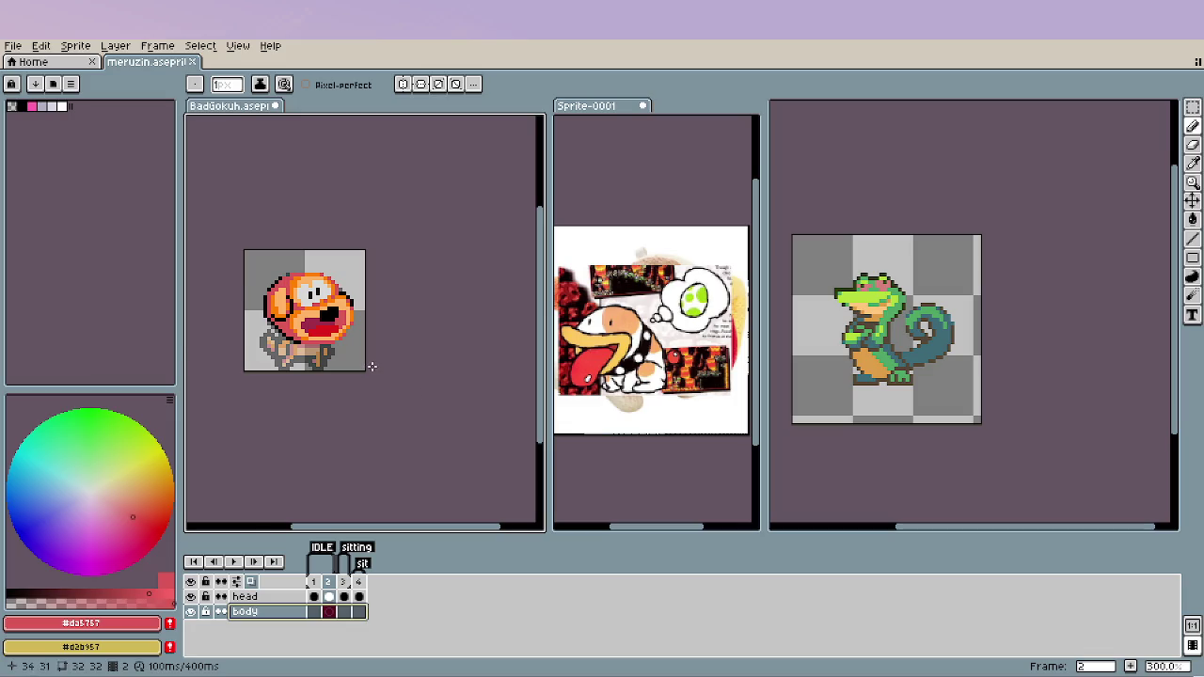
scroll(371, 371, up, 1)
scroll(365, 394, up, 2)
scroll(361, 391, up, 1)
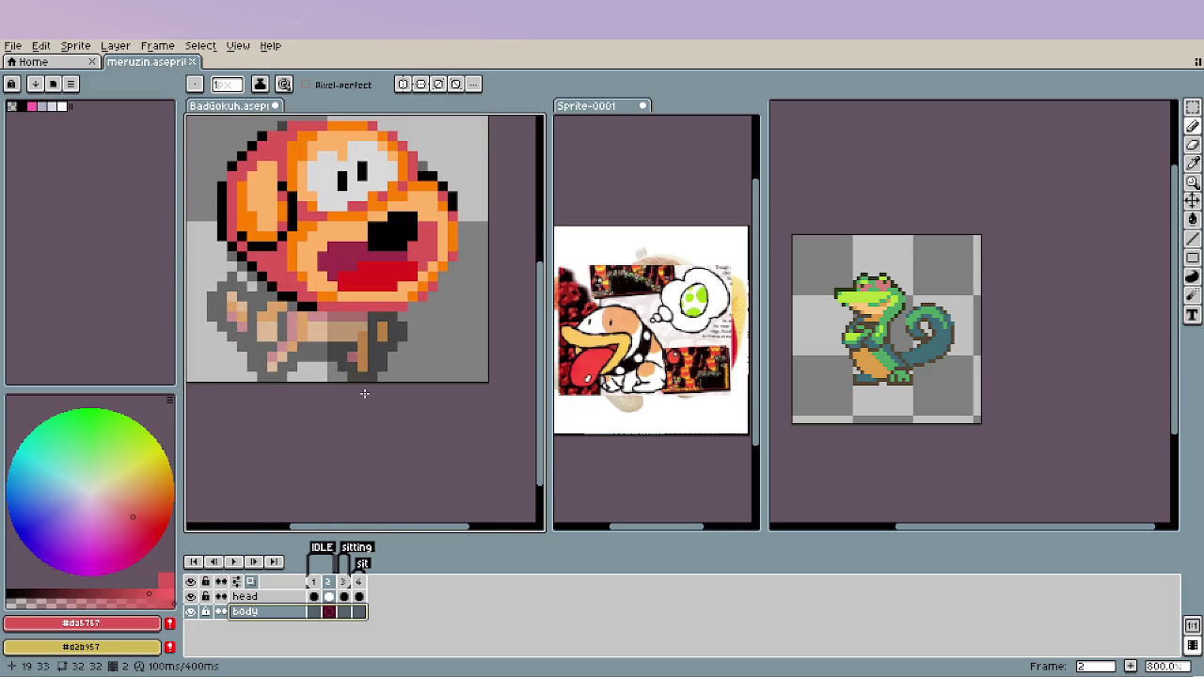
key(i)
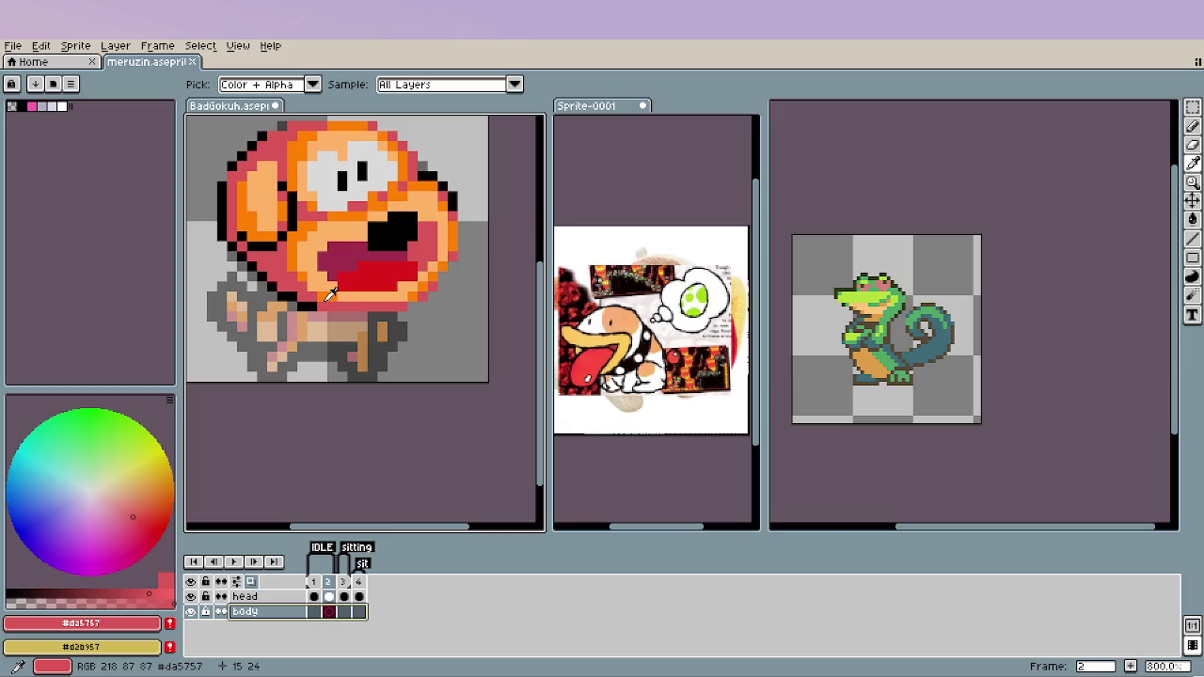
key(b)
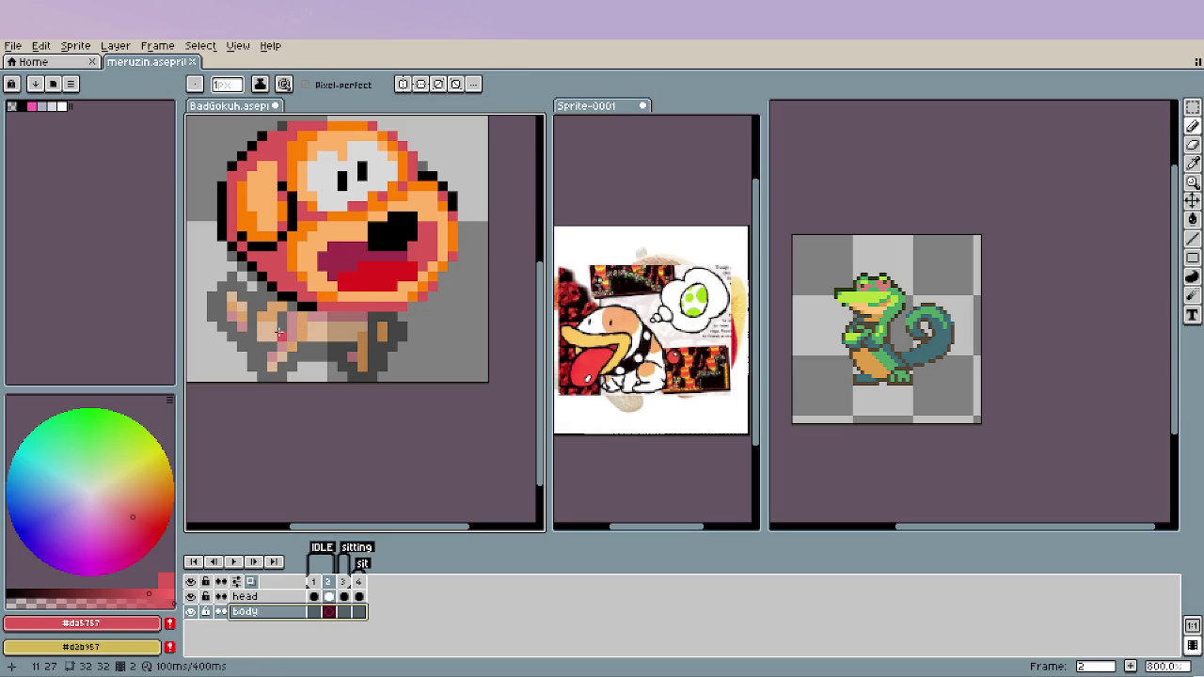
key(plus)
mouse_move(262, 267)
mouse_down()
mouse_move(207, 347)
mouse_move(266, 374)
mouse_move(223, 371)
mouse_up()
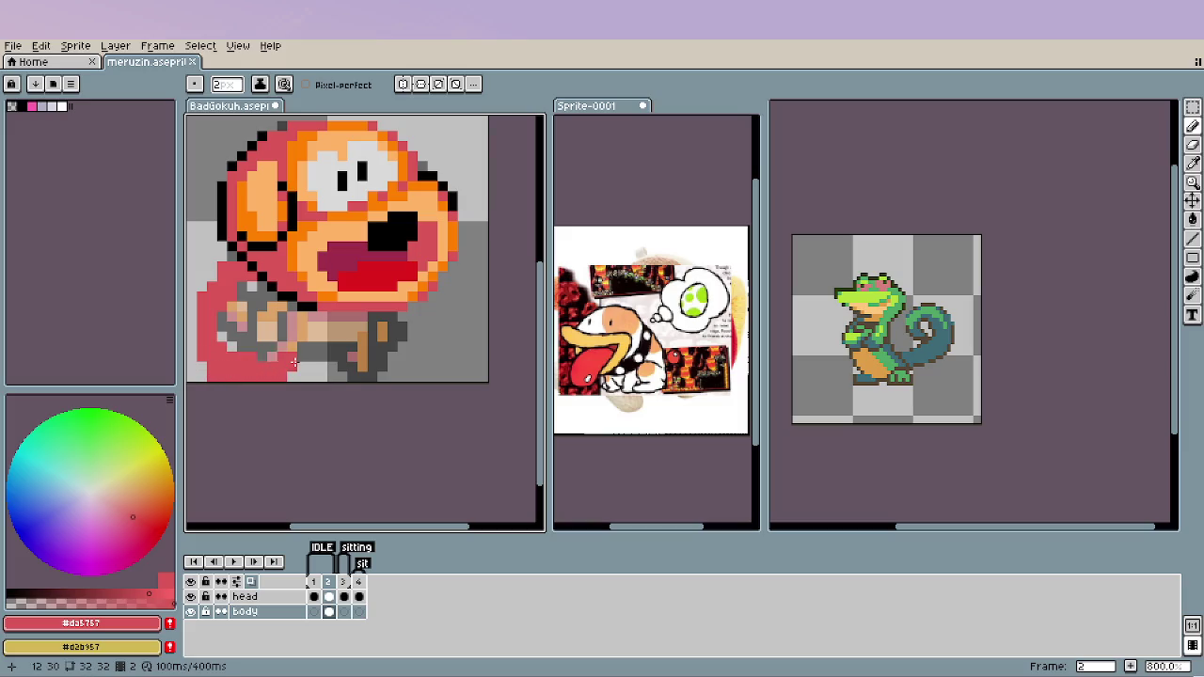
mouse_move(372, 318)
mouse_down()
mouse_move(372, 372)
mouse_move(249, 283)
mouse_up()
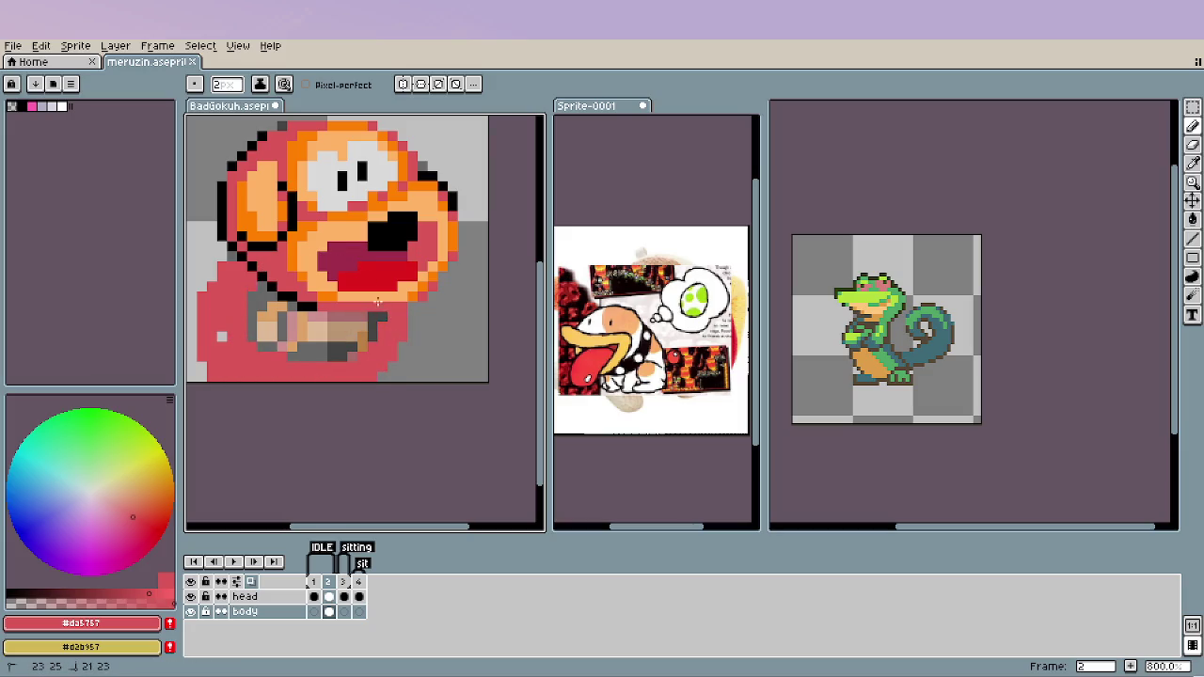
drag(378, 302, 232, 353)
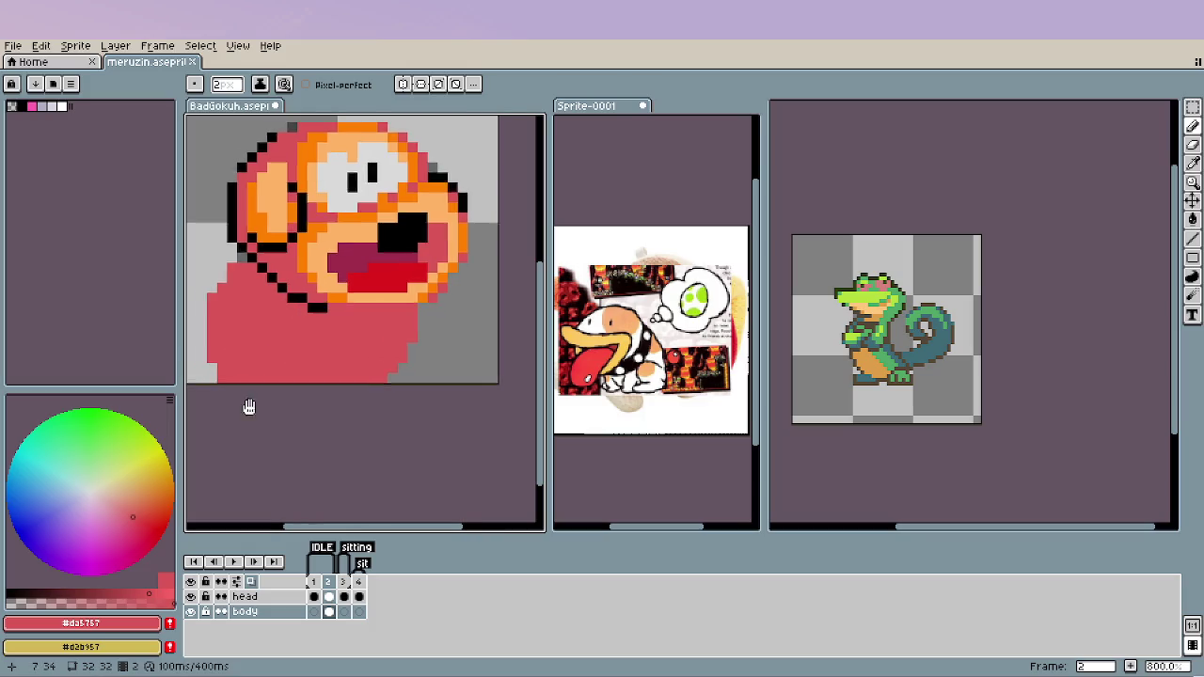
scroll(245, 400, left, 3)
key(e)
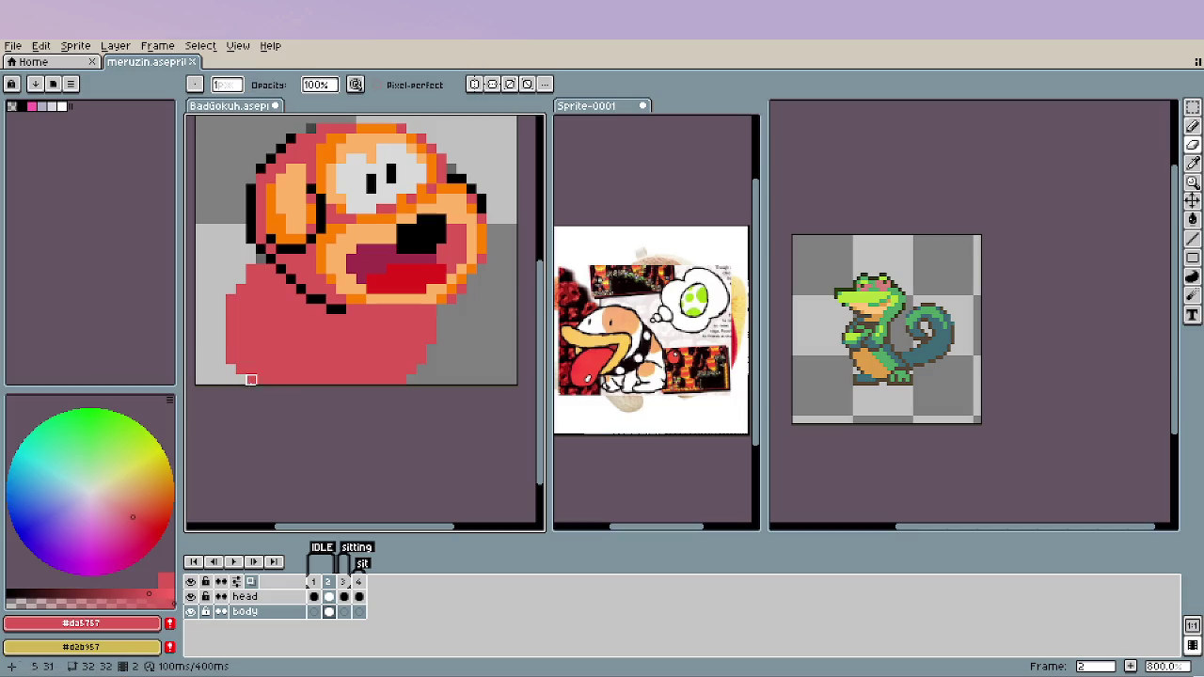
key(b)
mouse_move(235, 375)
mouse_down()
mouse_move(247, 302)
mouse_move(231, 375)
mouse_up()
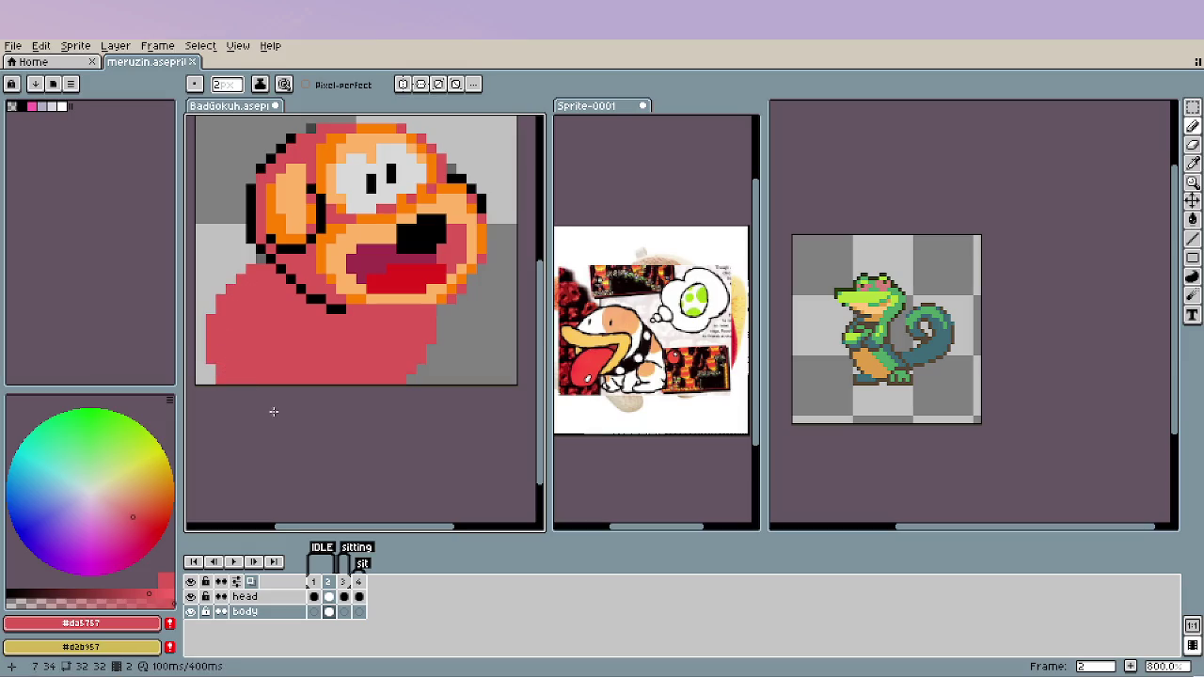
key(e)
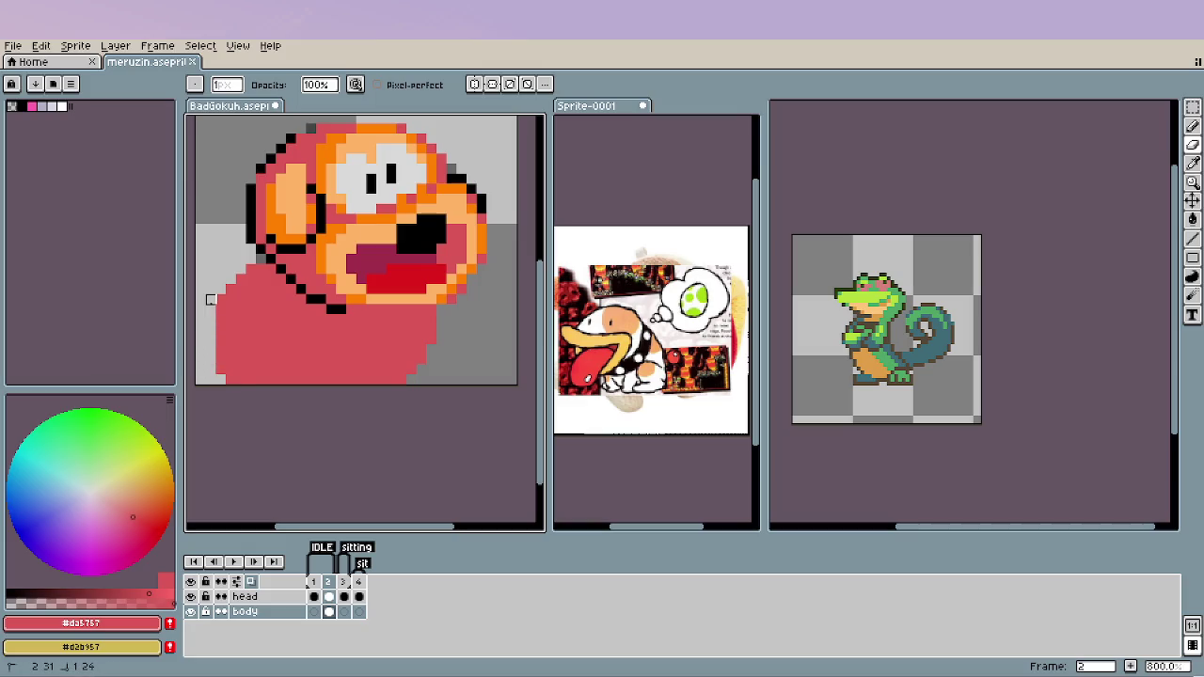
scroll(250, 458, down, 4)
scroll(251, 458, down, 1)
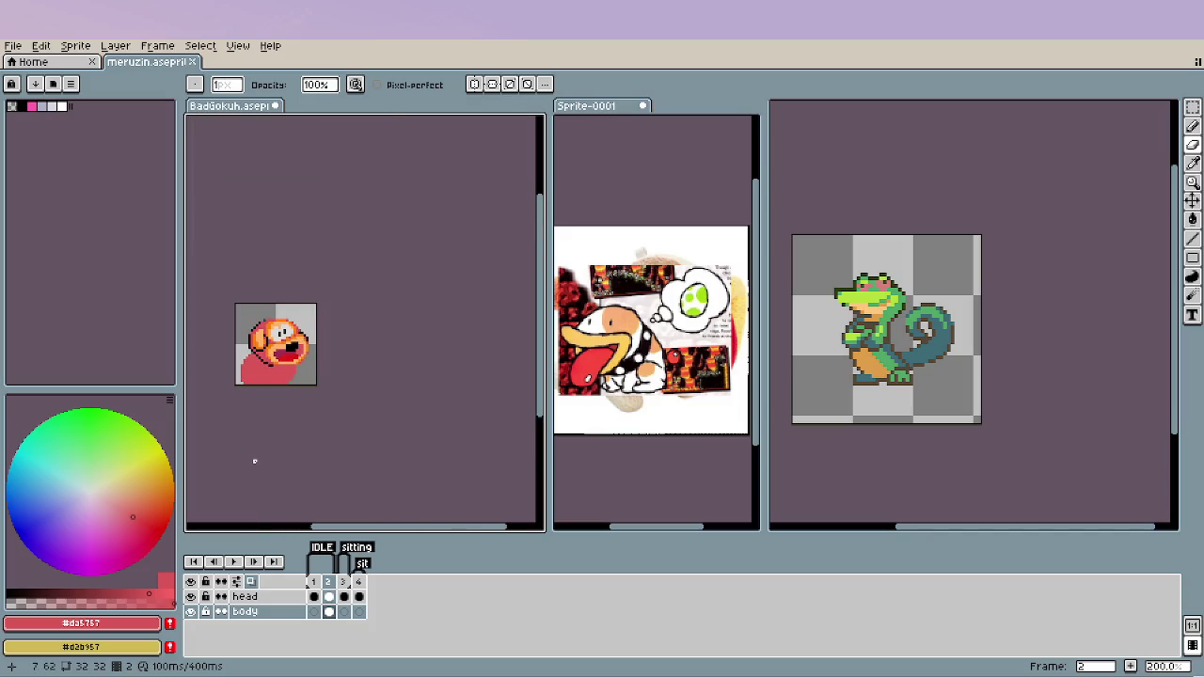
scroll(261, 382, up, 3)
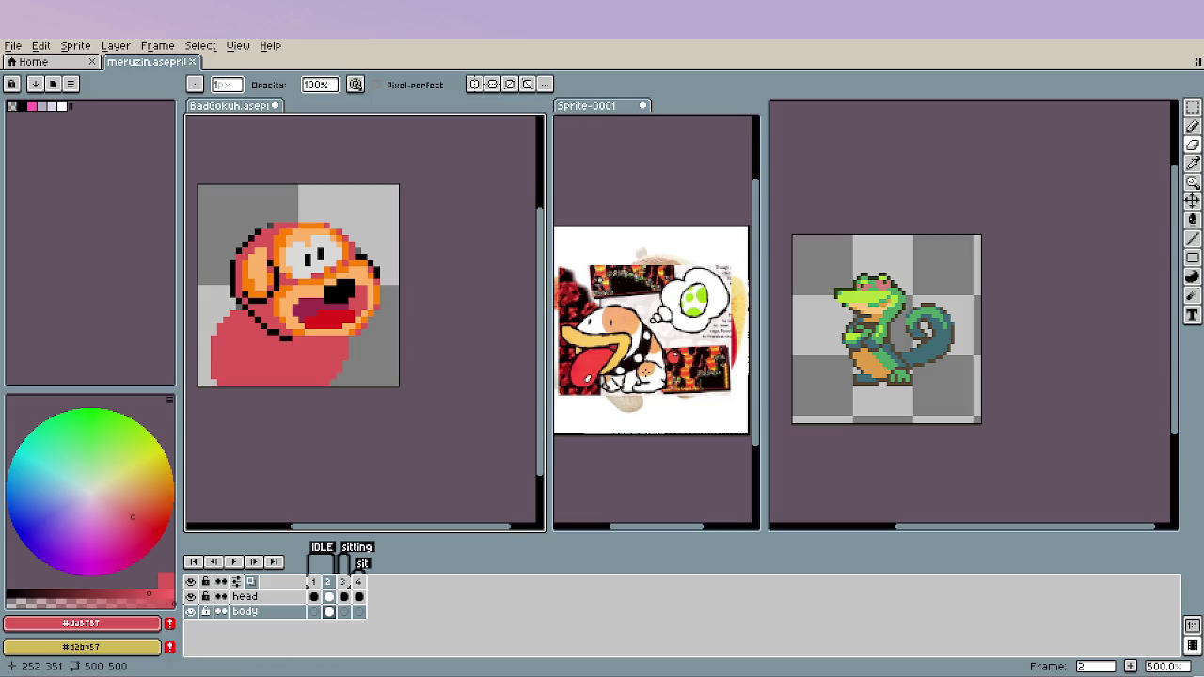
Sample black from the outline and draw a thick black collar across the neck.
scroll(247, 329, up, 1)
alt+click(227, 315)
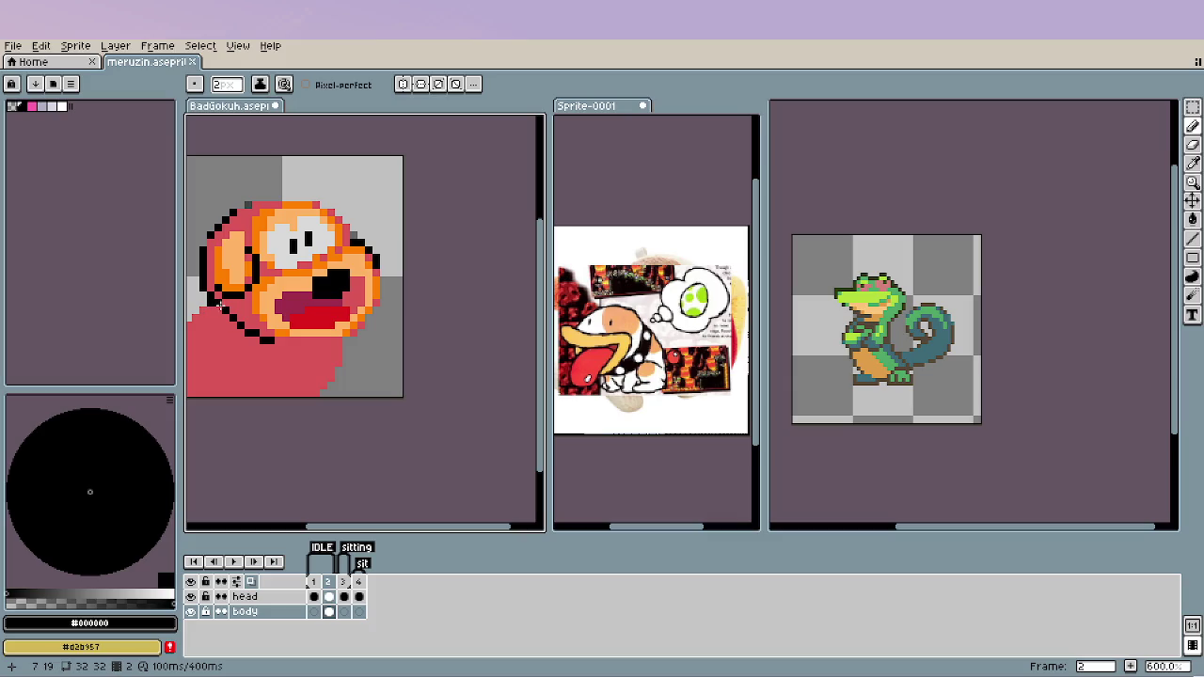
shift+click(282, 346)
mouse_move(282, 346)
mouse_down()
mouse_move(340, 350)
mouse_move(288, 354)
mouse_move(210, 318)
mouse_up()
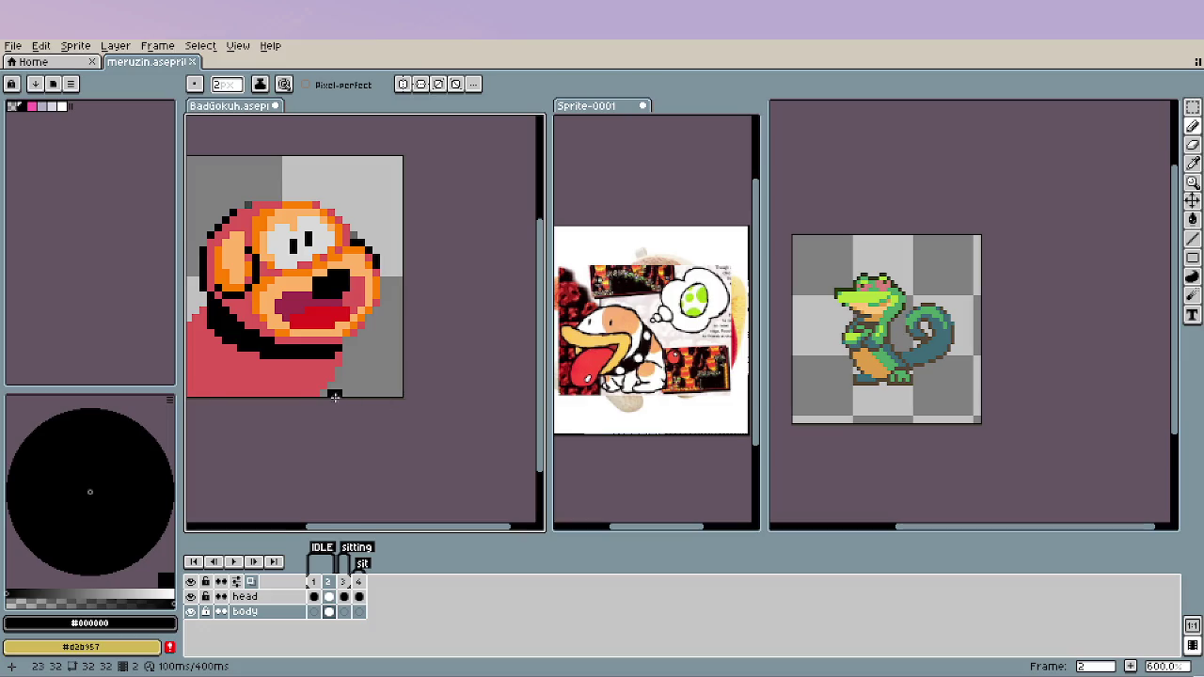
scroll(337, 397, down, 3)
scroll(339, 397, down, 1)
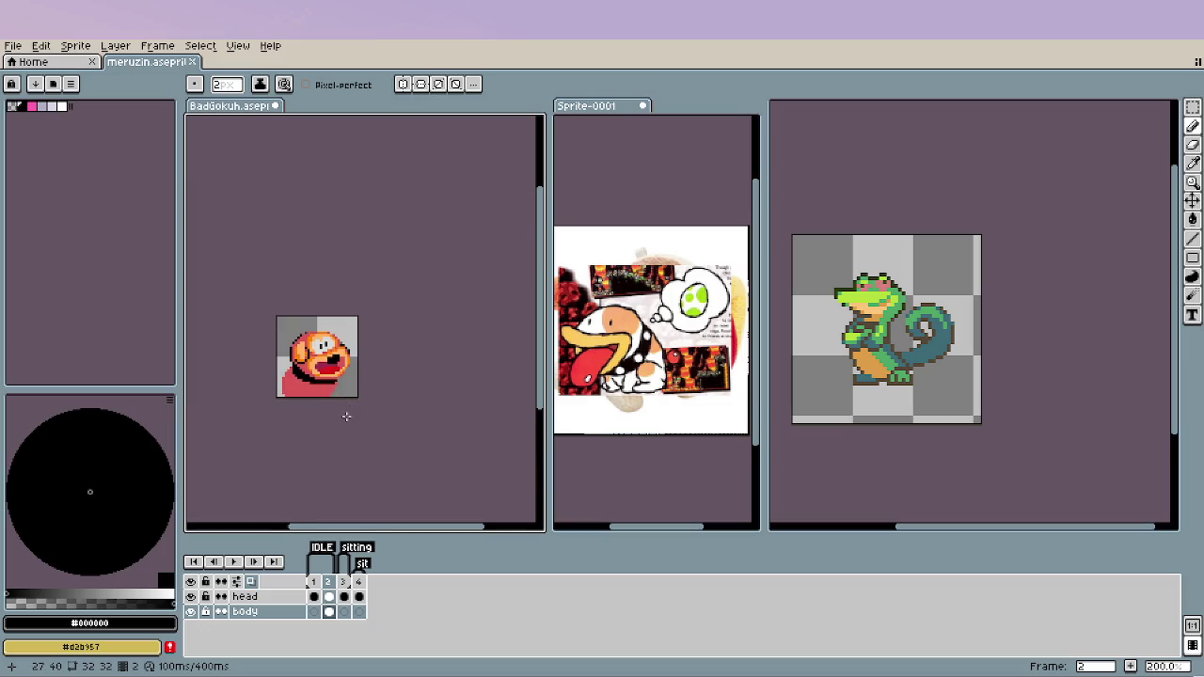
scroll(338, 414, up, 2)
scroll(331, 414, up, 2)
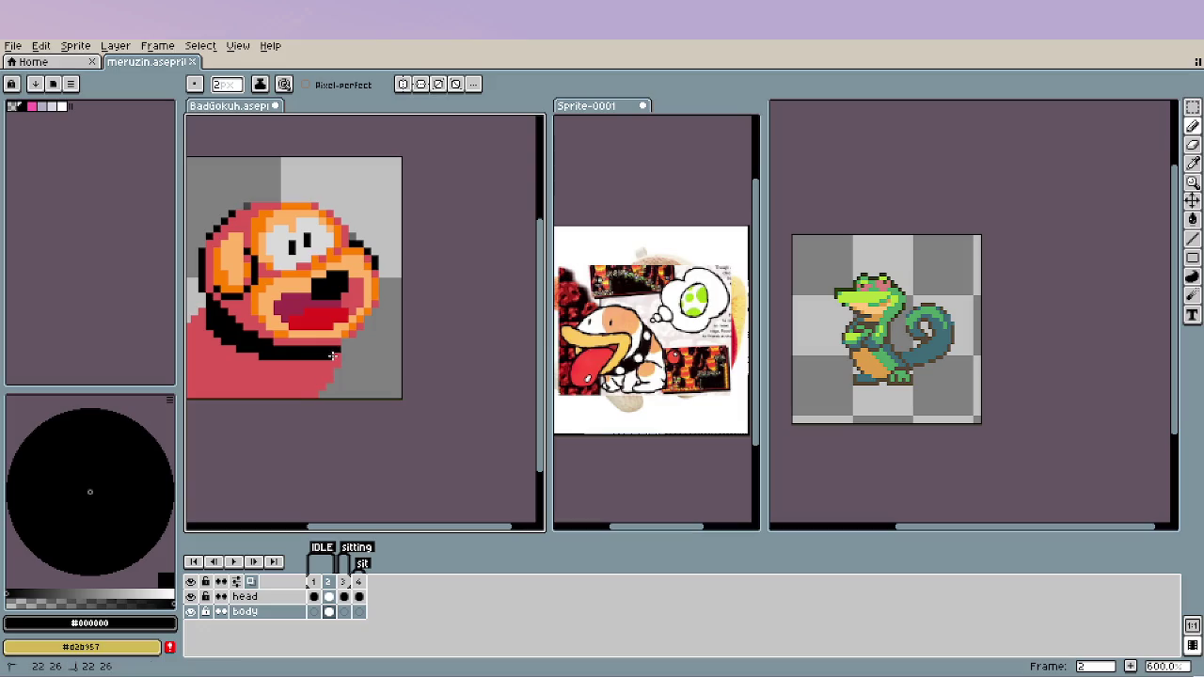
scroll(203, 428, down, 2)
scroll(203, 428, down, 2)
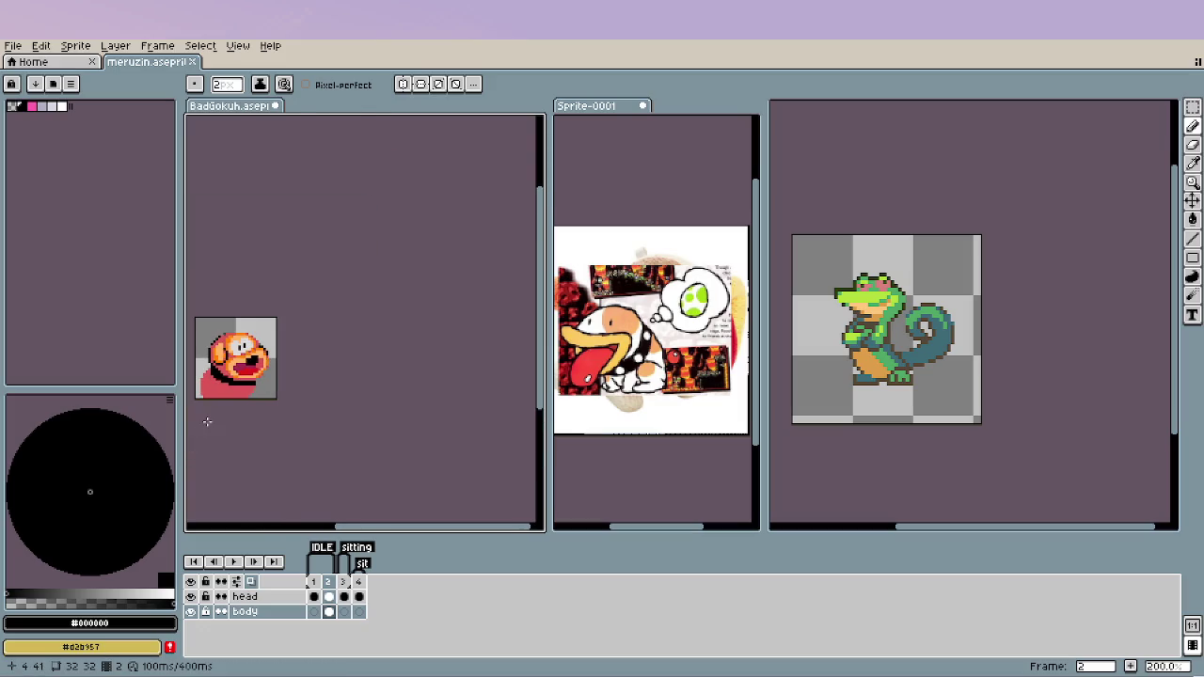
scroll(209, 418, up, 4)
Sample the pink body colour back from the sprite and review the result.
alt+click(319, 374)
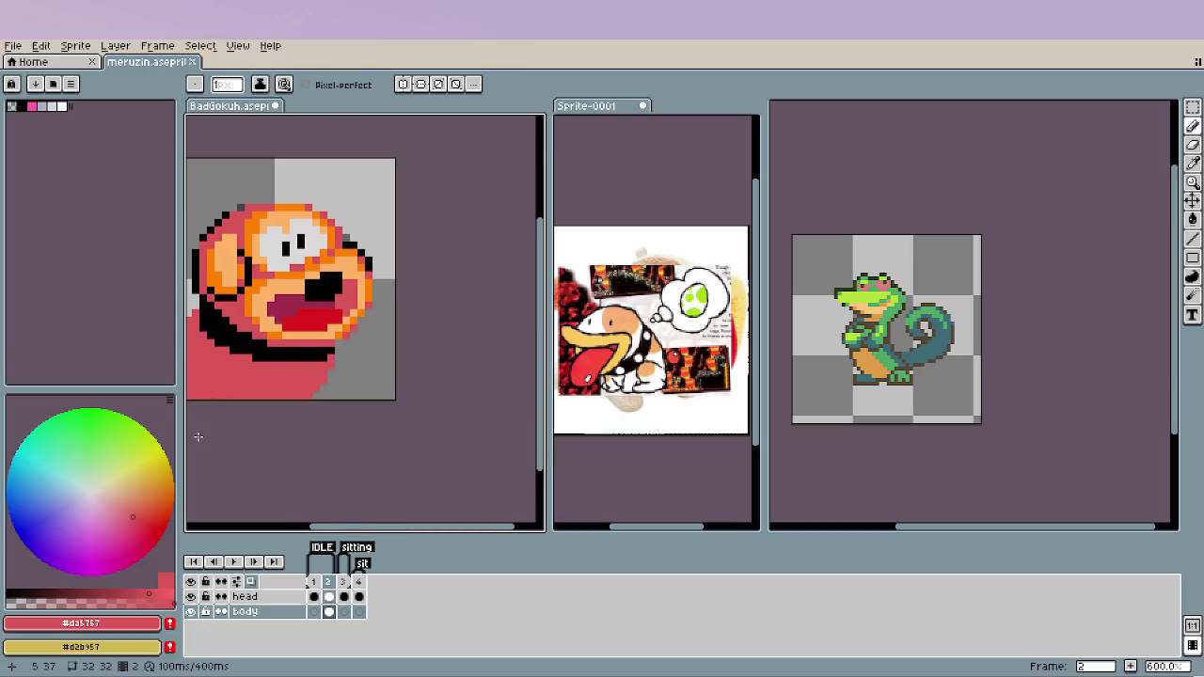
scroll(199, 437, down, 2)
scroll(204, 432, down, 1)
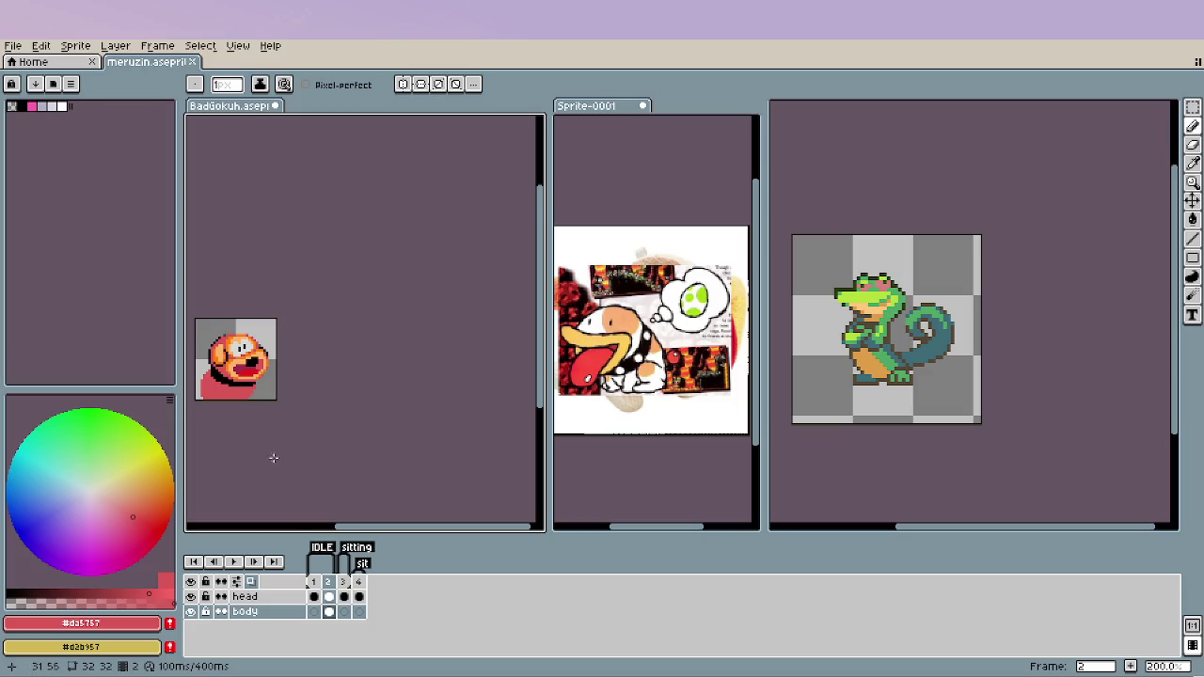
scroll(230, 407, up, 1)
scroll(258, 409, up, 3)
scroll(317, 422, up, 1)
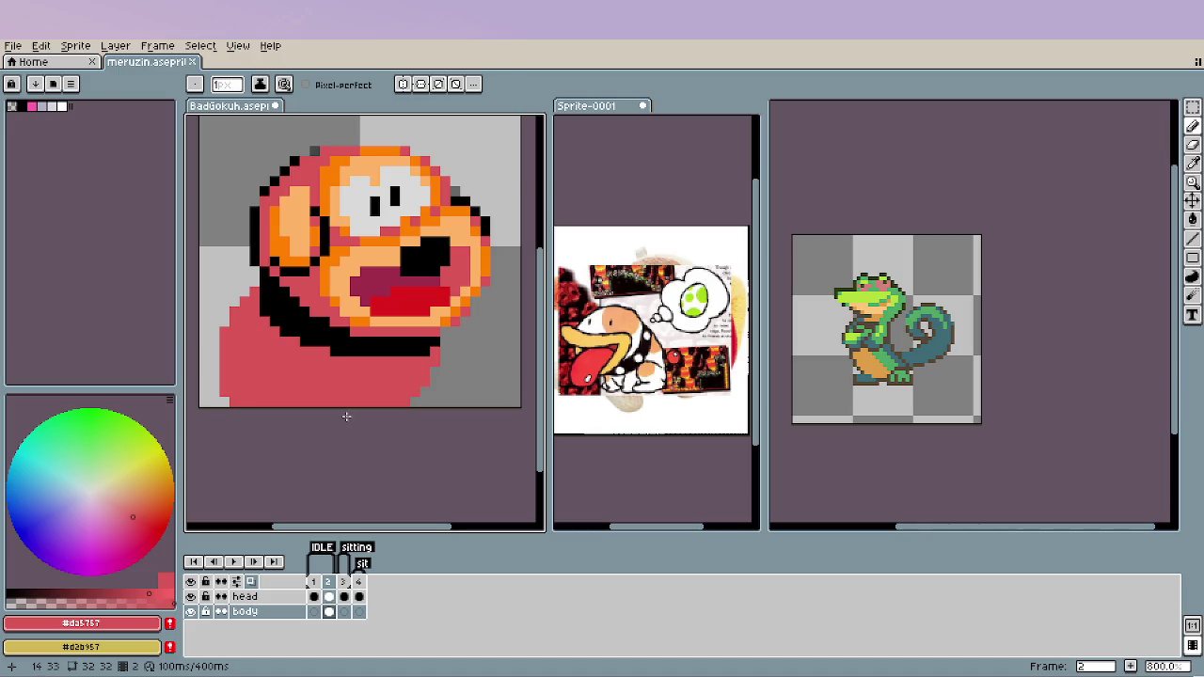
scroll(345, 416, up, 1)
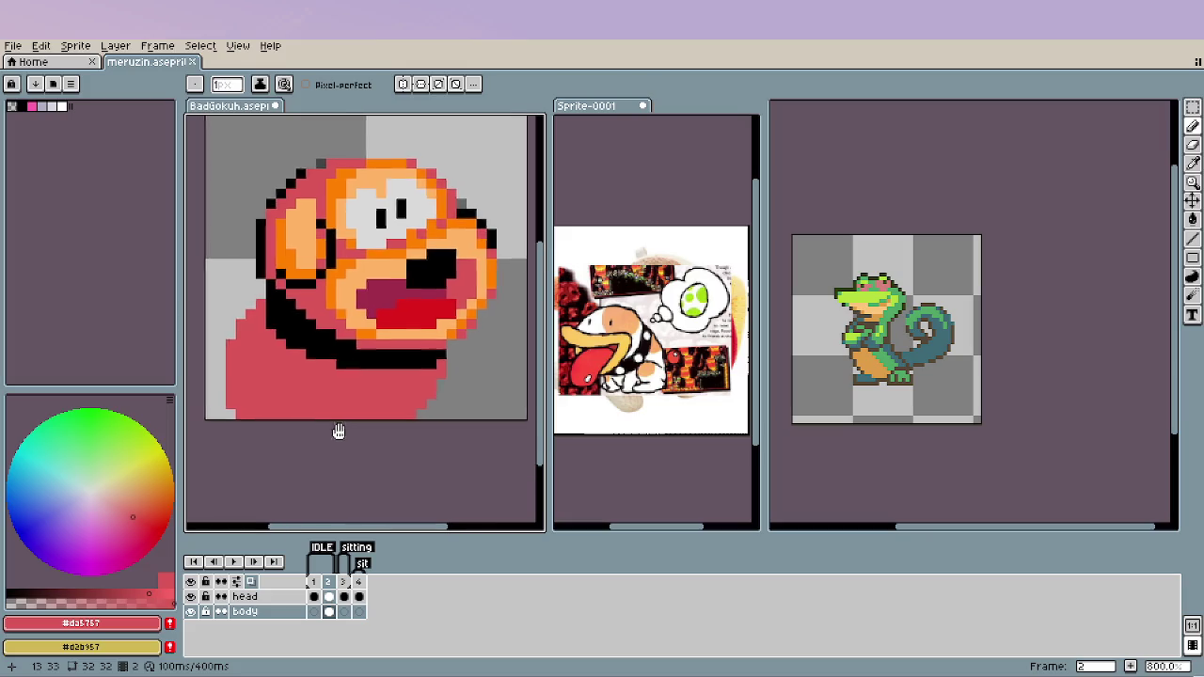
scroll(346, 416, left, 1)
Sample light grey #dadada from the background and dot two studs along the collar.
key(i)
click(341, 341)
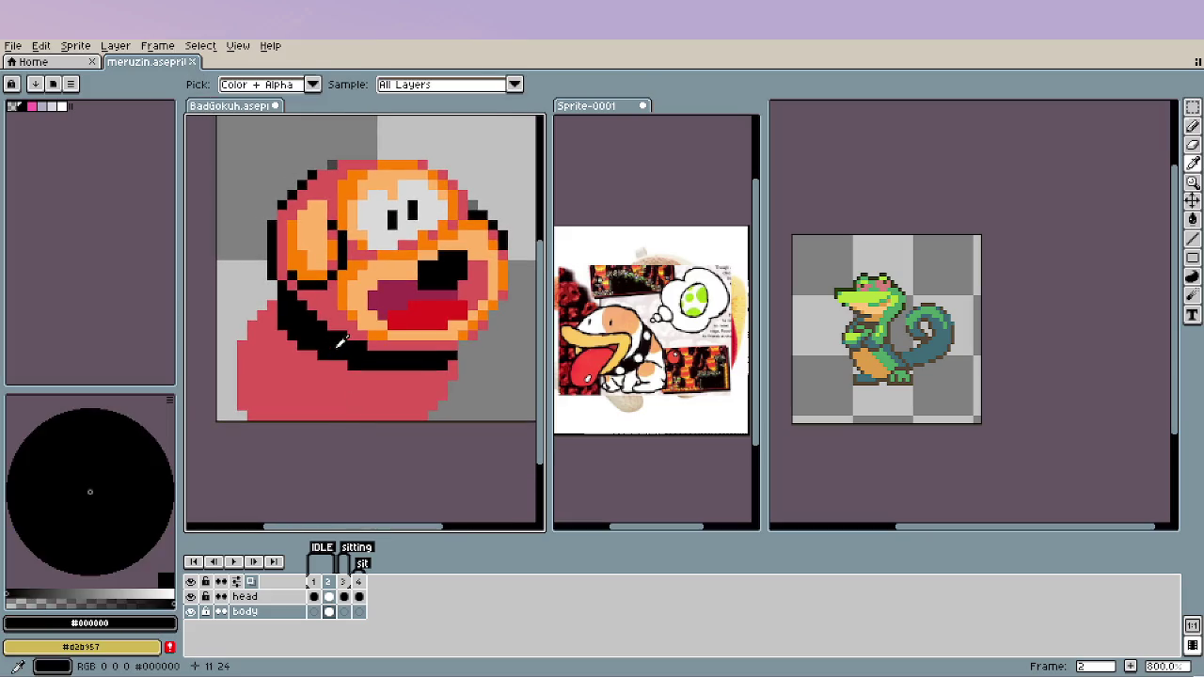
key(b)
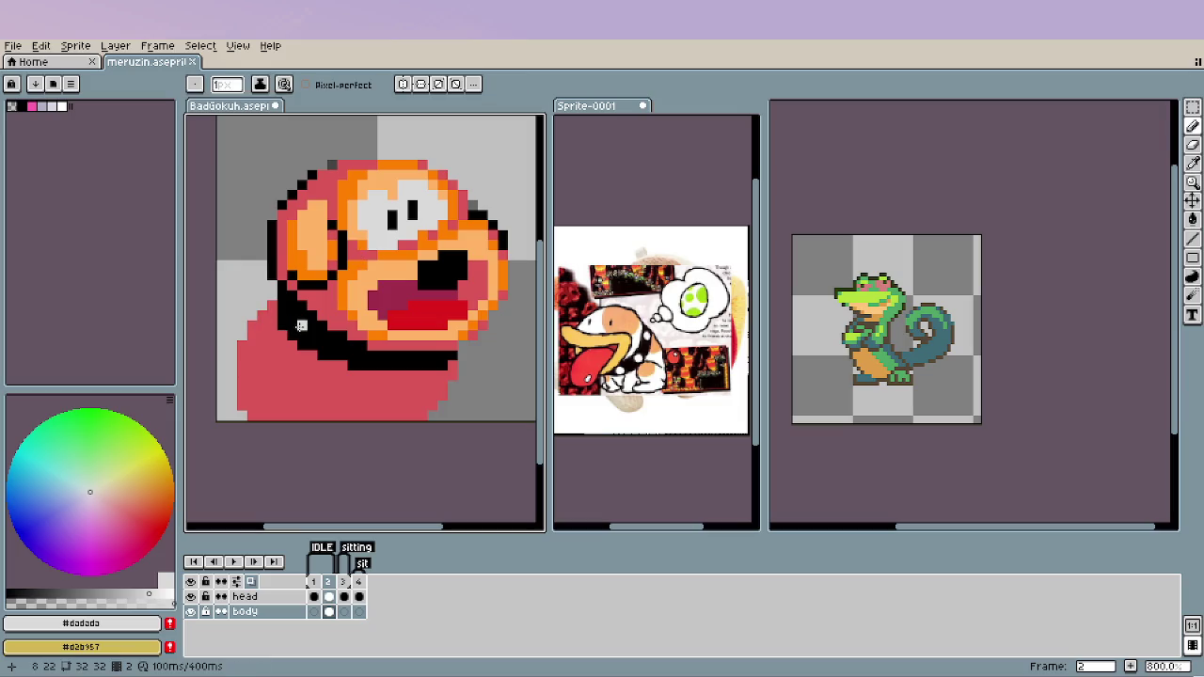
click(302, 325)
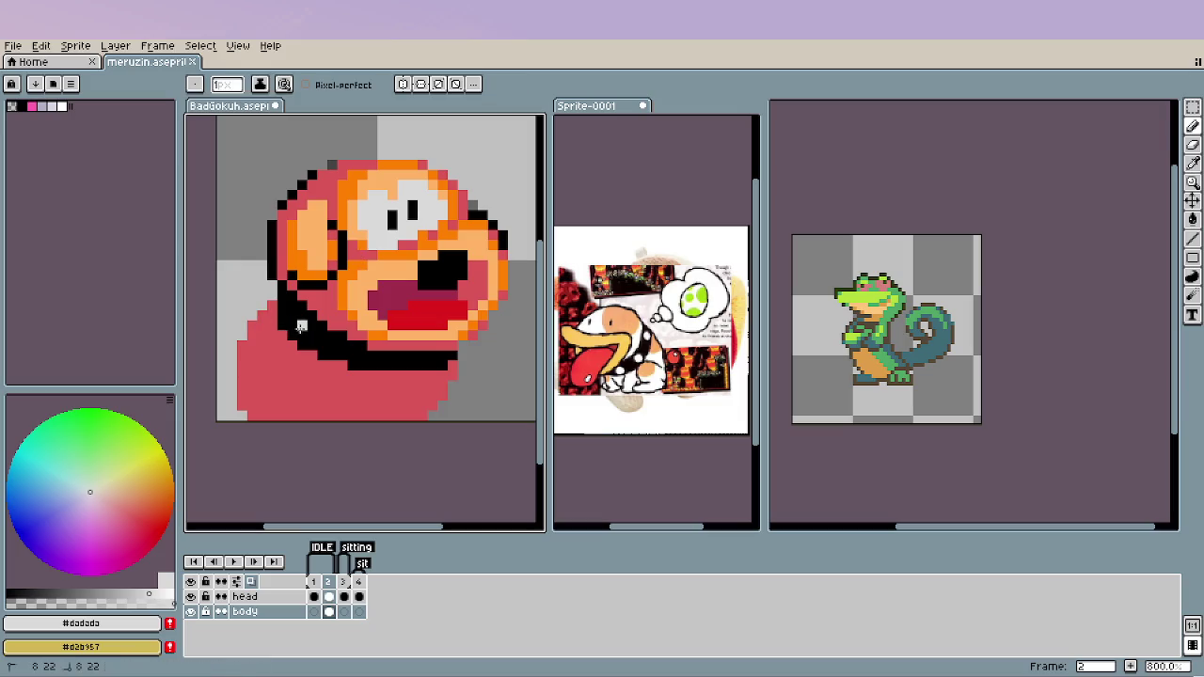
click(341, 346)
scroll(372, 406, down, 5)
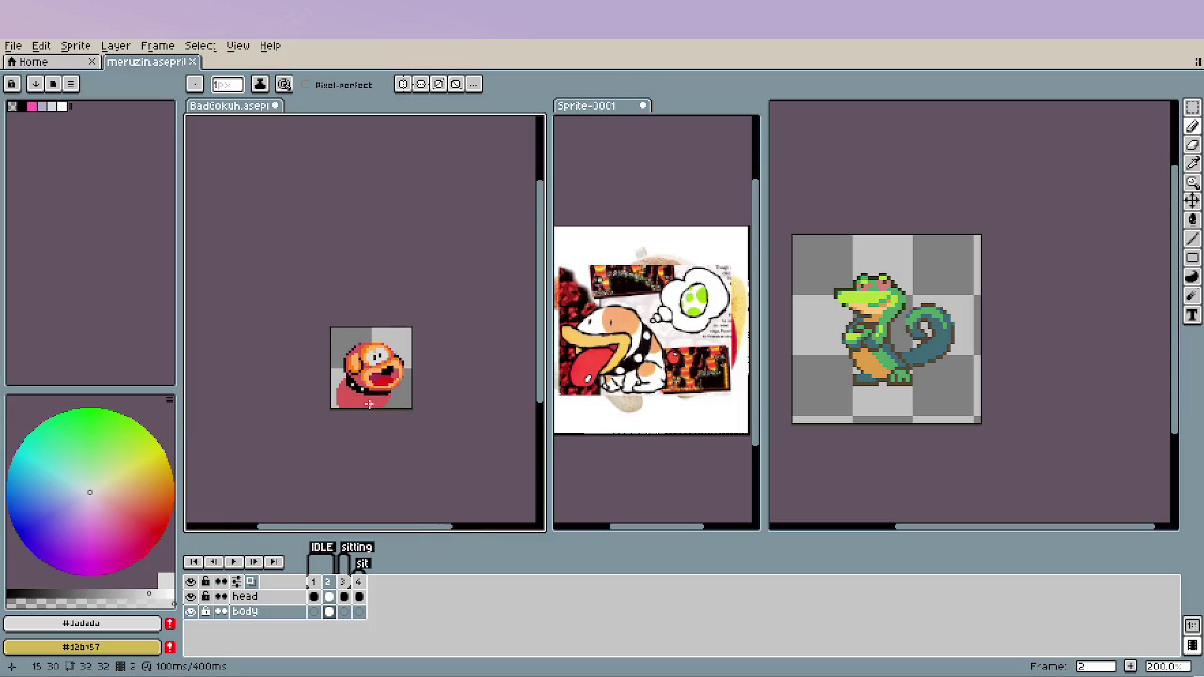
scroll(409, 431, up, 1)
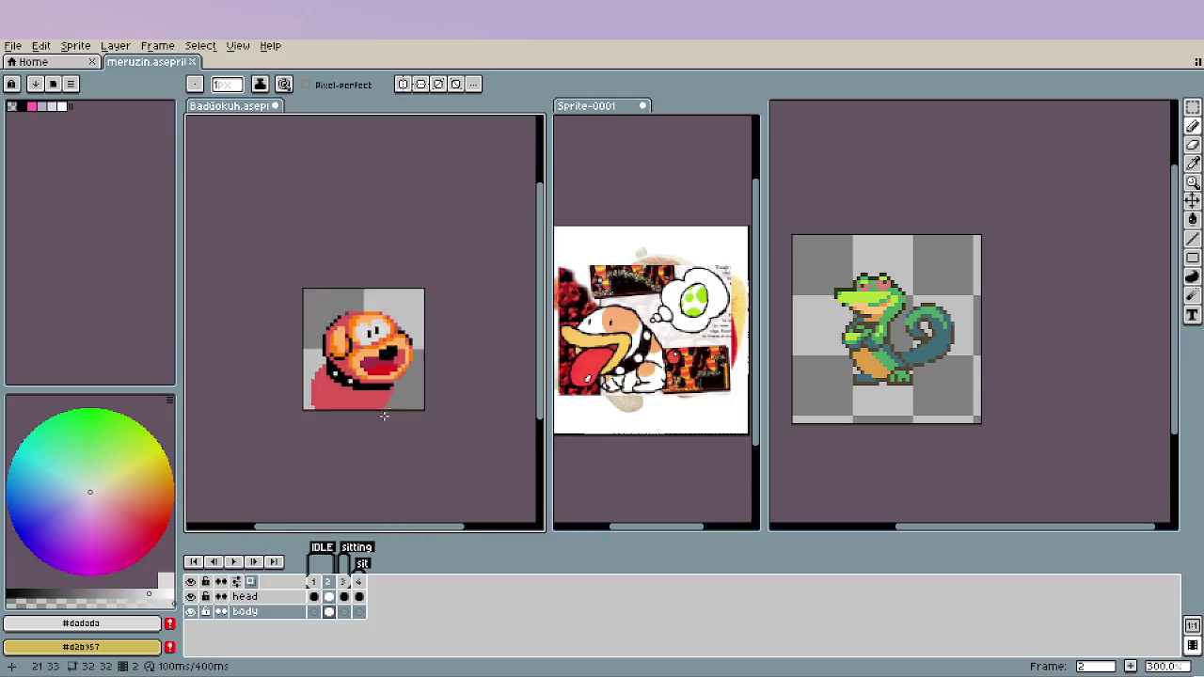
scroll(384, 417, up, 3)
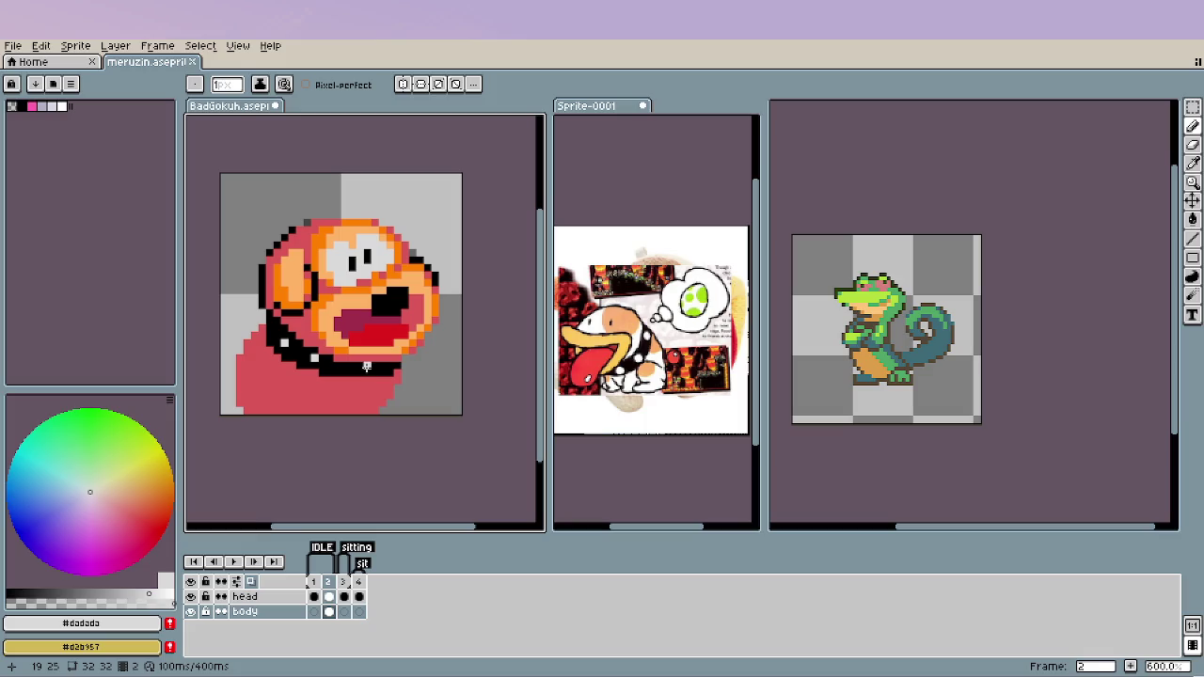
scroll(267, 425, down, 2)
scroll(267, 425, down, 2)
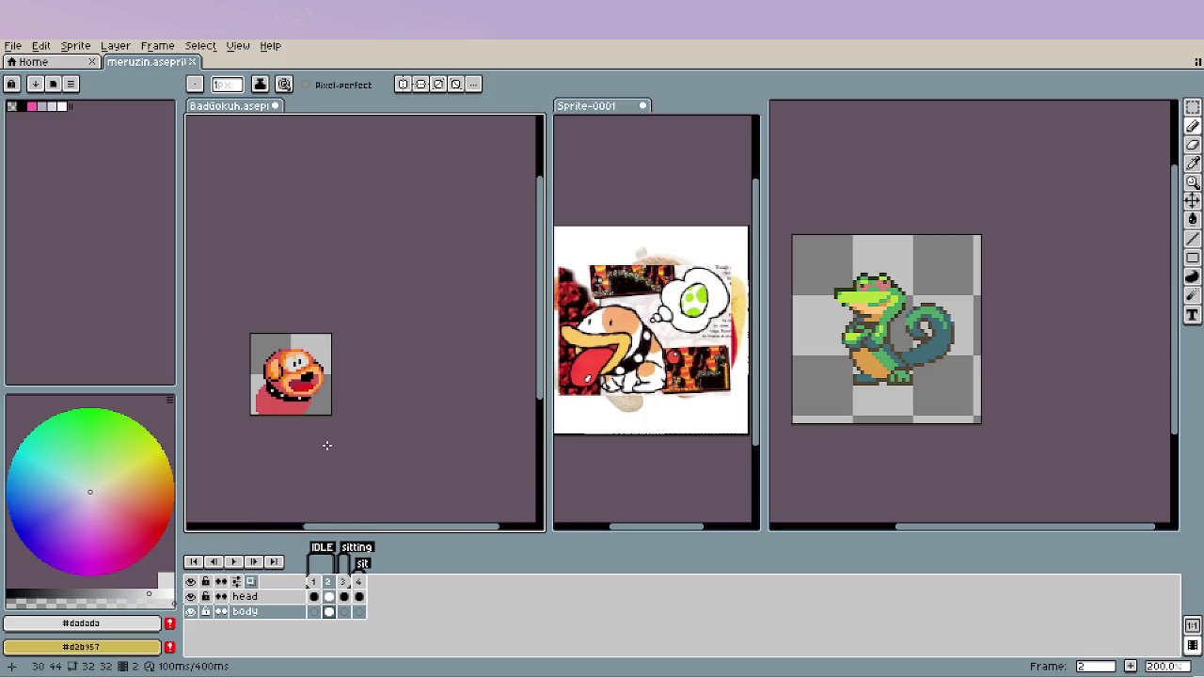
scroll(301, 438, up, 1)
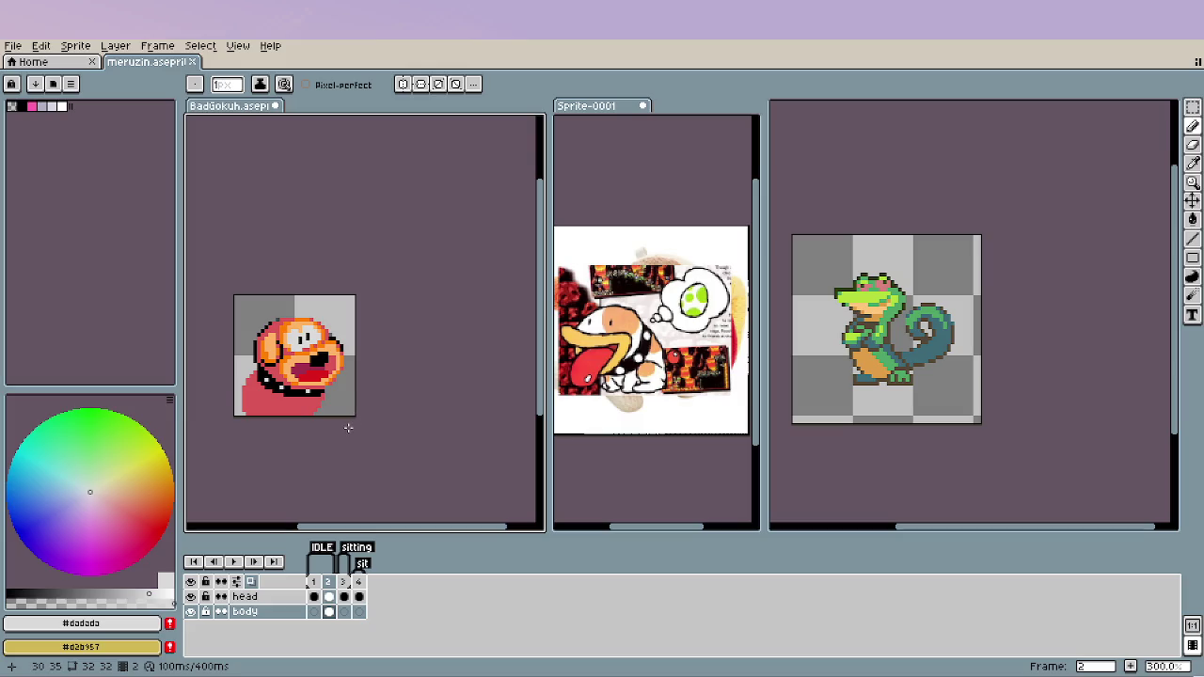
scroll(269, 373, up, 2)
scroll(269, 373, up, 2)
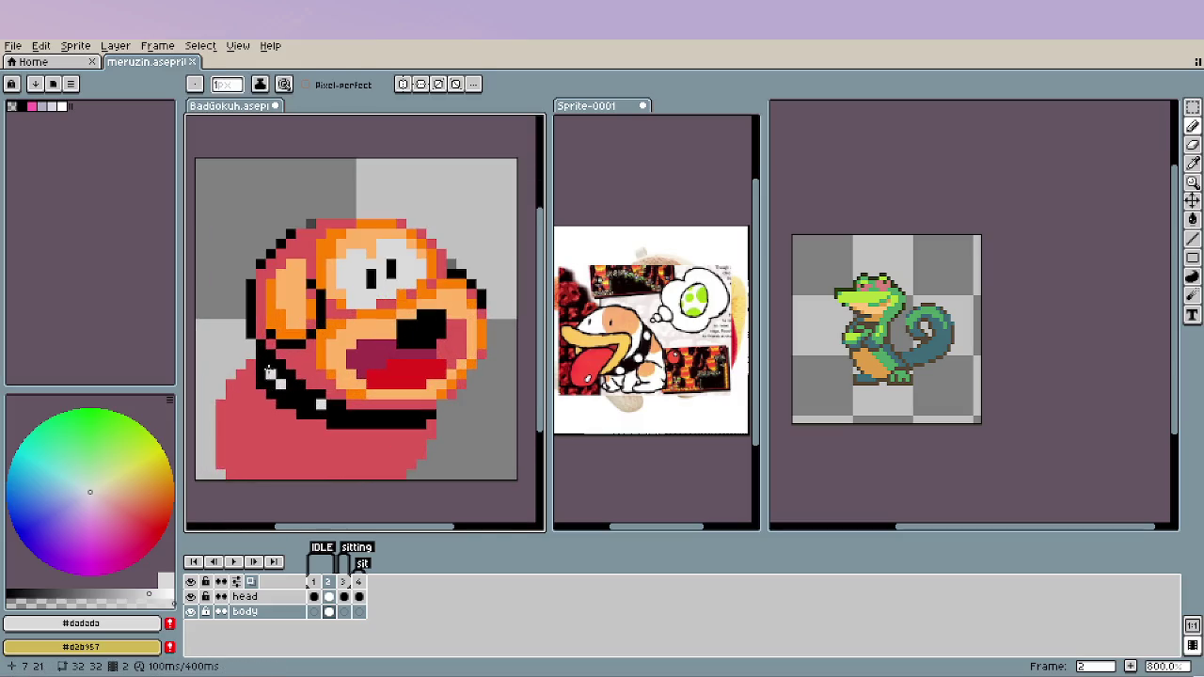
Sample black again from the collar and zoom out to review.
alt+click(270, 372)
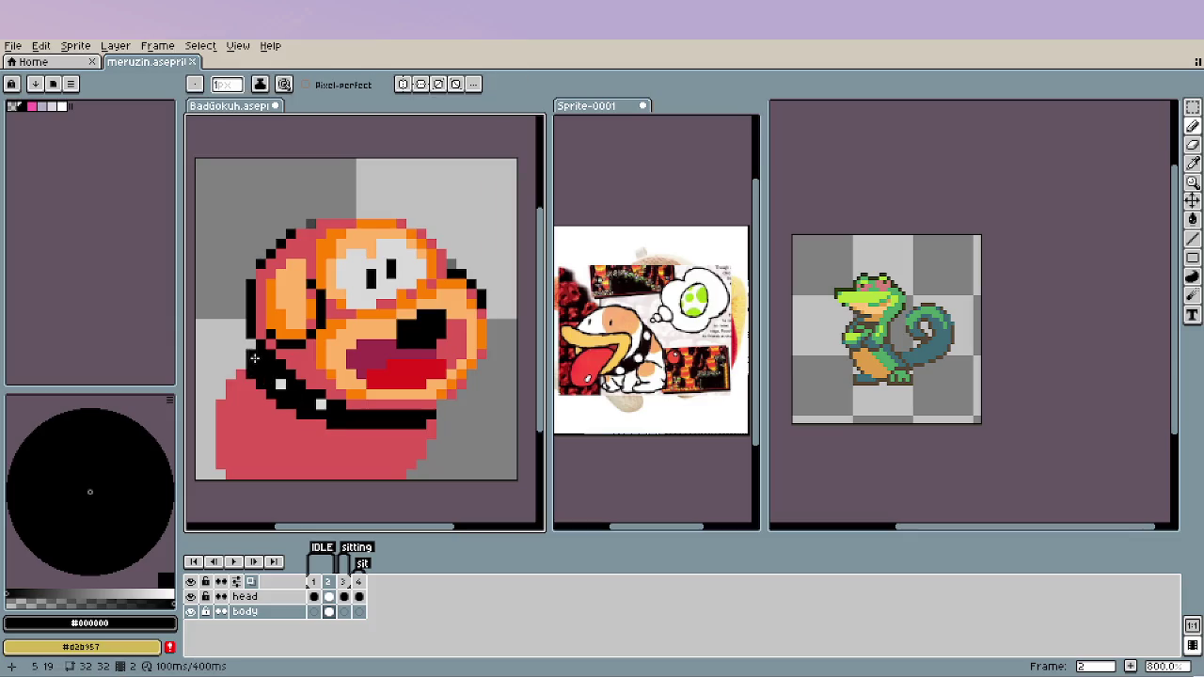
scroll(332, 469, down, 1)
scroll(331, 466, down, 1)
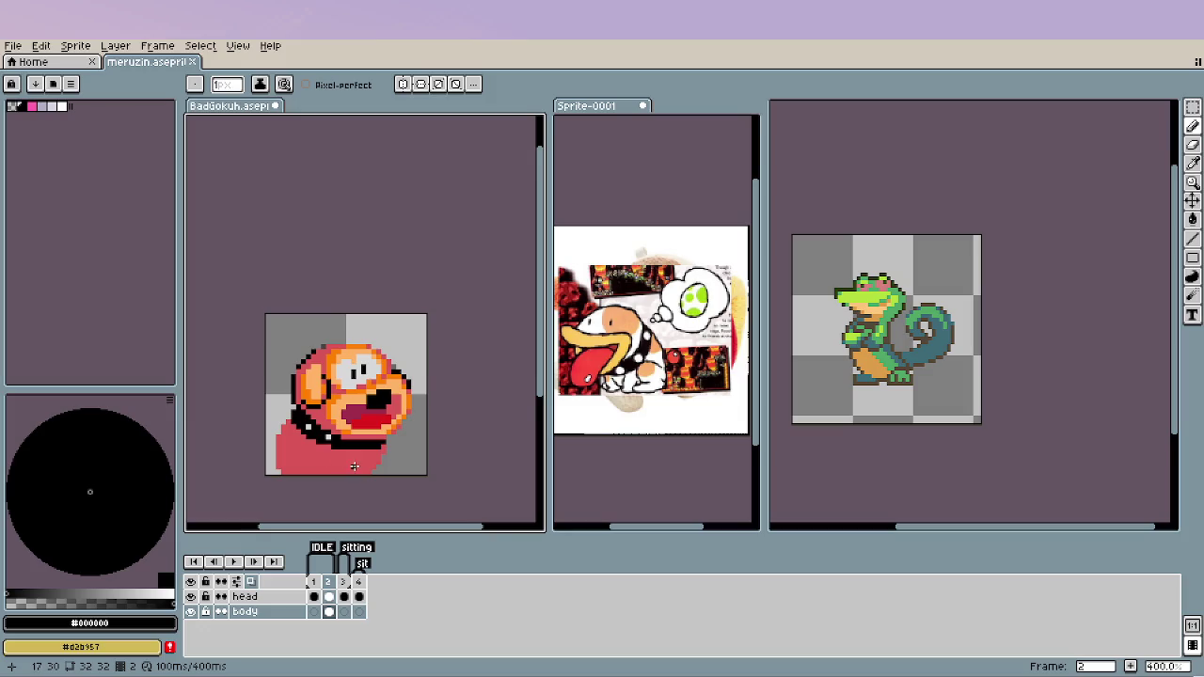
scroll(326, 433, down, 1)
scroll(327, 433, down, 2)
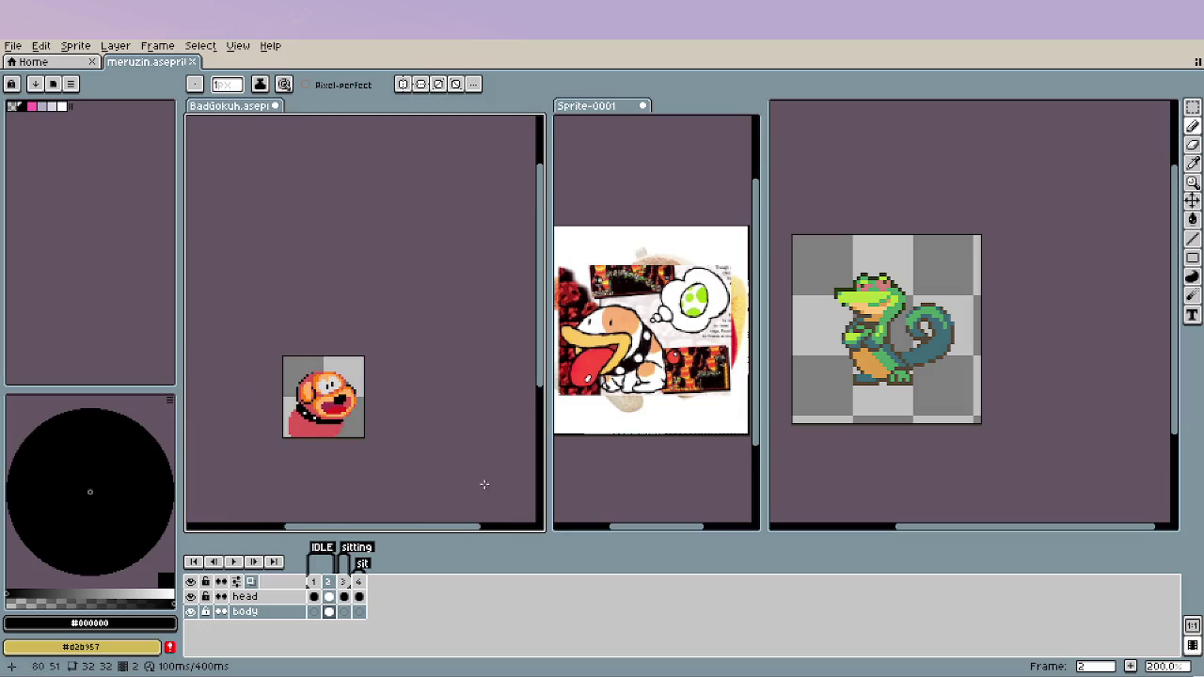
scroll(287, 442, up, 1)
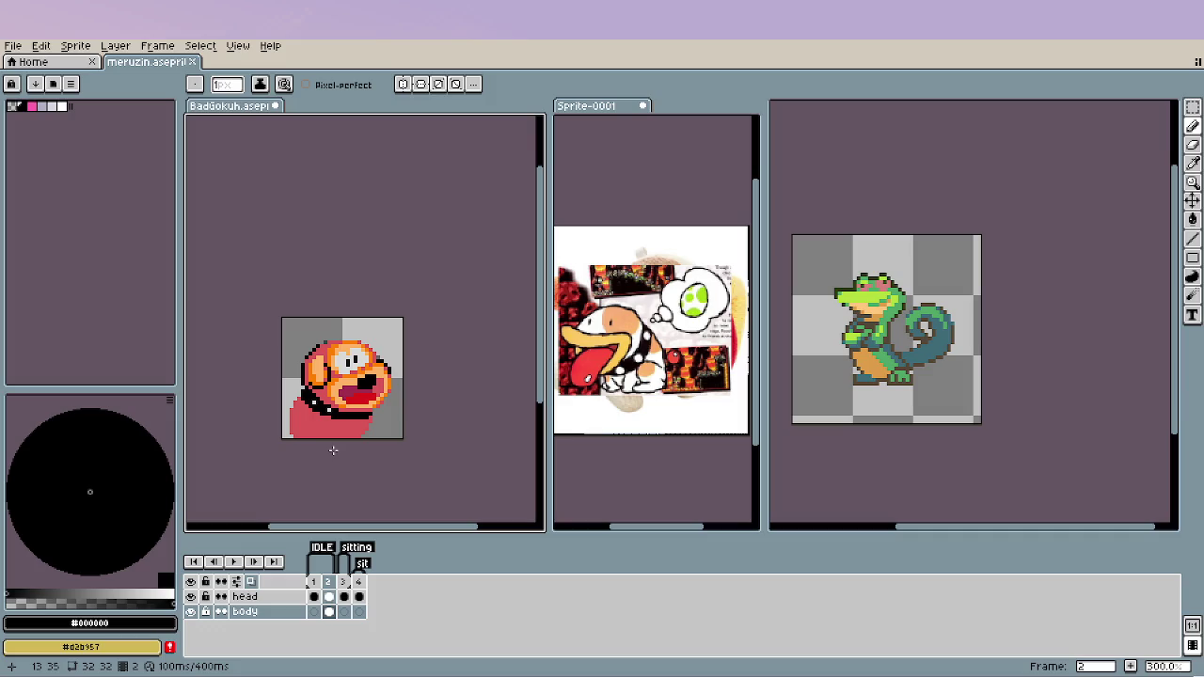
Try an L-shaped light orange stroke on the lower body, then undo it.
scroll(328, 451, up, 3)
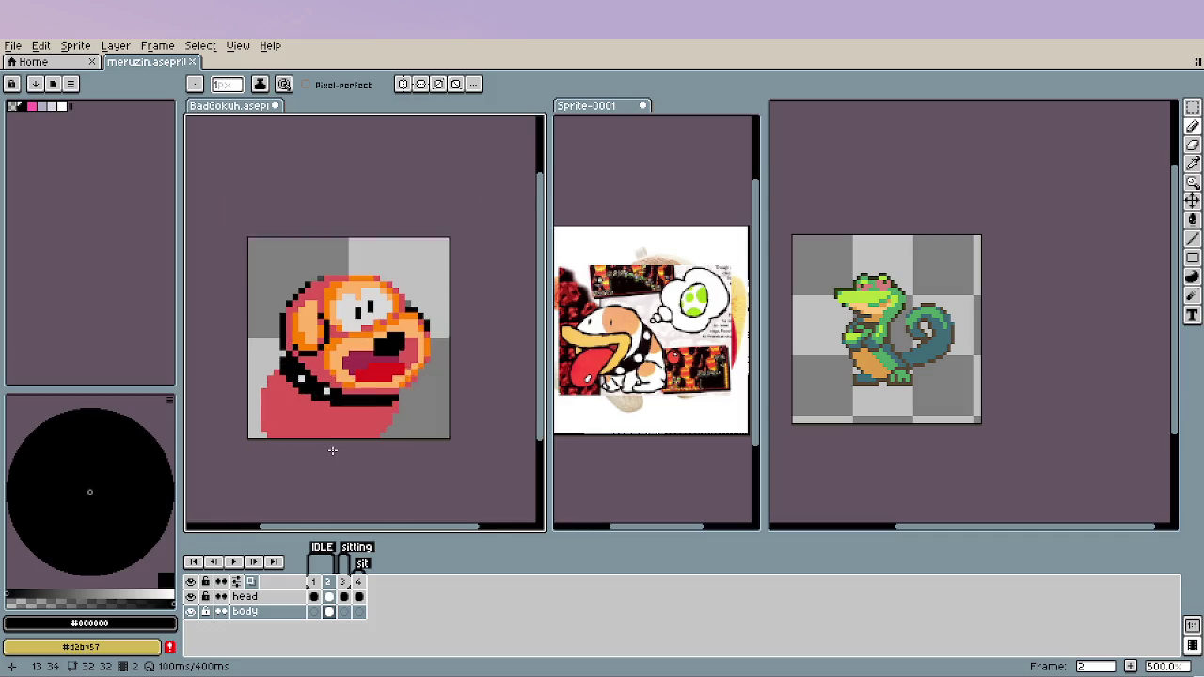
scroll(328, 450, up, 2)
scroll(464, 392, up, 1)
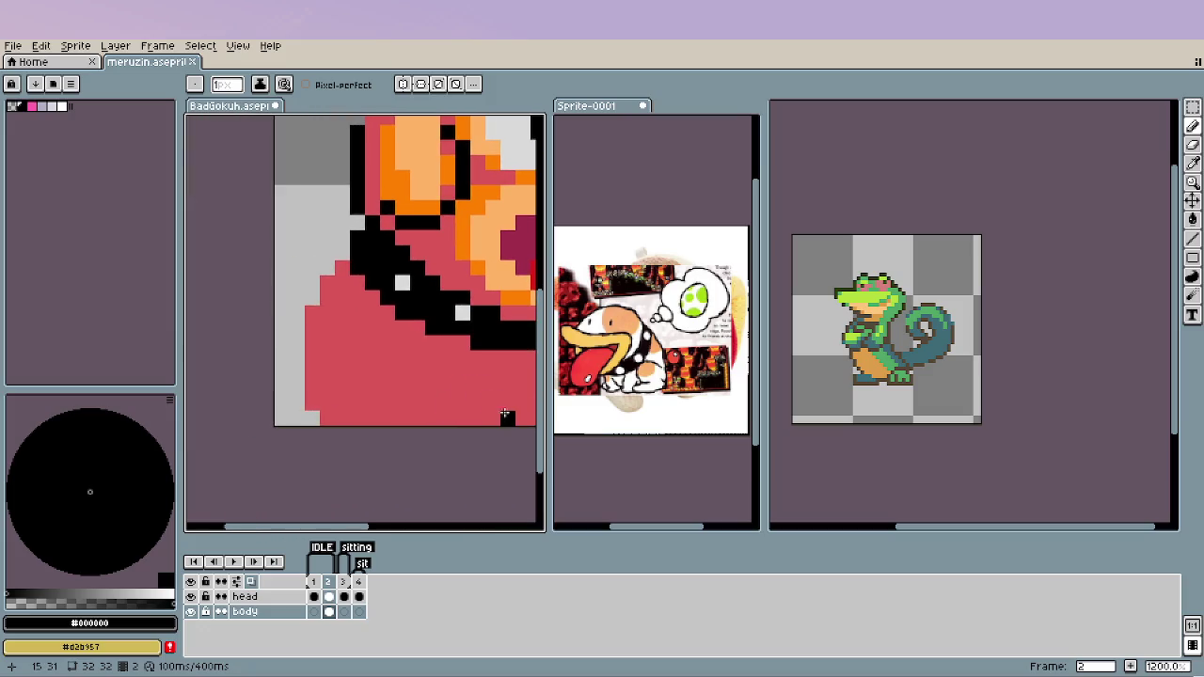
drag(462, 396, 386, 401)
key(i)
click(435, 290)
key(b)
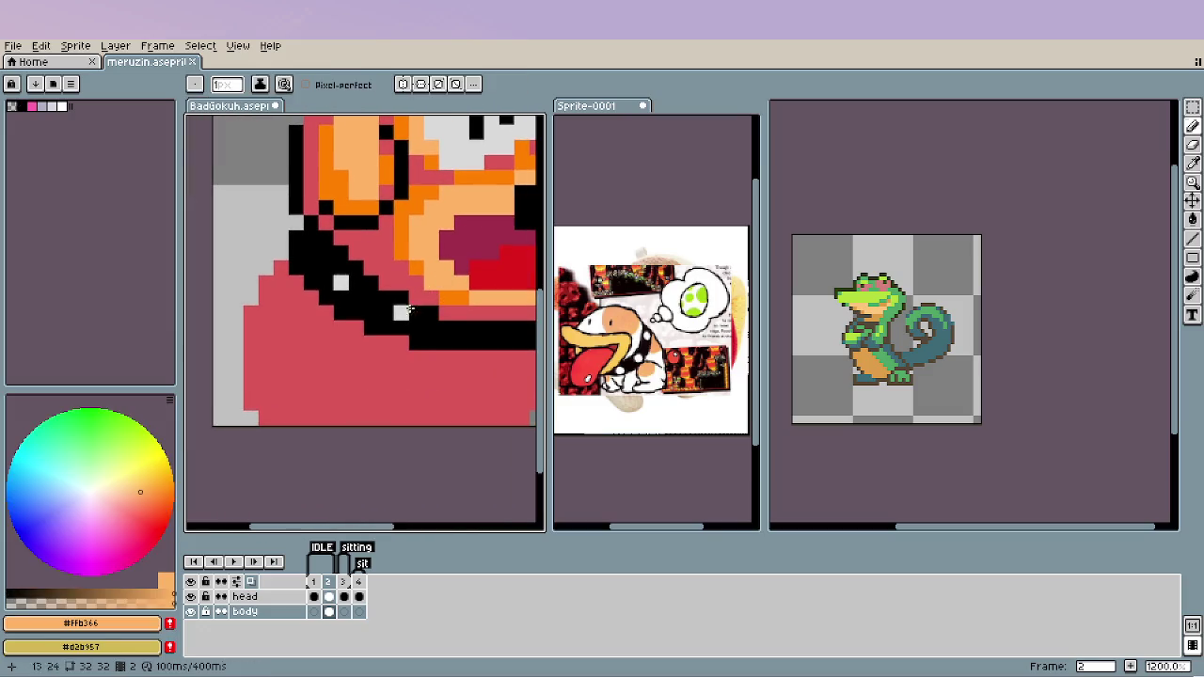
click(281, 403)
mouse_move(285, 400)
mouse_down()
mouse_move(273, 360)
mouse_move(367, 376)
mouse_up()
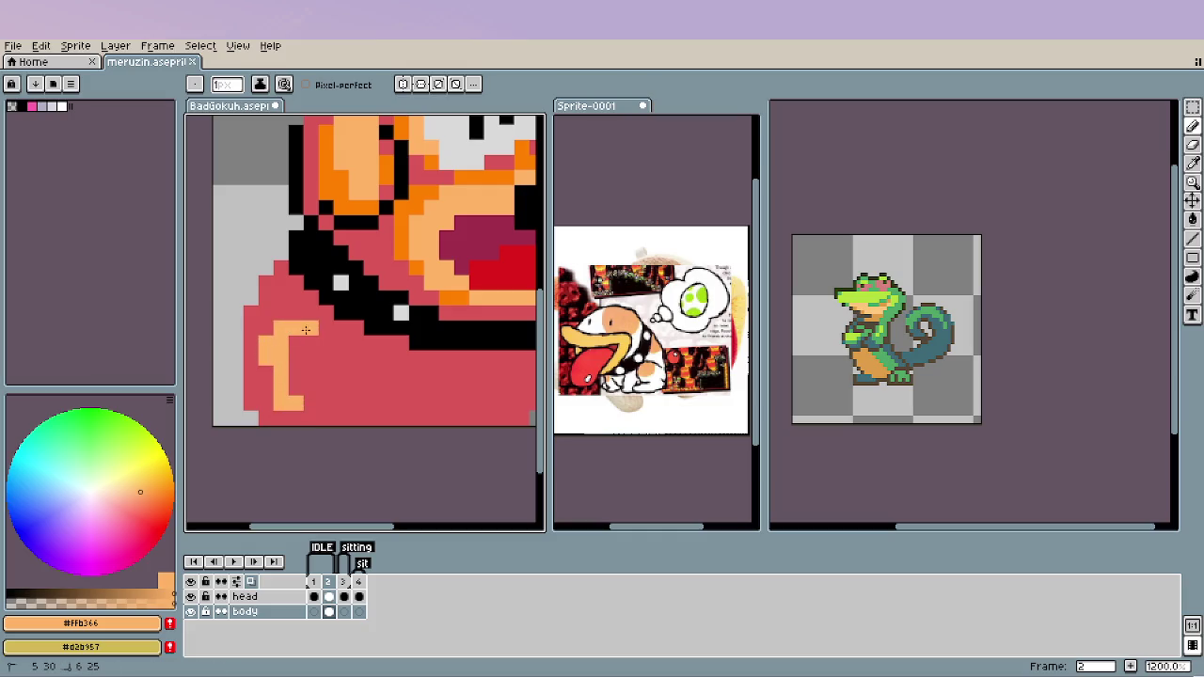
click(304, 336)
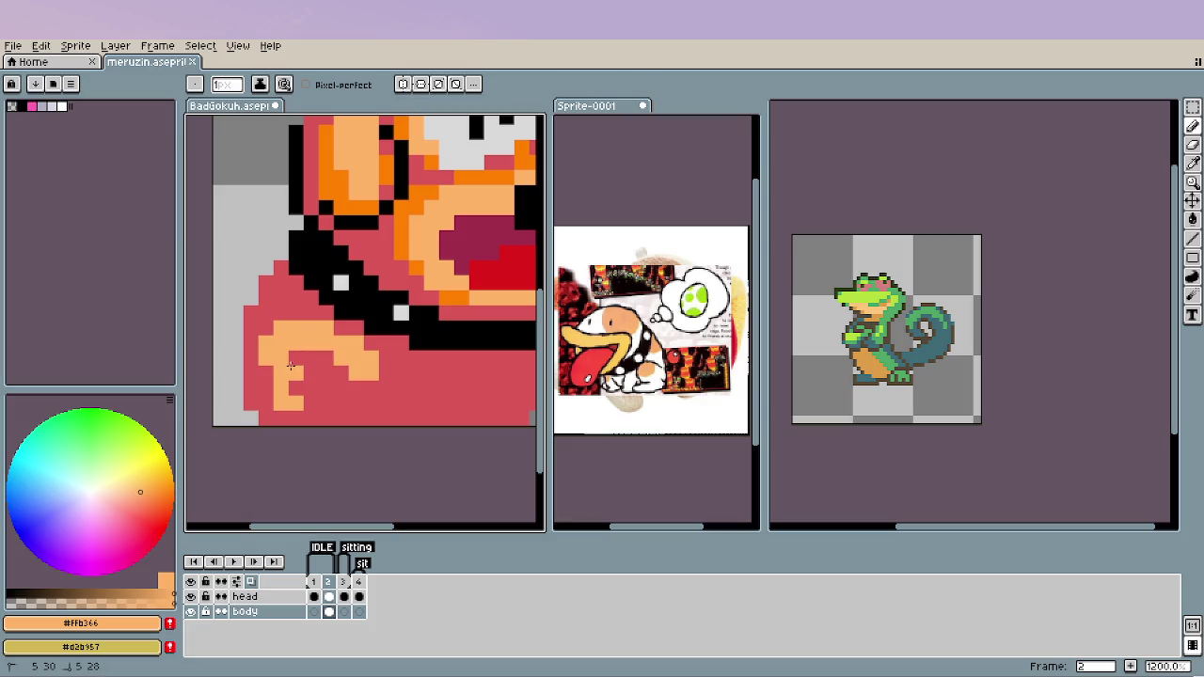
key(ctrl+z)
key(ctrl+z)
key(ctrl+z)
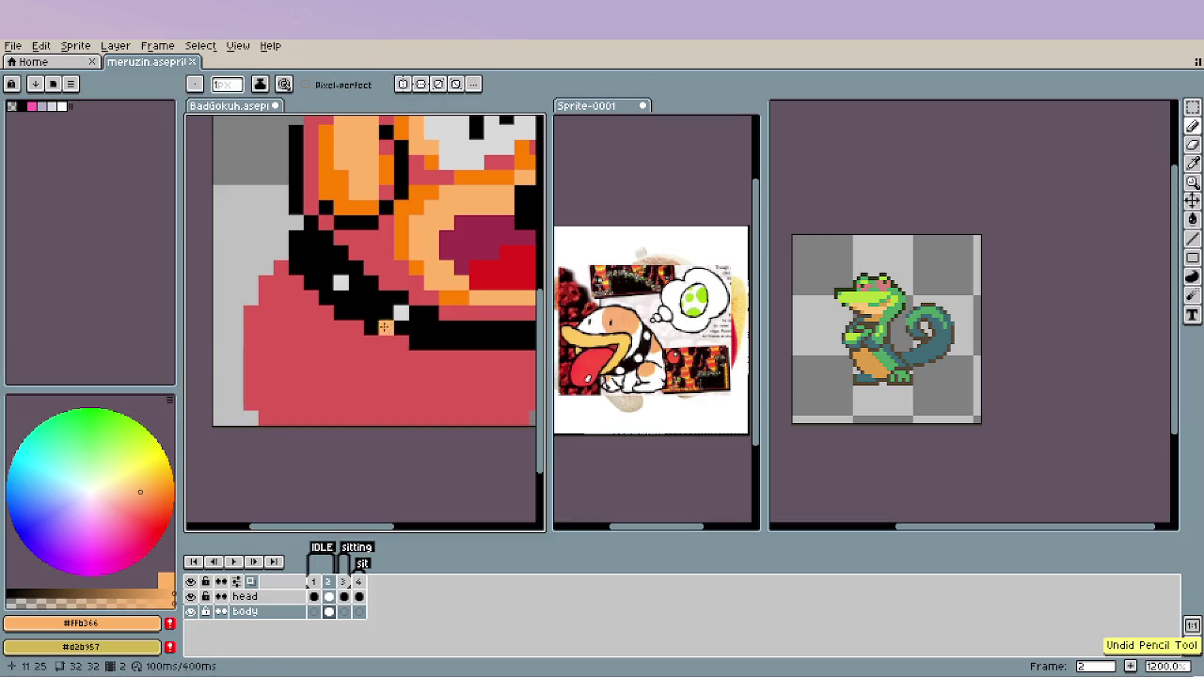
Outline the red body's left edge in black.
mouse_move(267, 419)
mouse_down()
mouse_move(252, 403)
mouse_move(258, 314)
mouse_up()
click(258, 314)
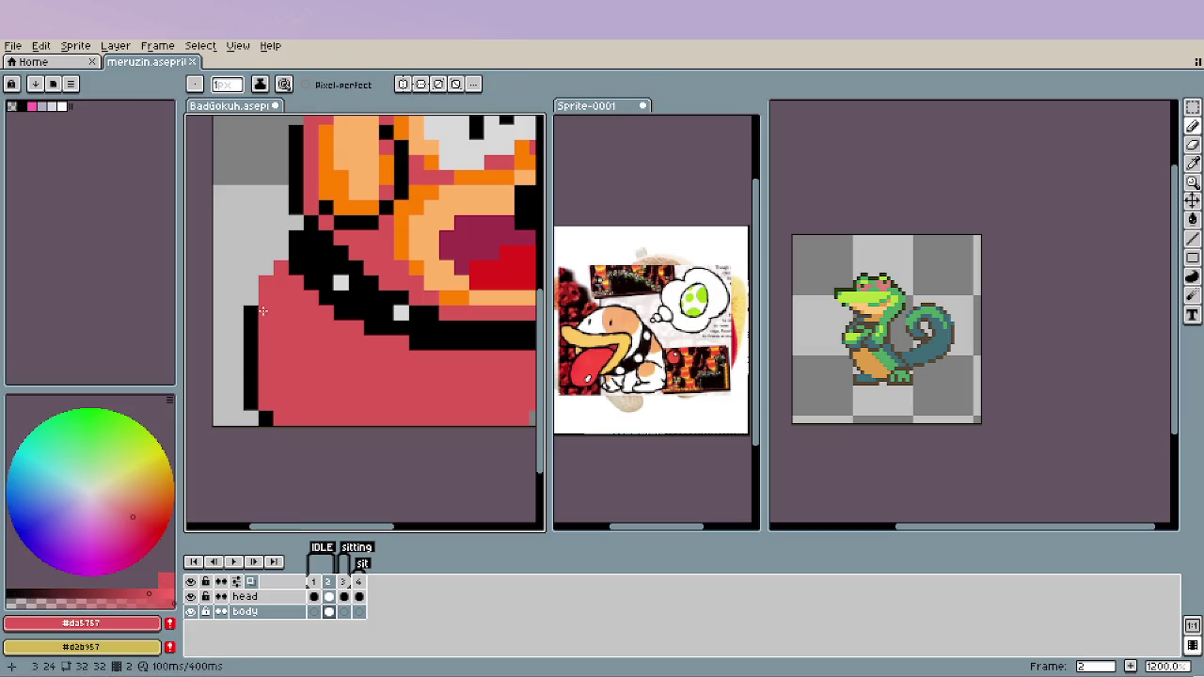
drag(281, 267, 265, 282)
Draw black staircase and vertical lines inside the red body to shape the front leg.
click(350, 393)
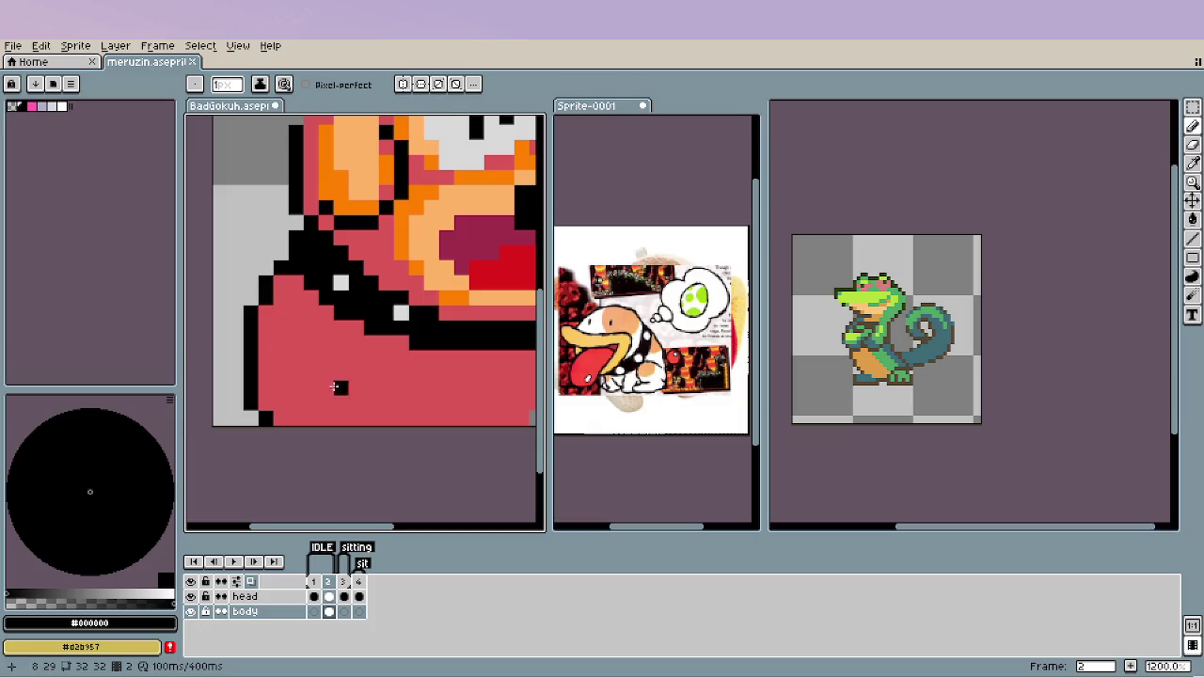
scroll(335, 392, right, 1)
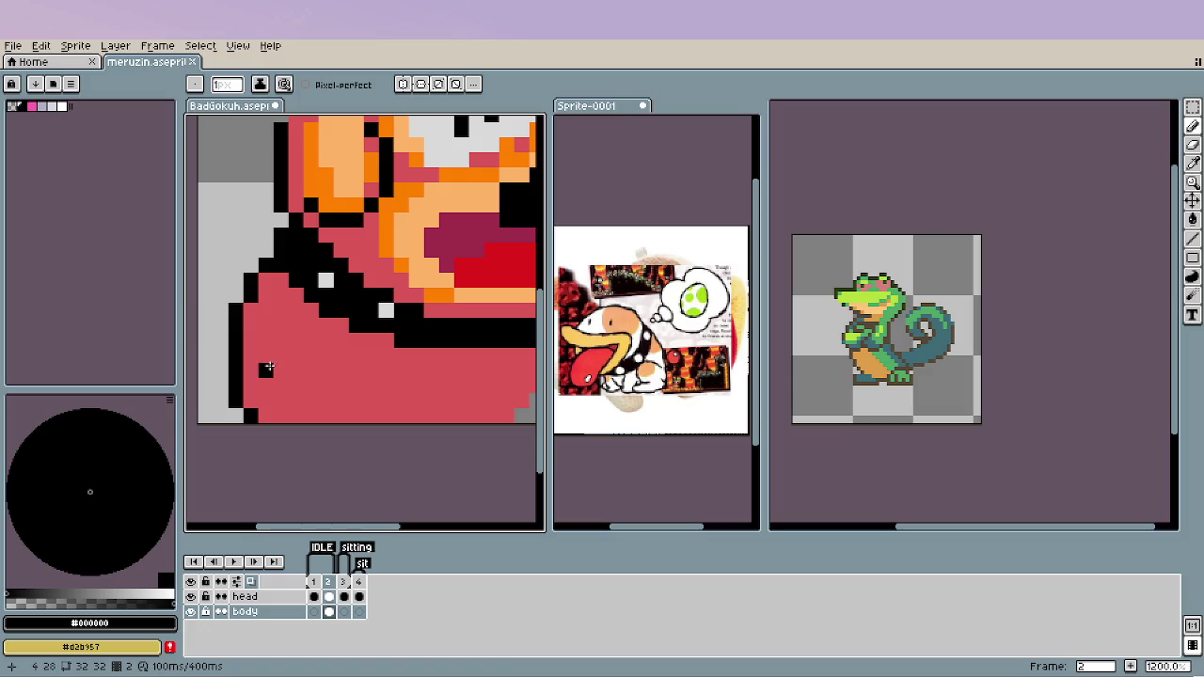
mouse_move(266, 370)
mouse_down()
mouse_move(317, 341)
mouse_move(347, 358)
mouse_up()
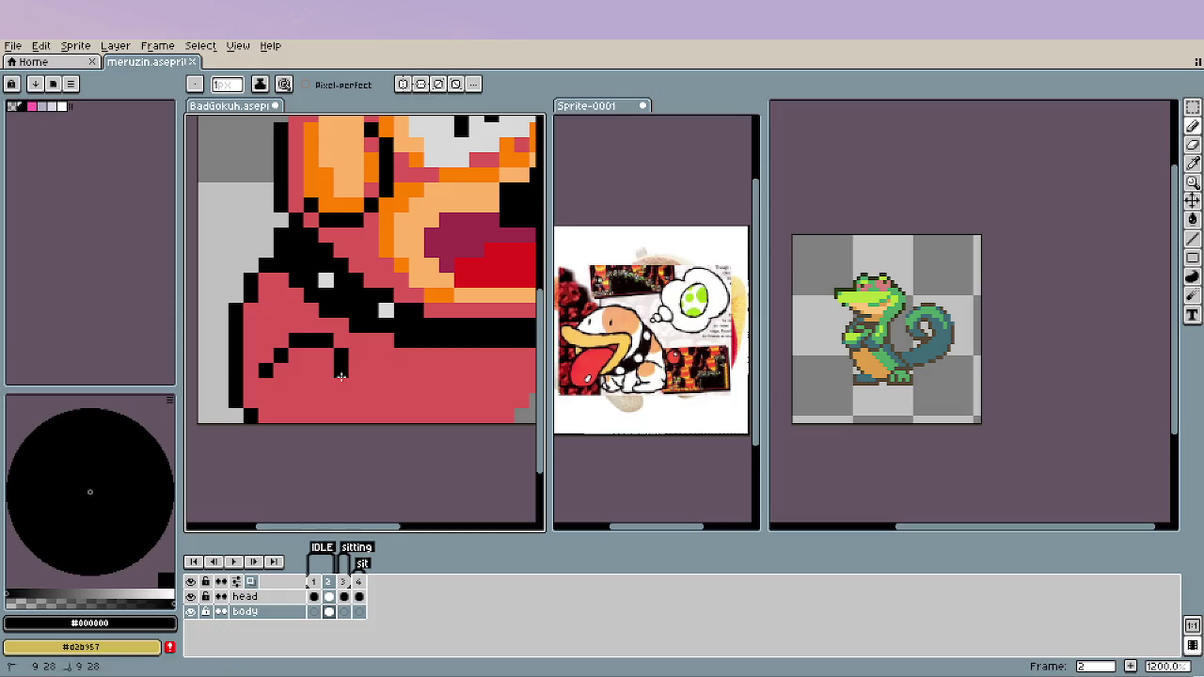
mouse_move(346, 358)
mouse_down()
mouse_move(340, 390)
mouse_move(378, 400)
mouse_up()
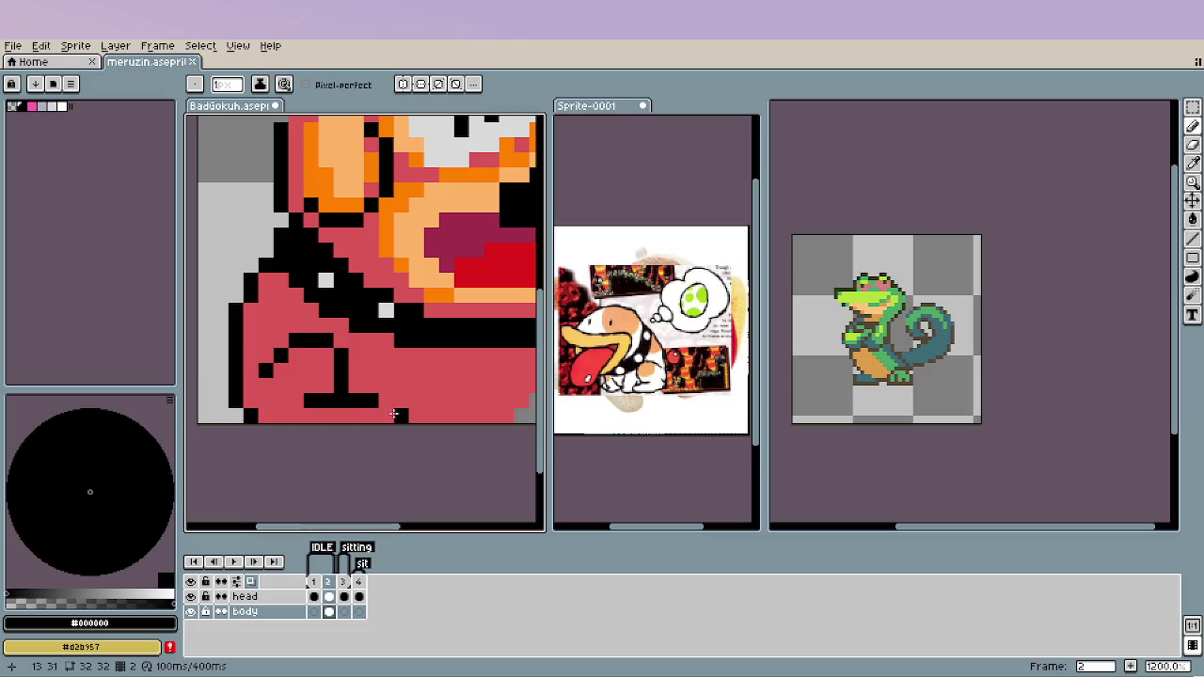
click(386, 415)
Paint a light orange #ffb366 highlight on the leg, undoing stray pixels.
scroll(284, 479, down, 3)
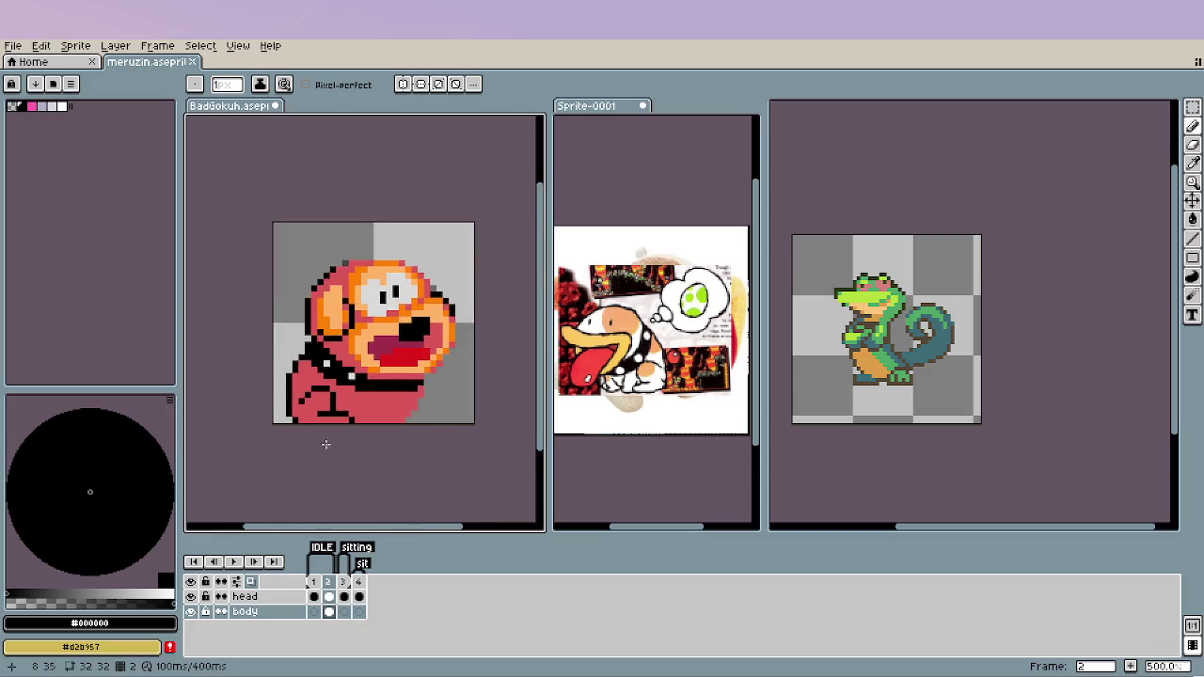
scroll(325, 438, down, 3)
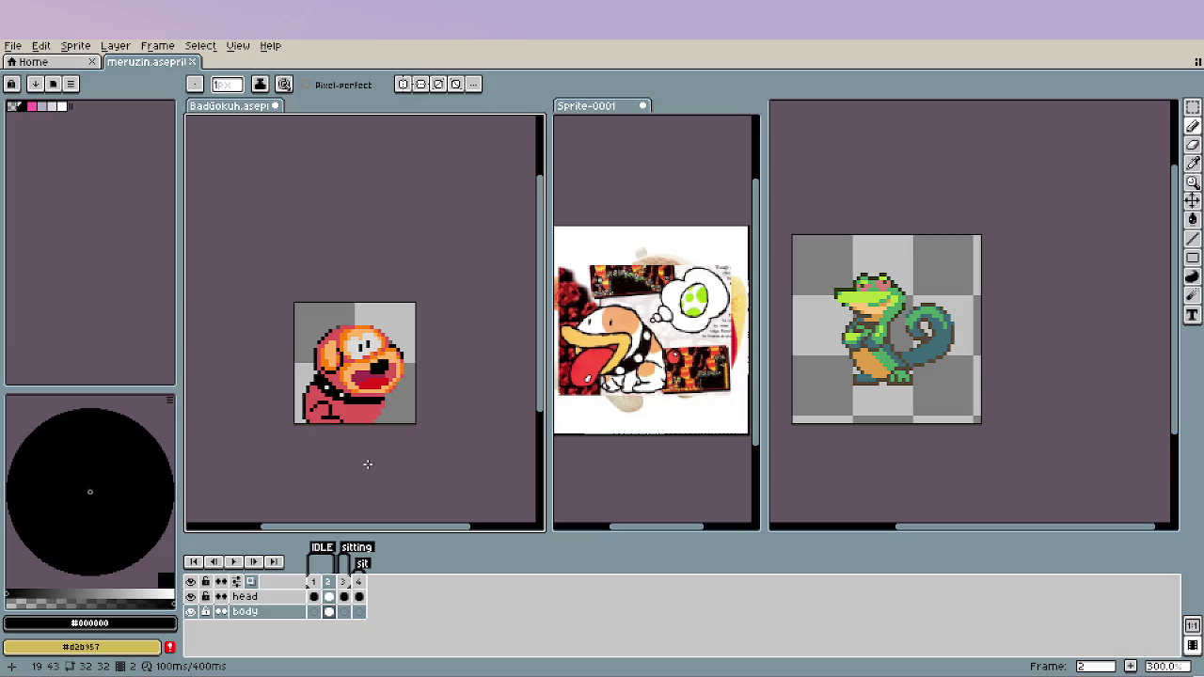
scroll(336, 461, up, 2)
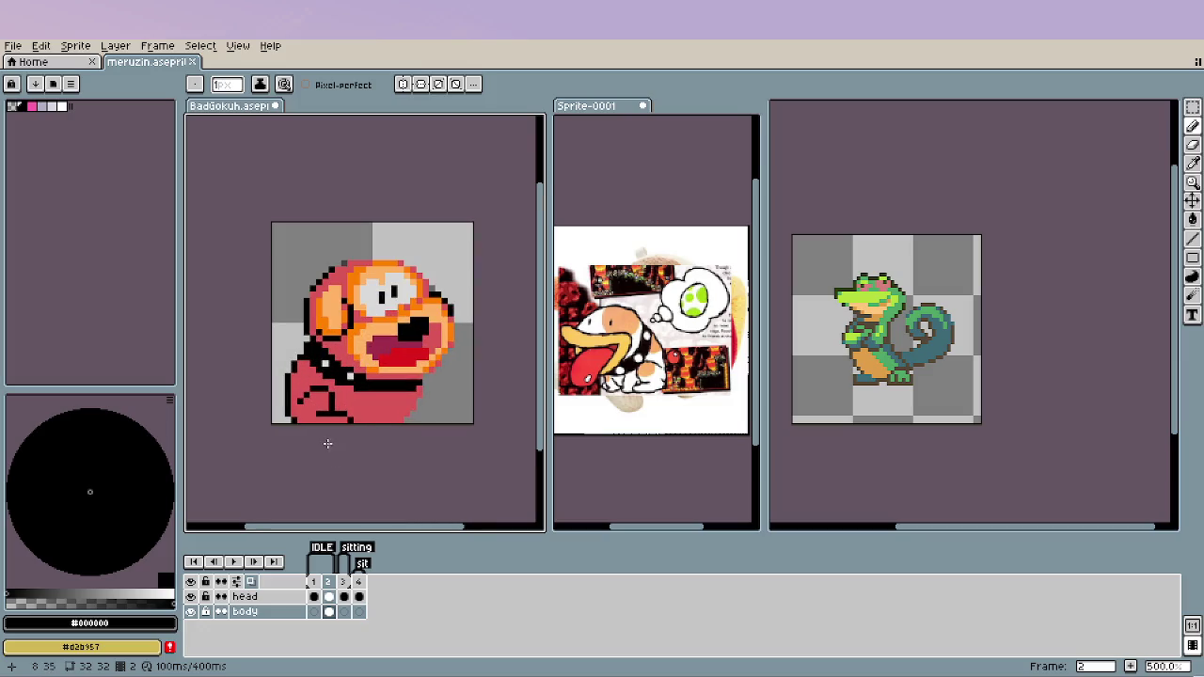
scroll(326, 441, up, 2)
alt+click(305, 408)
scroll(305, 409, up, 1)
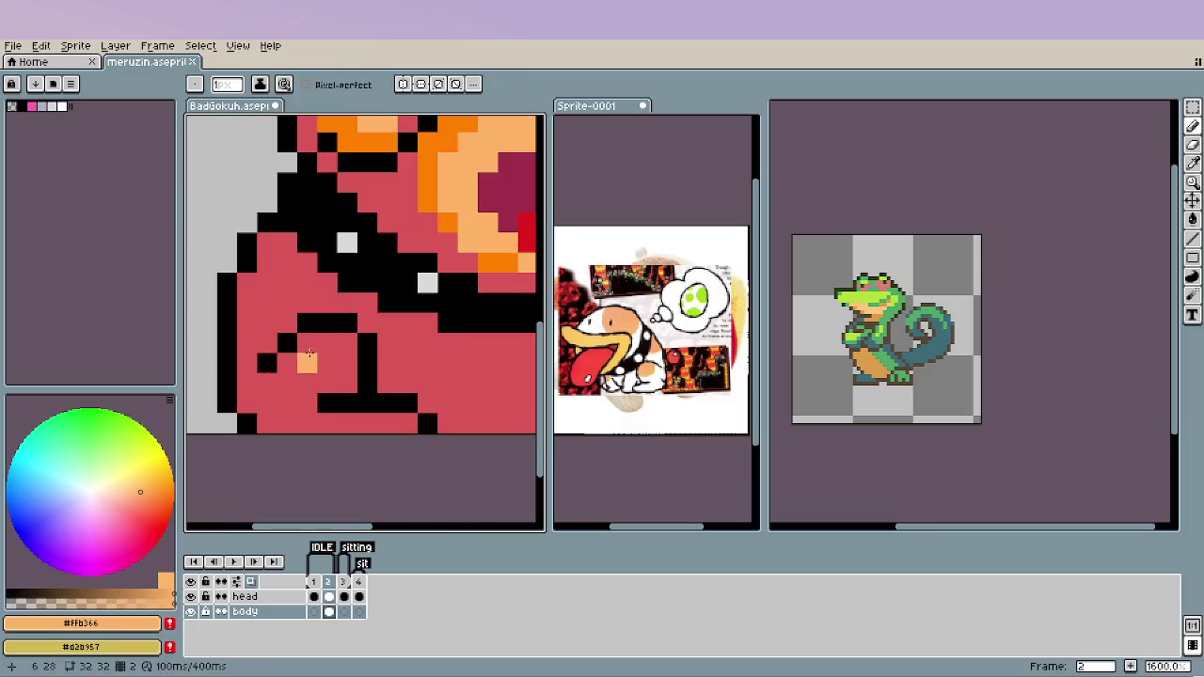
mouse_move(304, 343)
mouse_down()
mouse_move(350, 344)
mouse_move(308, 323)
mouse_up()
click(326, 365)
key(ctrl+z)
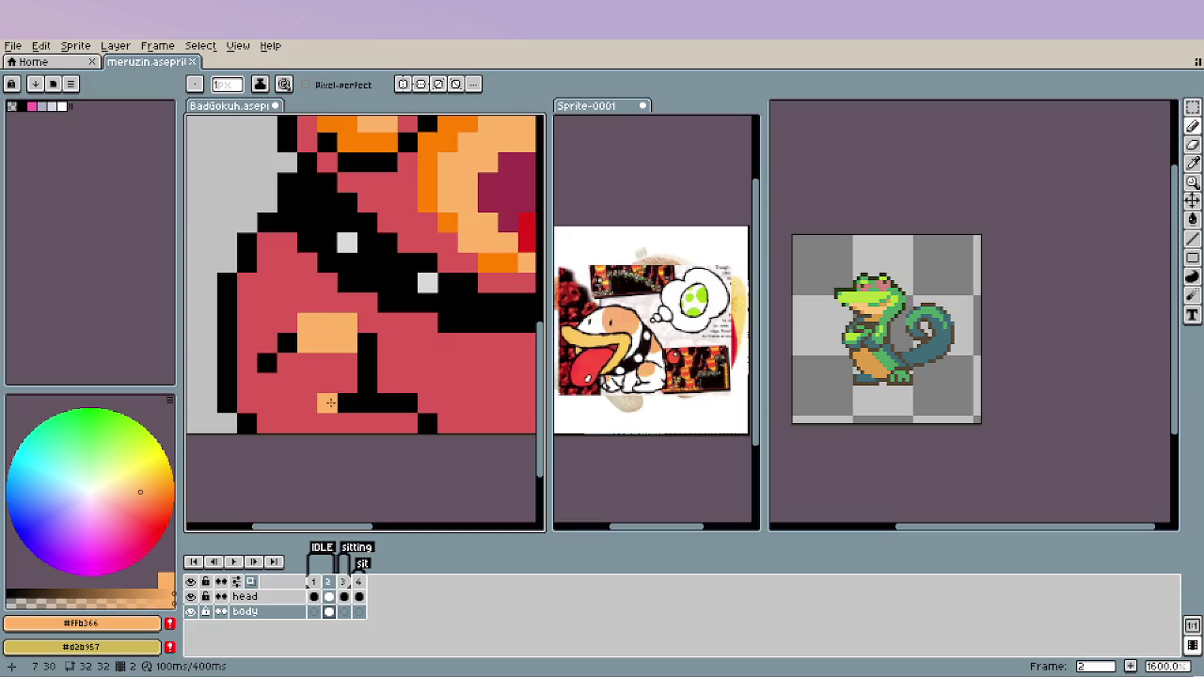
click(522, 381)
key(ctrl+z)
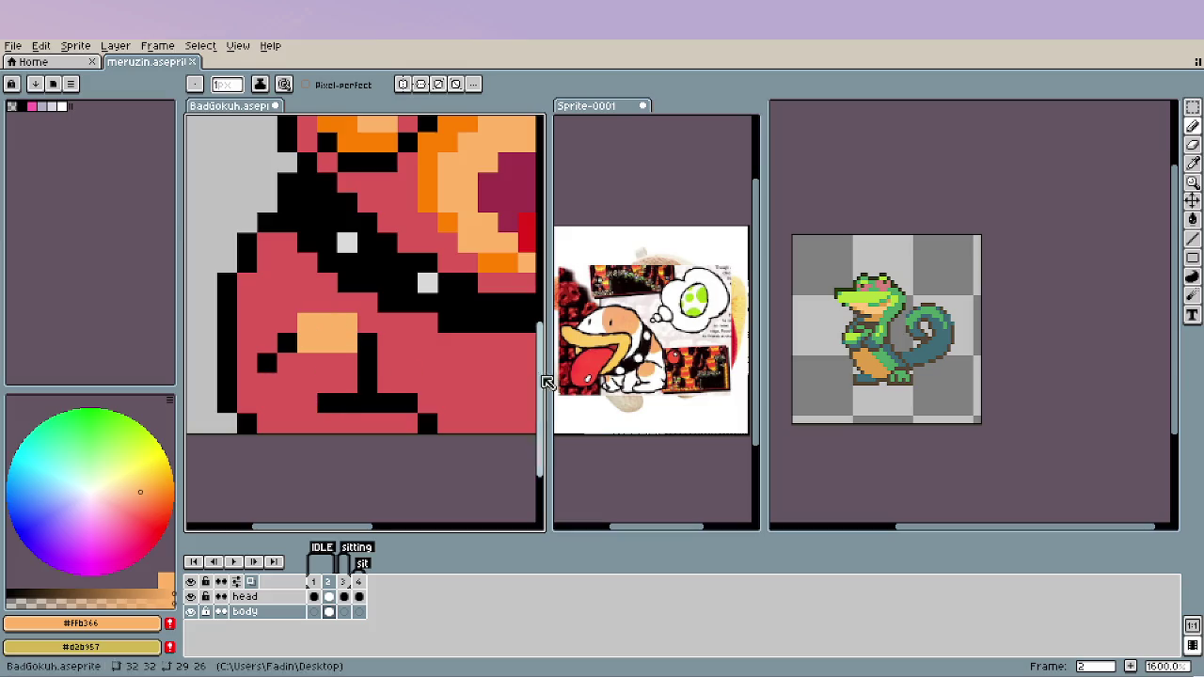
Add darker orange #ff8000 pixels along the highlight's top row and lower leg.
alt+click(450, 226)
click(306, 324)
drag(305, 326, 348, 324)
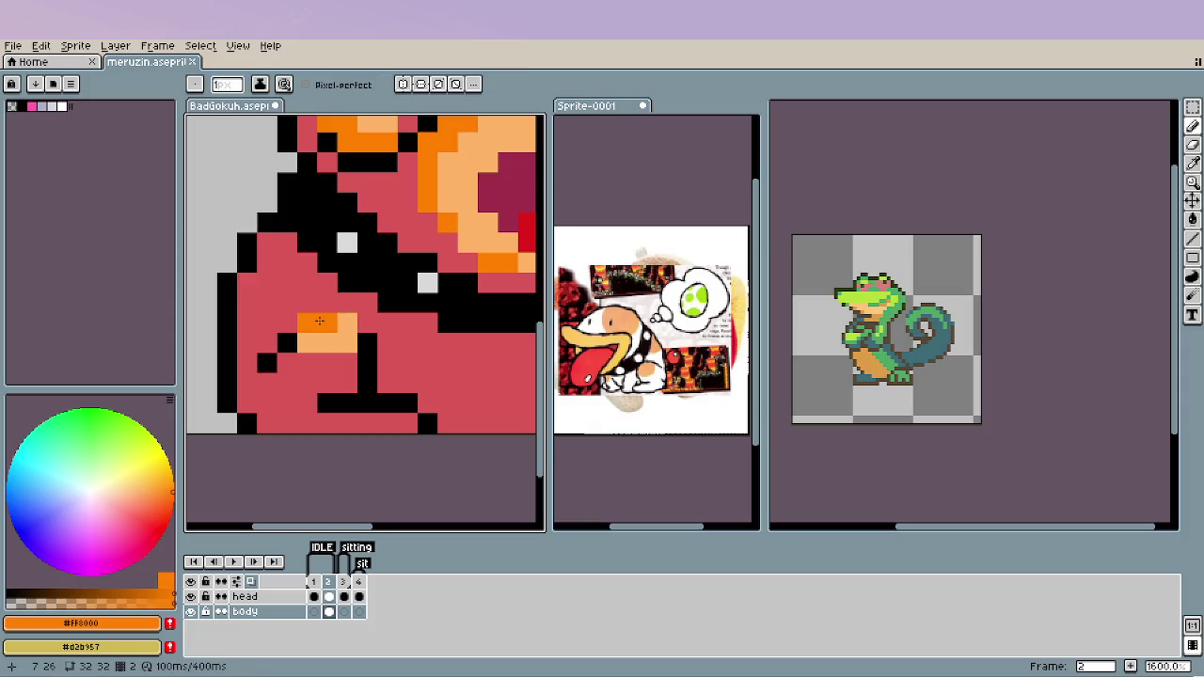
drag(306, 356, 336, 373)
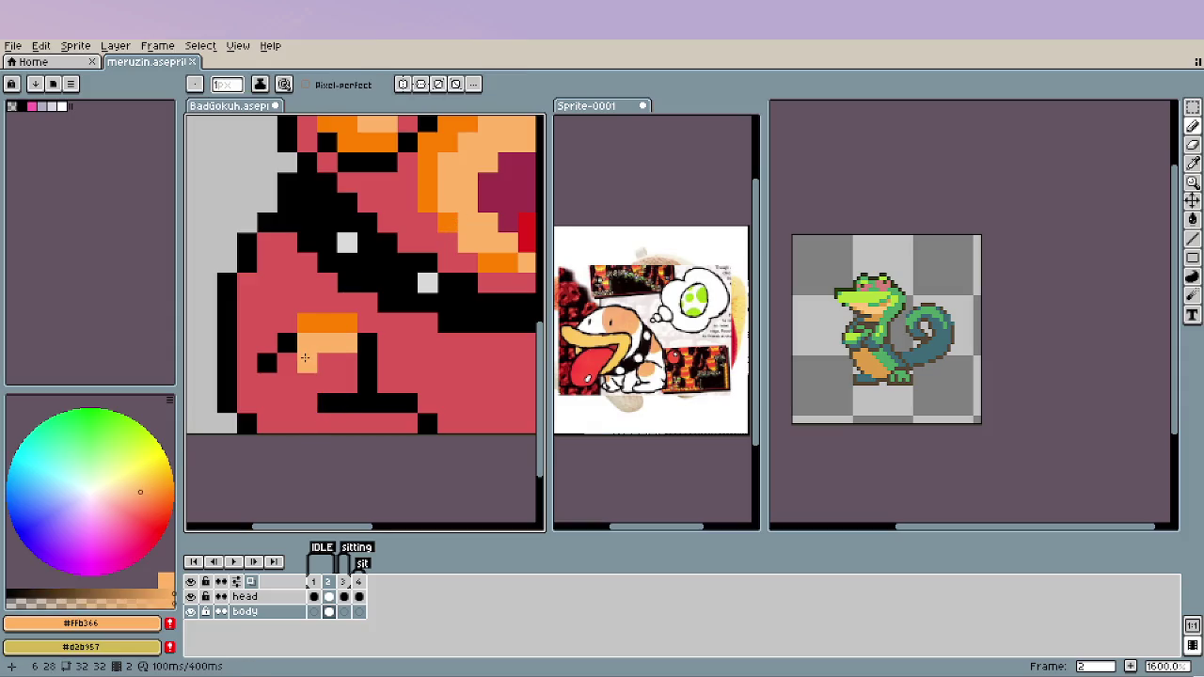
alt+click(328, 324)
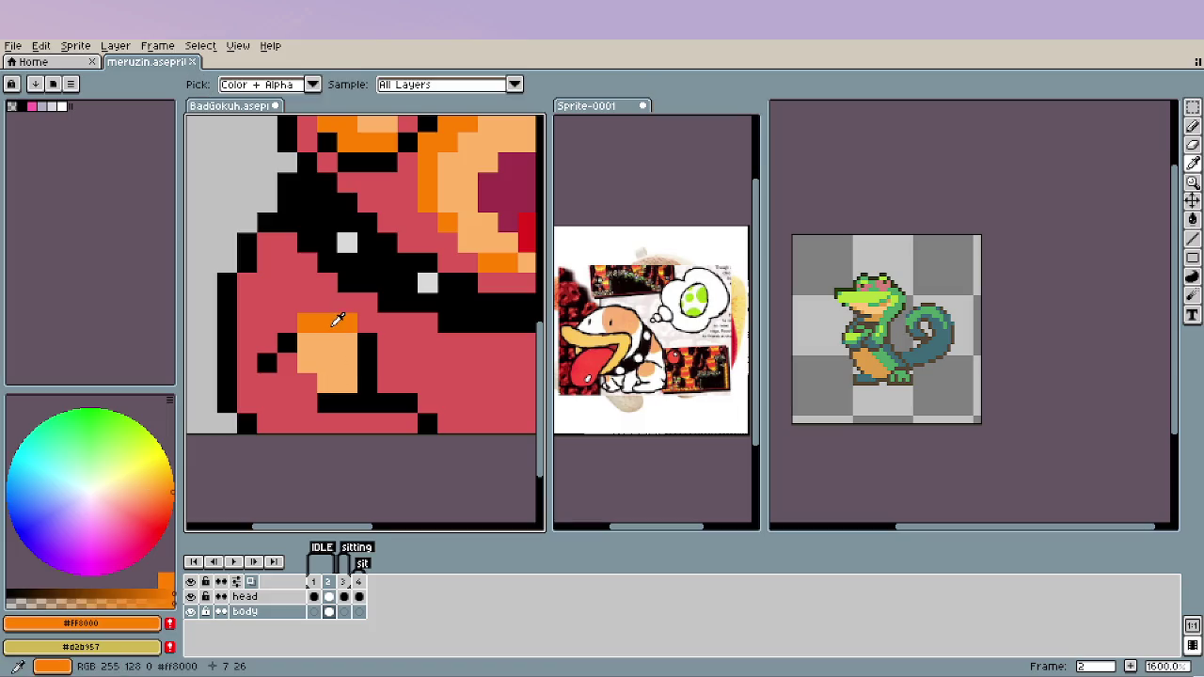
click(307, 363)
click(326, 382)
Paint a darker orange row along the bottom of the leg.
scroll(351, 453, down, 3)
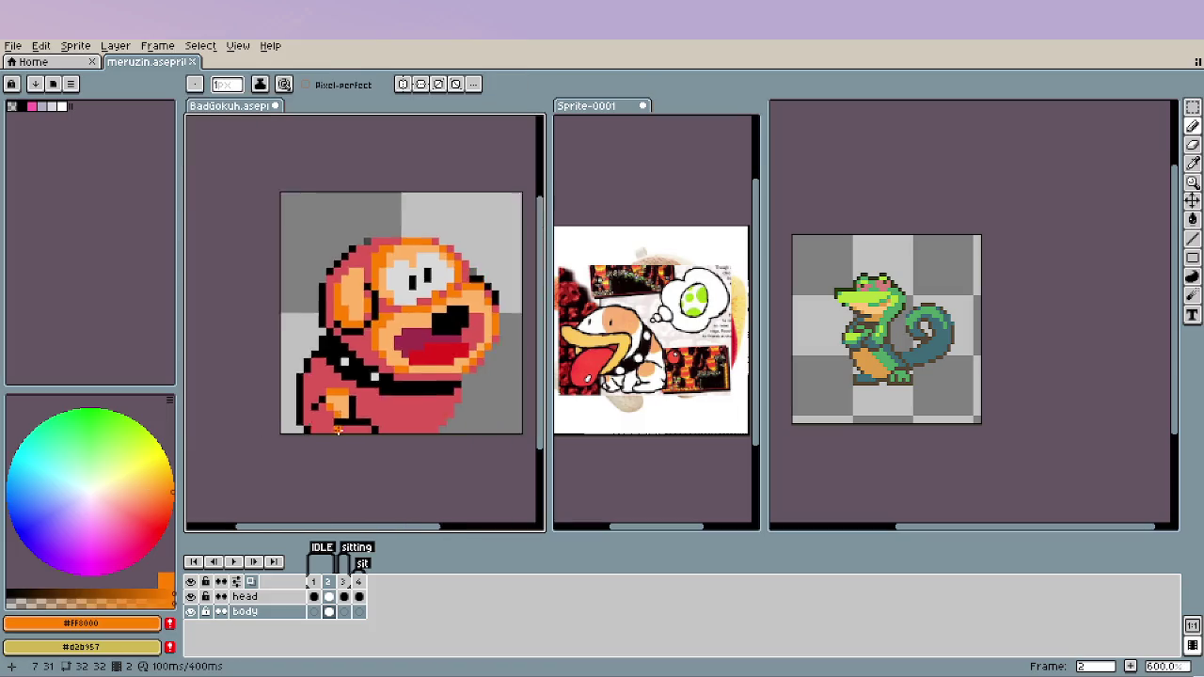
scroll(408, 449, down, 1)
scroll(385, 440, up, 3)
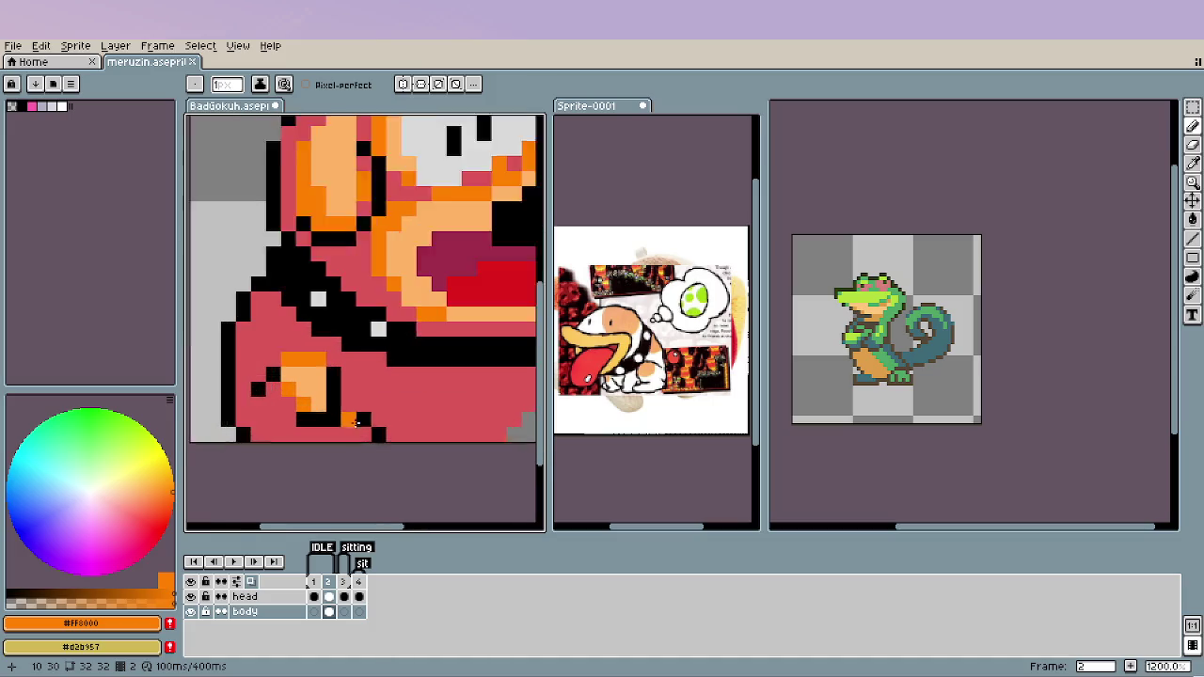
scroll(385, 440, up, 2)
key(alt)
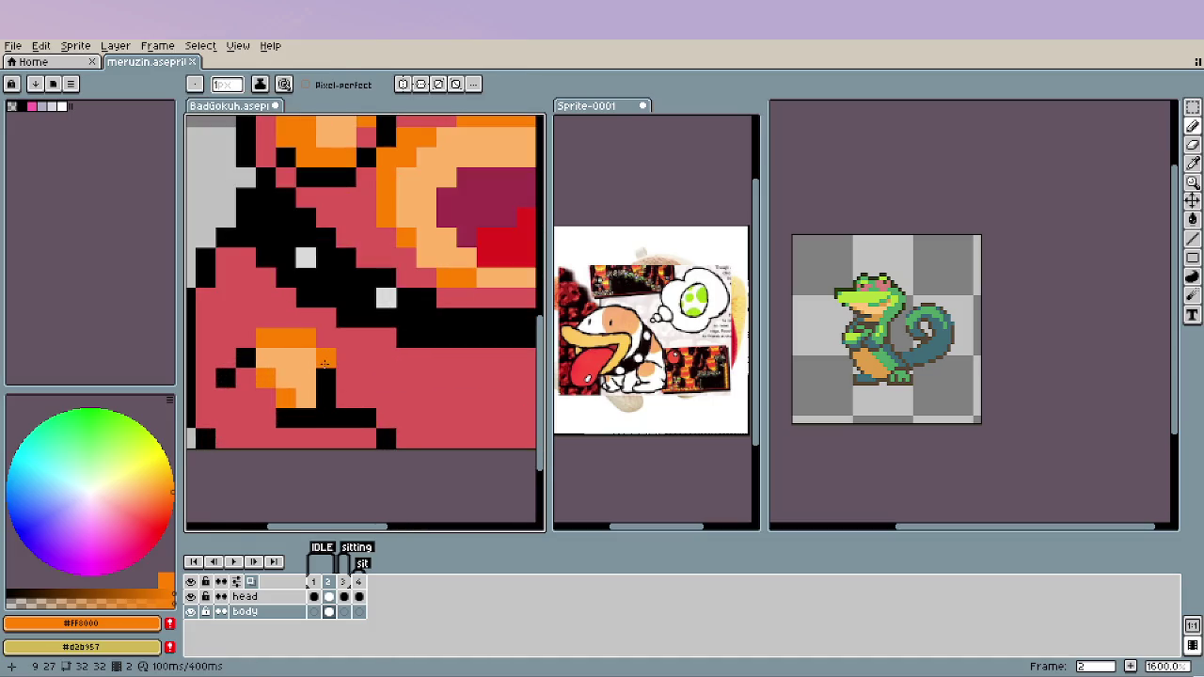
scroll(362, 437, down, 4)
scroll(360, 436, down, 2)
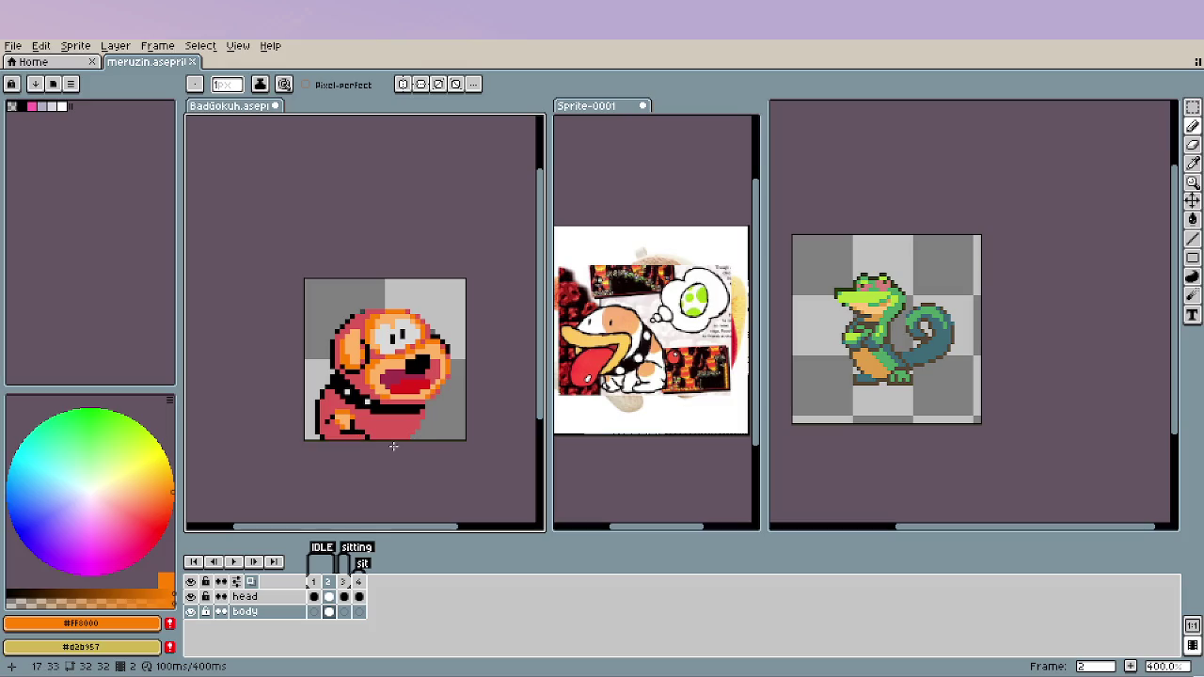
scroll(393, 446, up, 2)
scroll(393, 446, up, 4)
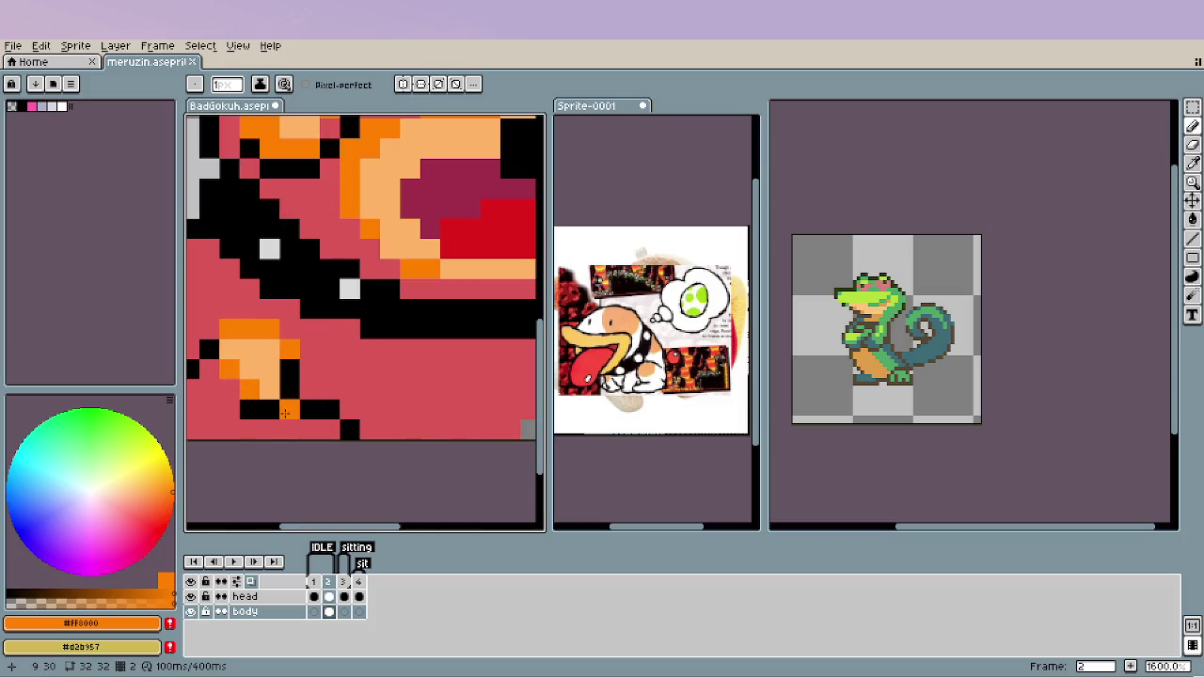
drag(250, 413, 330, 410)
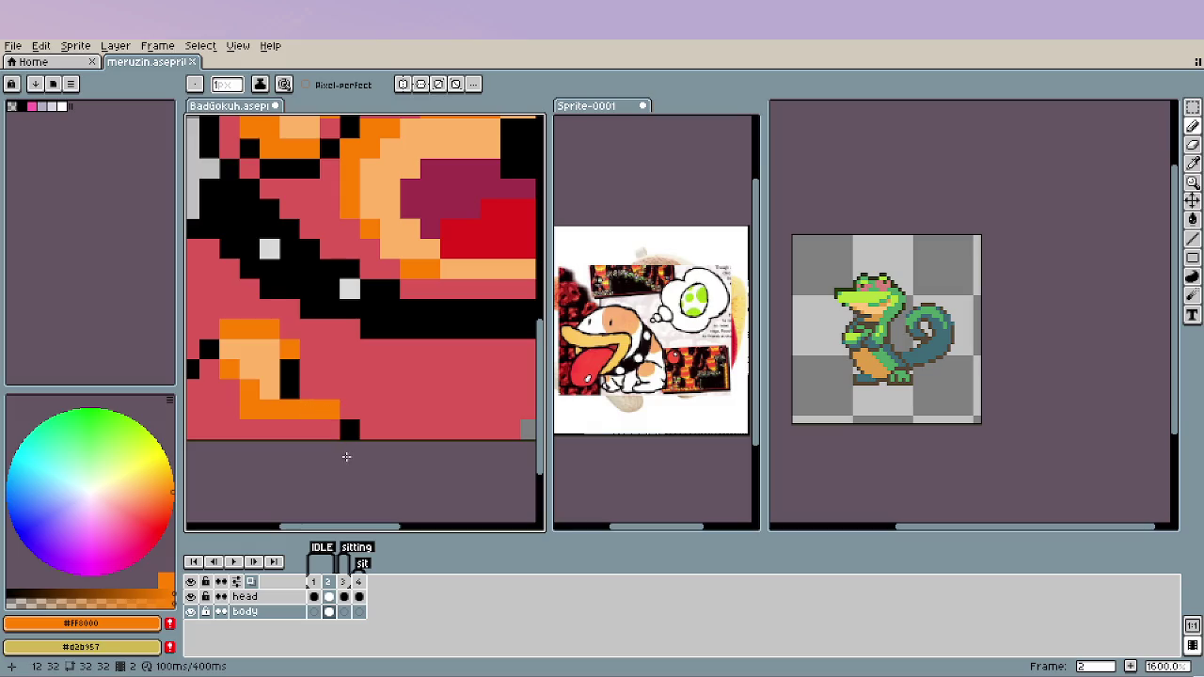
scroll(344, 459, down, 3)
scroll(423, 445, down, 1)
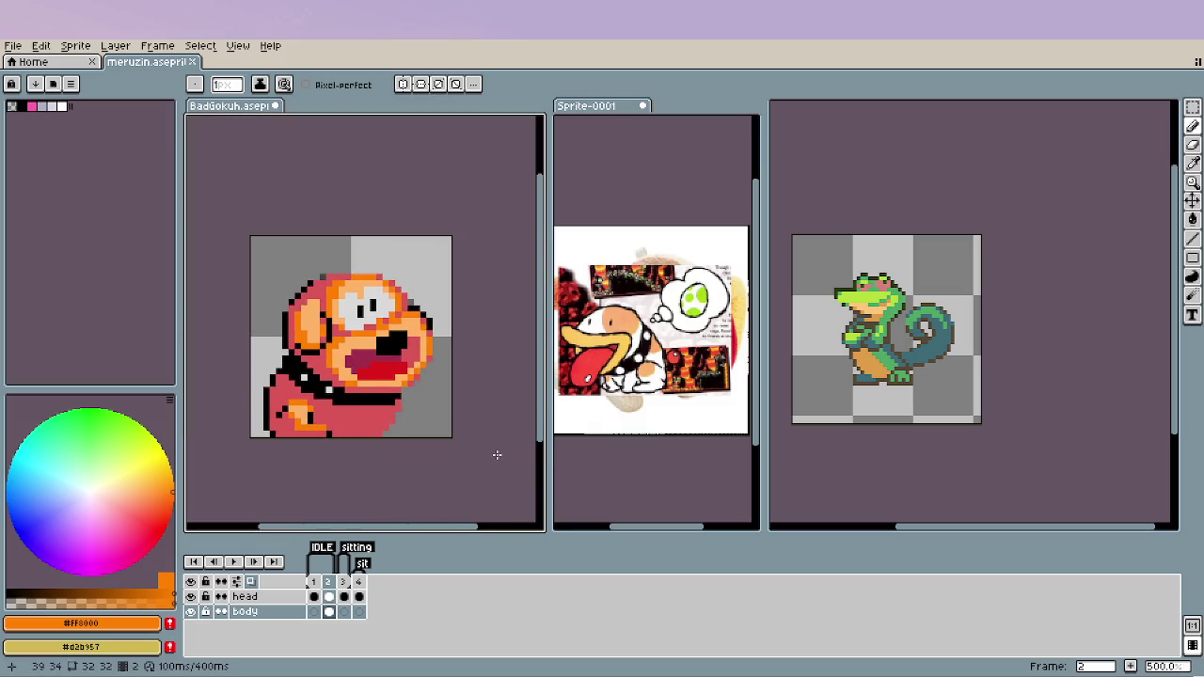
scroll(320, 432, up, 4)
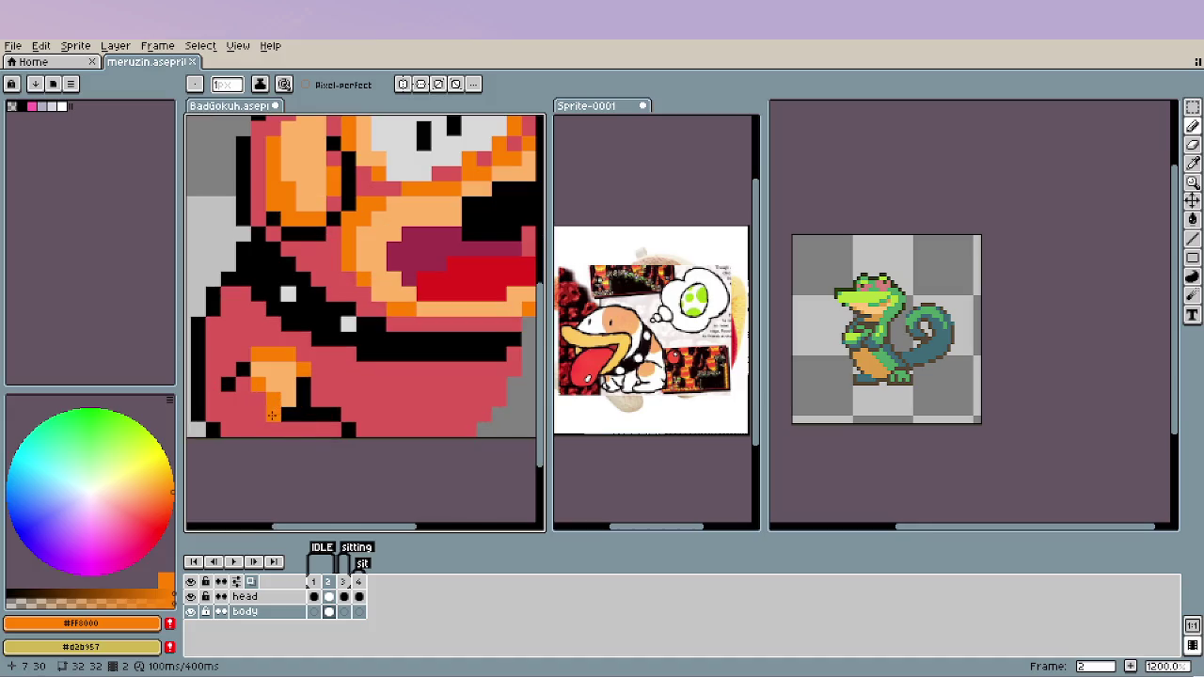
scroll(292, 419, down, 1)
scroll(374, 390, down, 3)
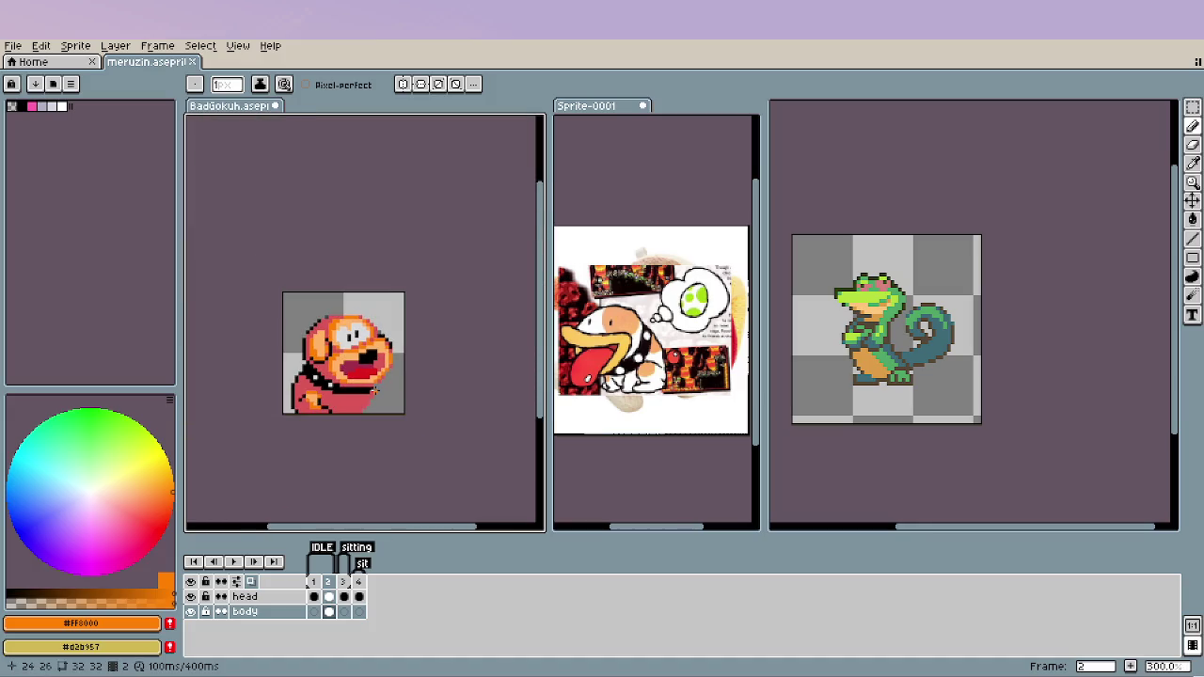
scroll(374, 389, up, 2)
scroll(332, 395, up, 1)
scroll(325, 395, up, 3)
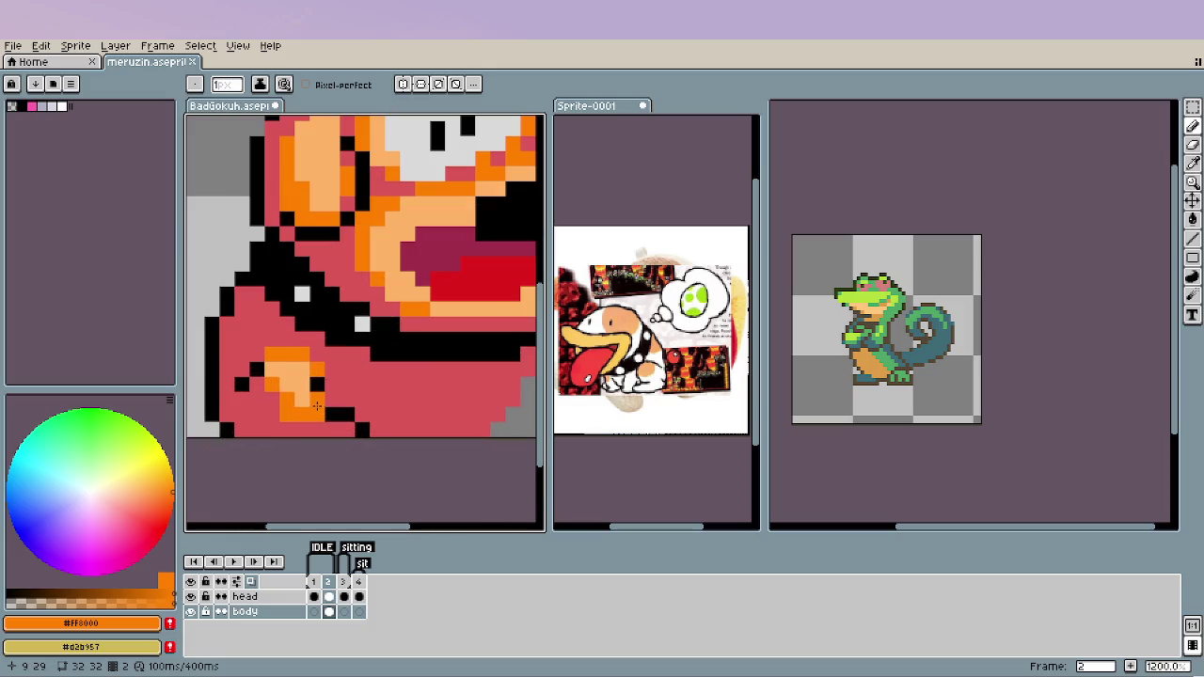
Draw a black outline across the top of the leg patch.
key(i)
click(323, 386)
click(303, 355)
mouse_move(288, 355)
mouse_down()
mouse_move(273, 355)
mouse_move(302, 384)
mouse_move(274, 414)
mouse_up()
Fill the leg patch's left edge and bottom row with orange #ff8000.
click(282, 376)
click(308, 381)
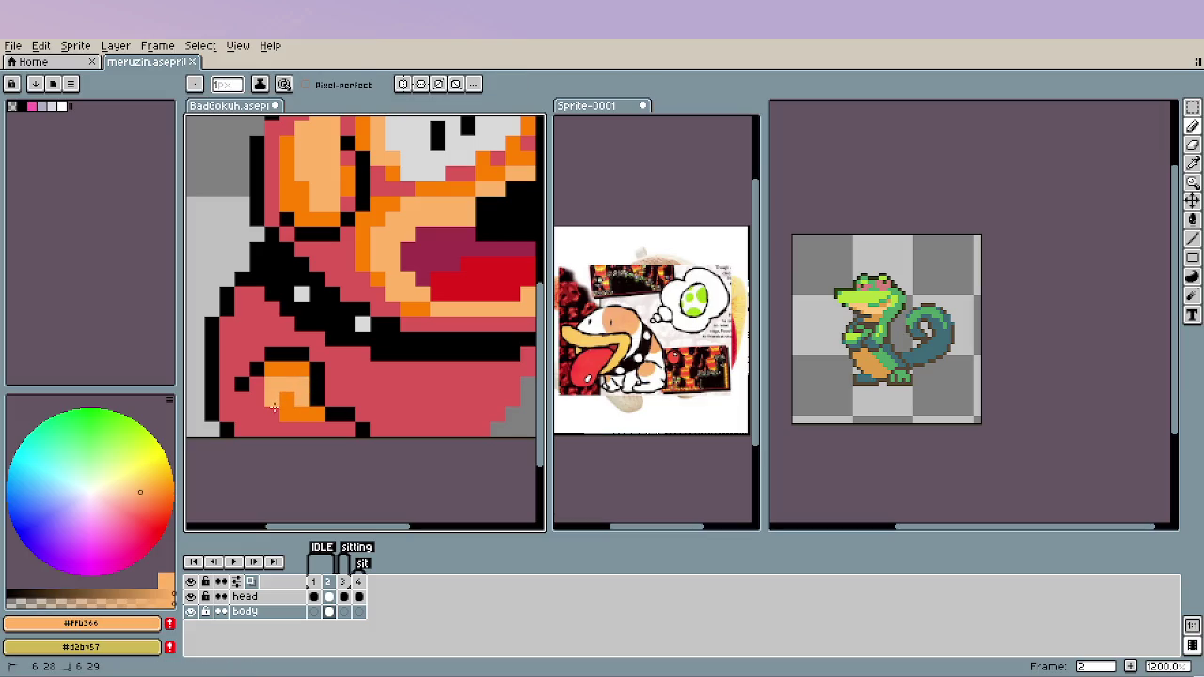
click(294, 402)
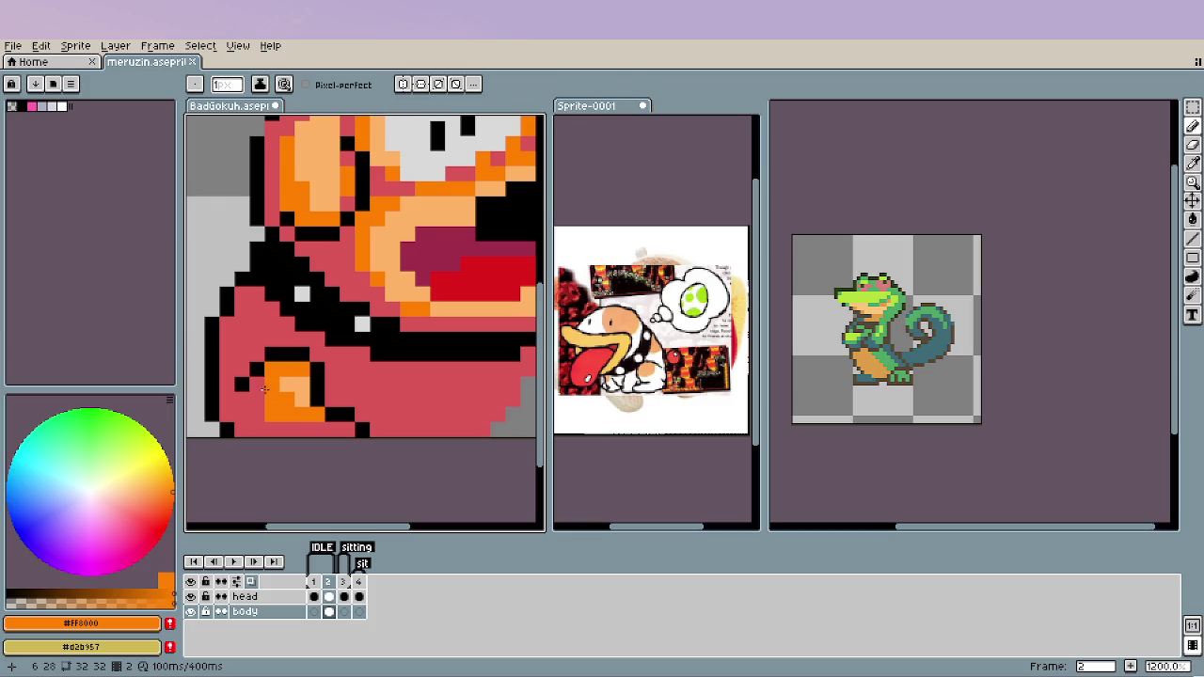
click(258, 385)
drag(264, 398, 254, 403)
mouse_move(318, 430)
mouse_down()
mouse_move(299, 430)
mouse_move(341, 430)
mouse_up()
Shade the body's left edge orange and fill the light-orange leg area solid orange.
scroll(316, 452, down, 5)
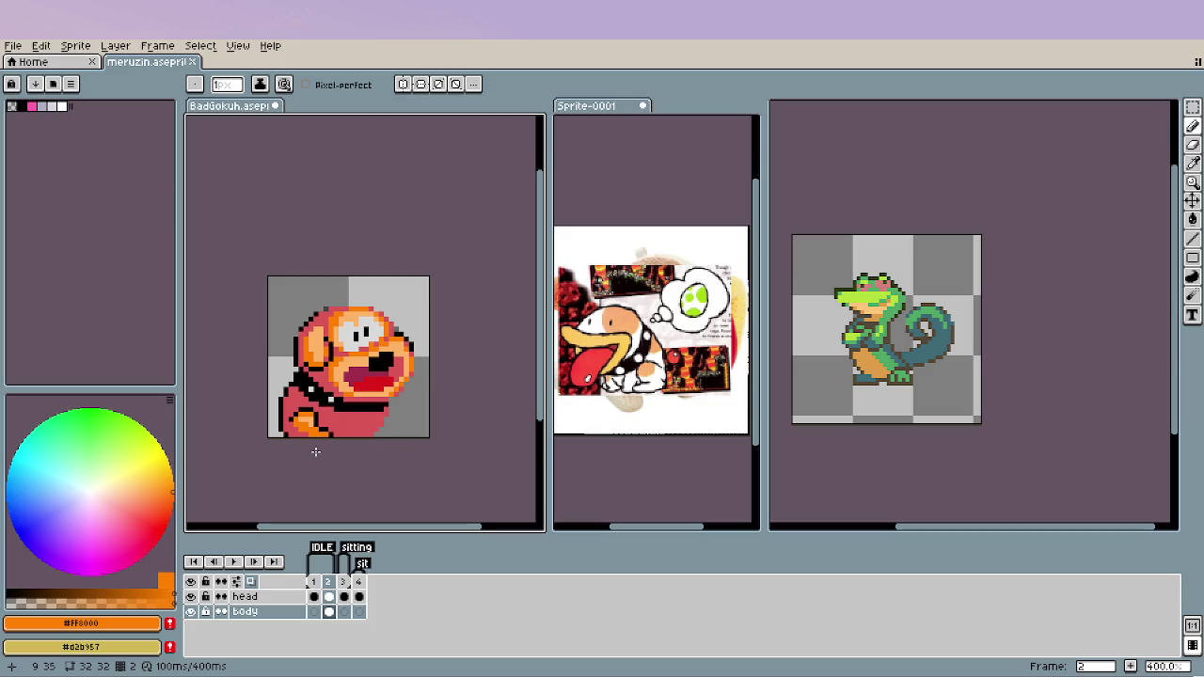
scroll(318, 451, down, 1)
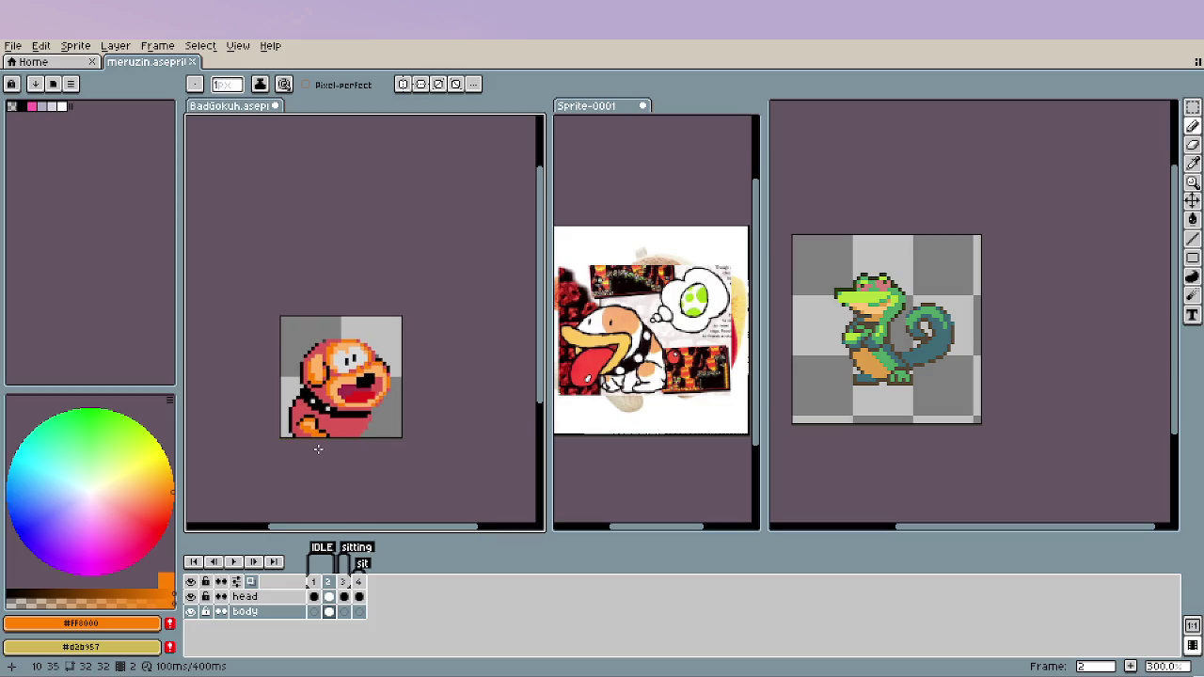
scroll(318, 450, up, 4)
scroll(318, 449, up, 2)
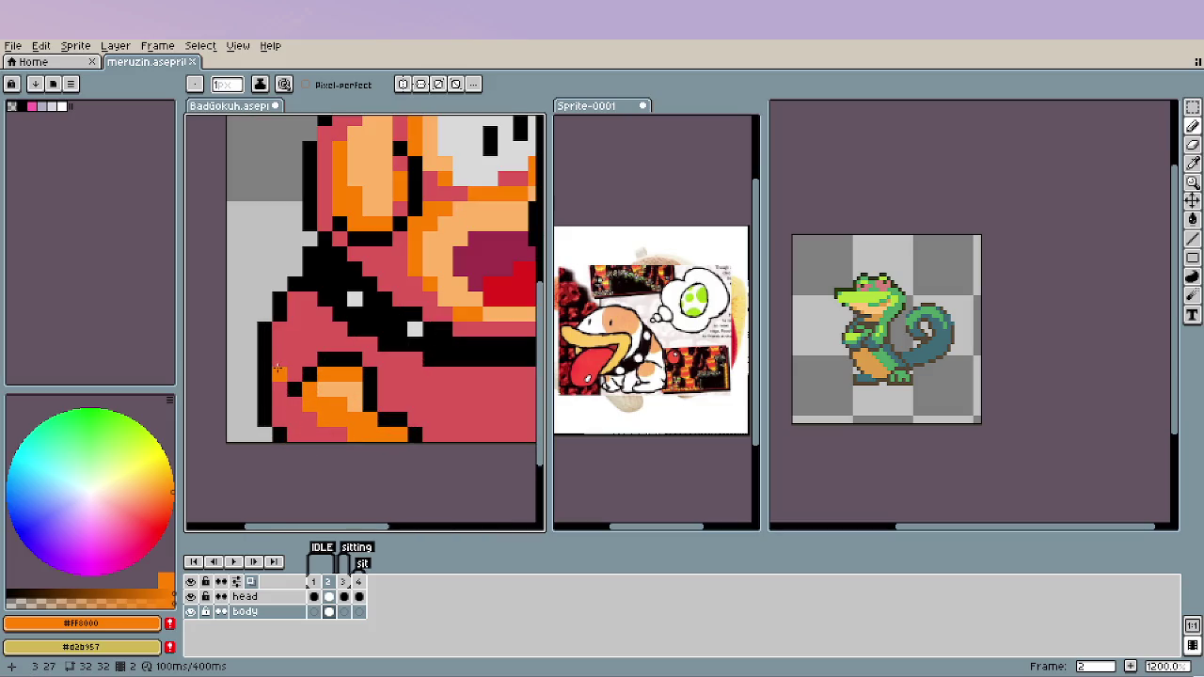
mouse_move(278, 369)
mouse_down()
mouse_move(310, 320)
mouse_move(306, 296)
mouse_move(278, 350)
mouse_up()
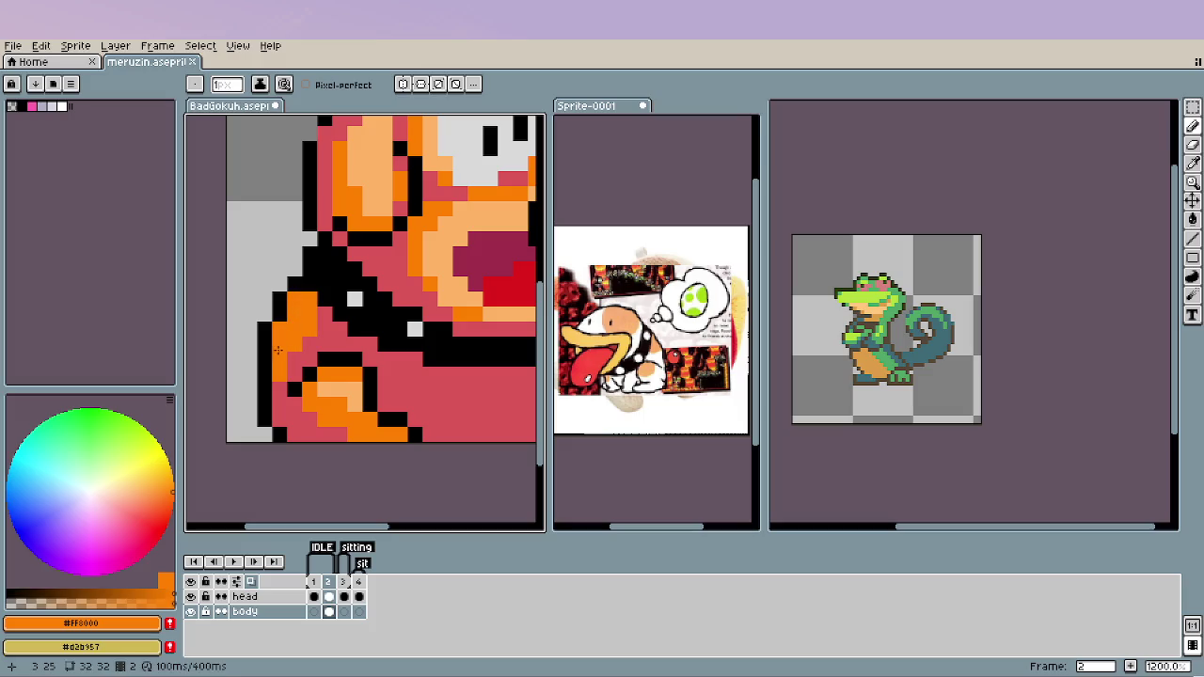
mouse_move(320, 388)
mouse_down()
mouse_move(358, 404)
mouse_move(348, 390)
mouse_up()
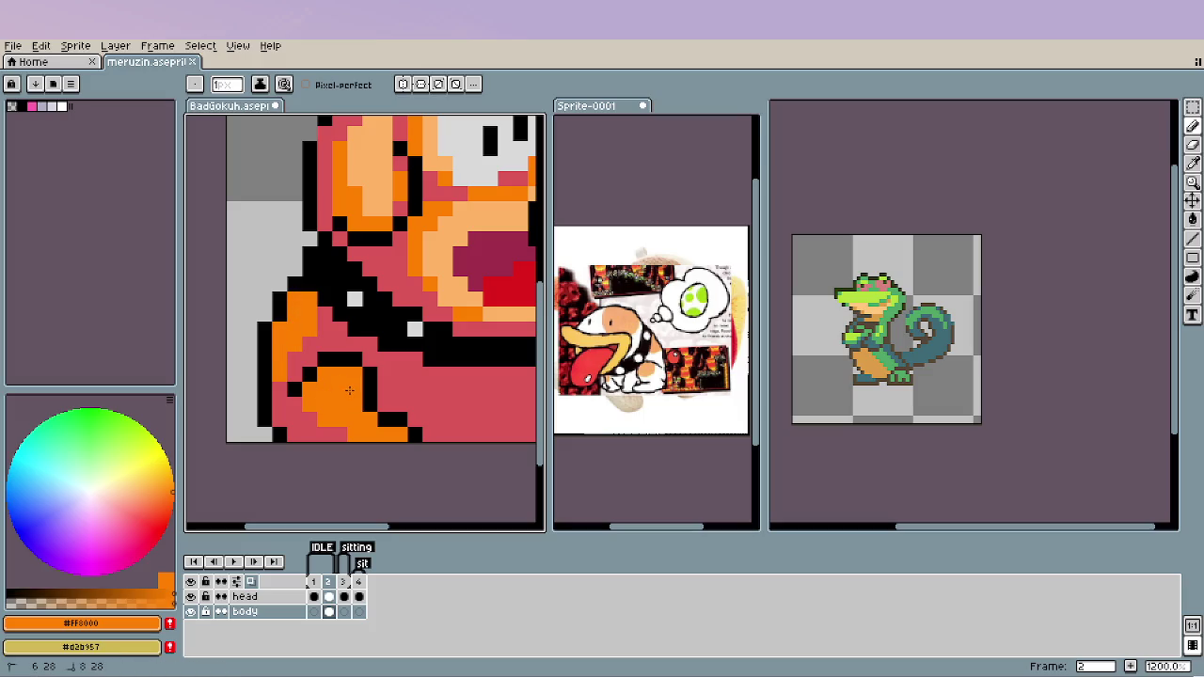
scroll(349, 389, down, 5)
Paint orange over the black line inside the leg, rounding out the paw patch.
scroll(313, 411, right, 2)
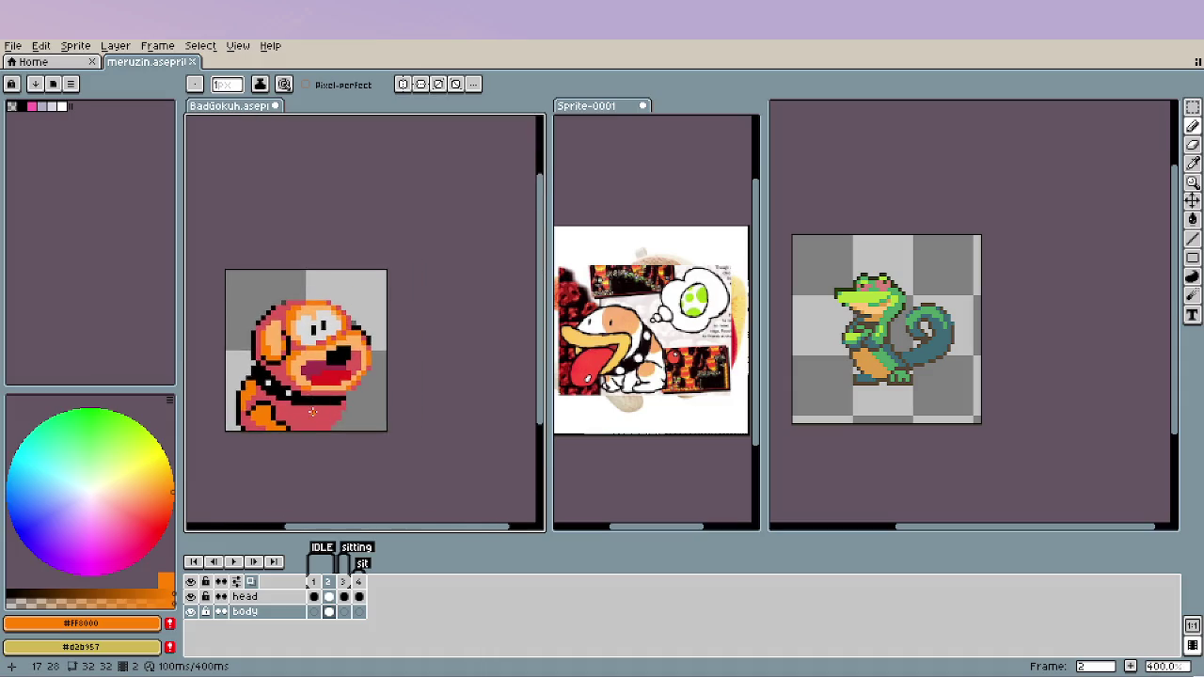
scroll(313, 411, down, 2)
scroll(281, 425, up, 5)
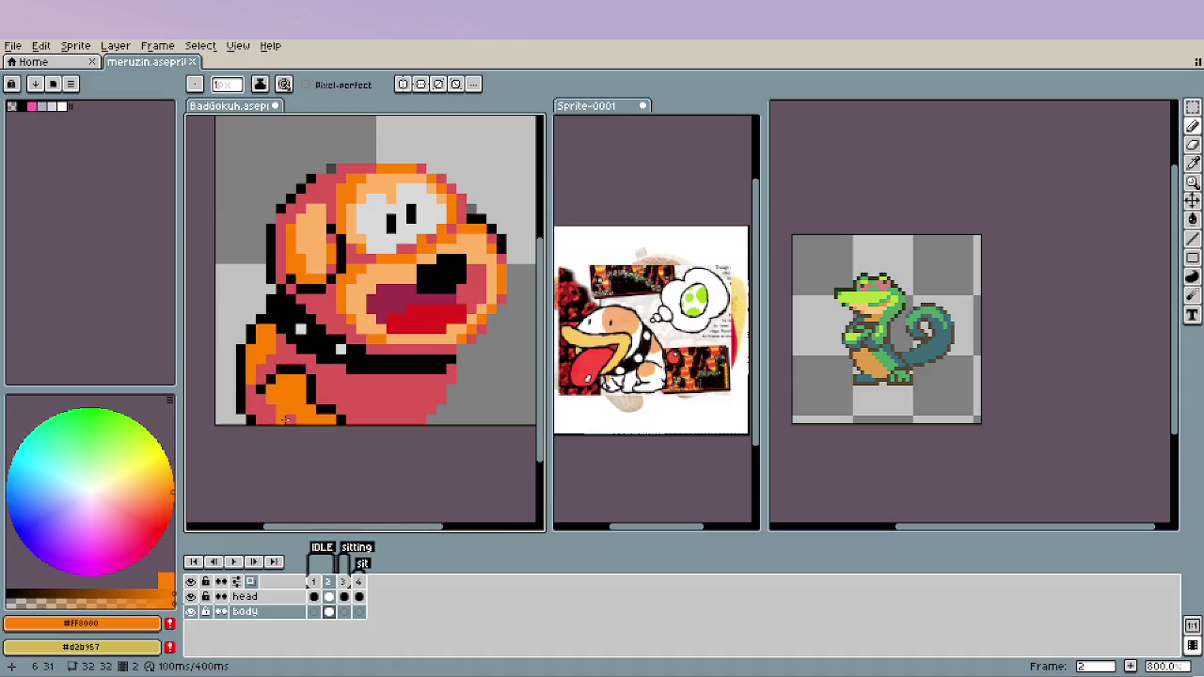
scroll(309, 416, up, 3)
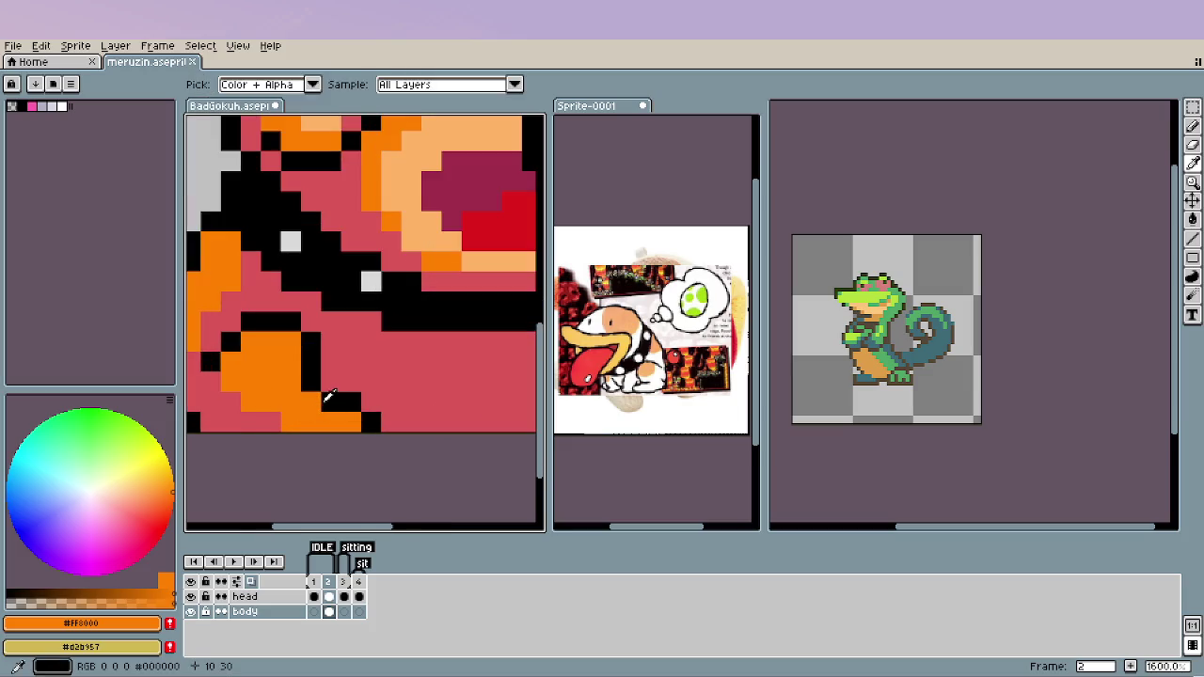
alt+click(323, 398)
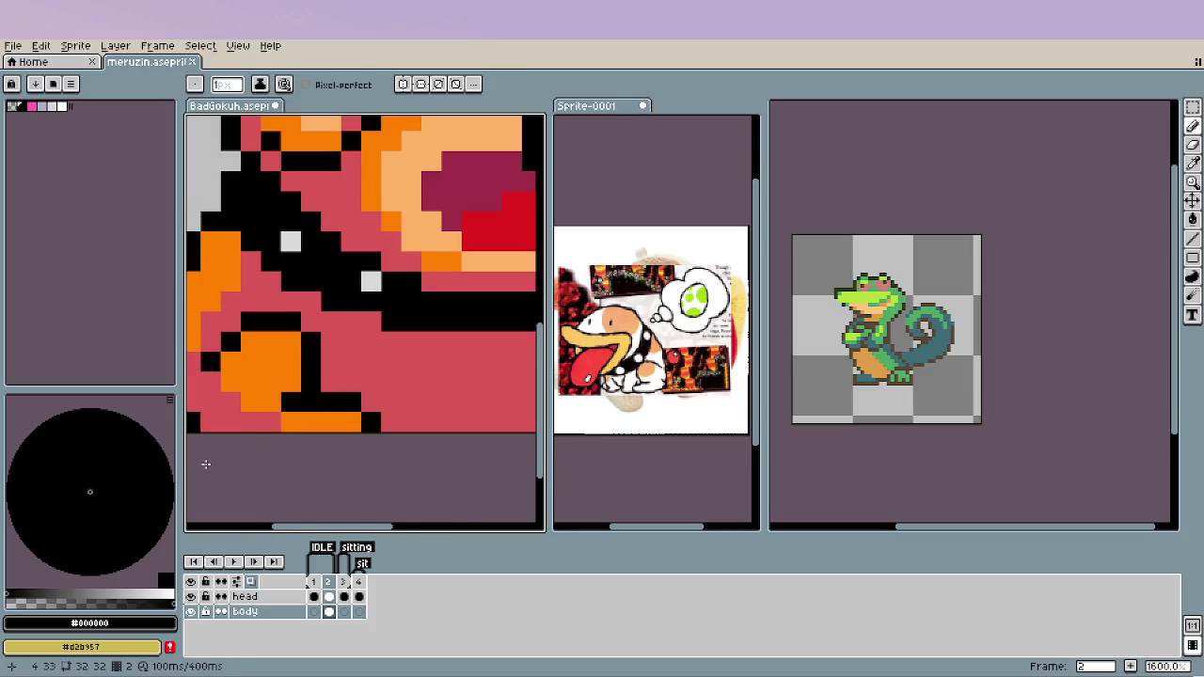
scroll(205, 464, down, 3)
scroll(224, 448, down, 3)
scroll(225, 447, down, 1)
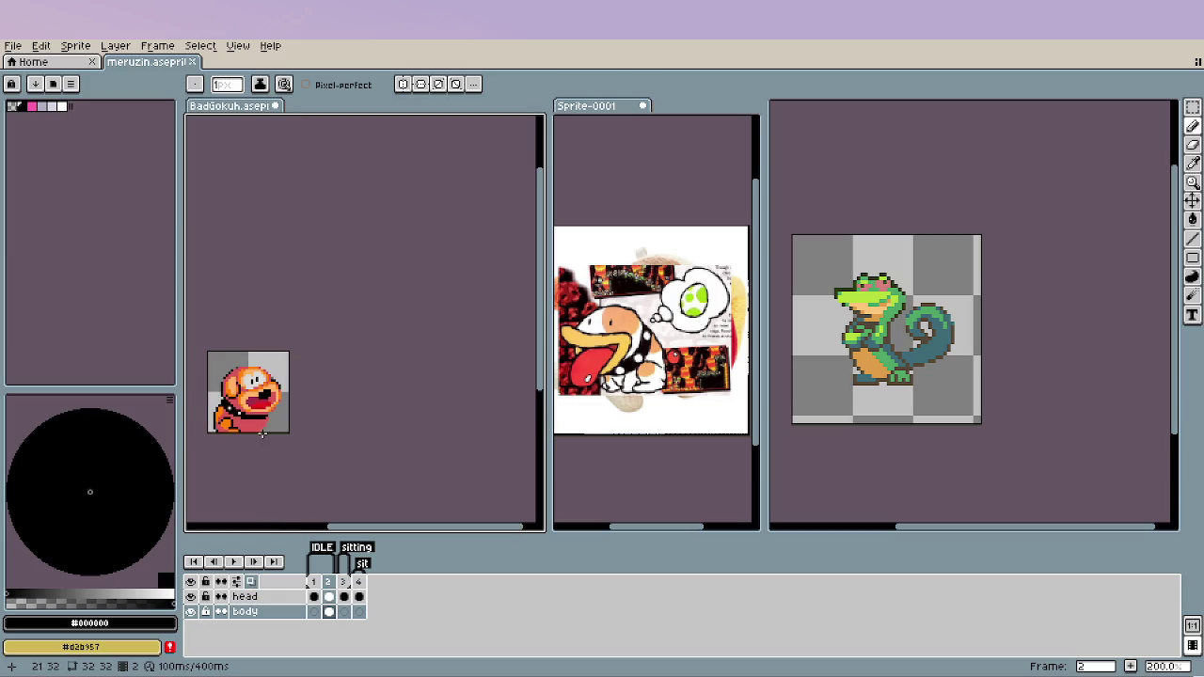
scroll(254, 433, up, 1)
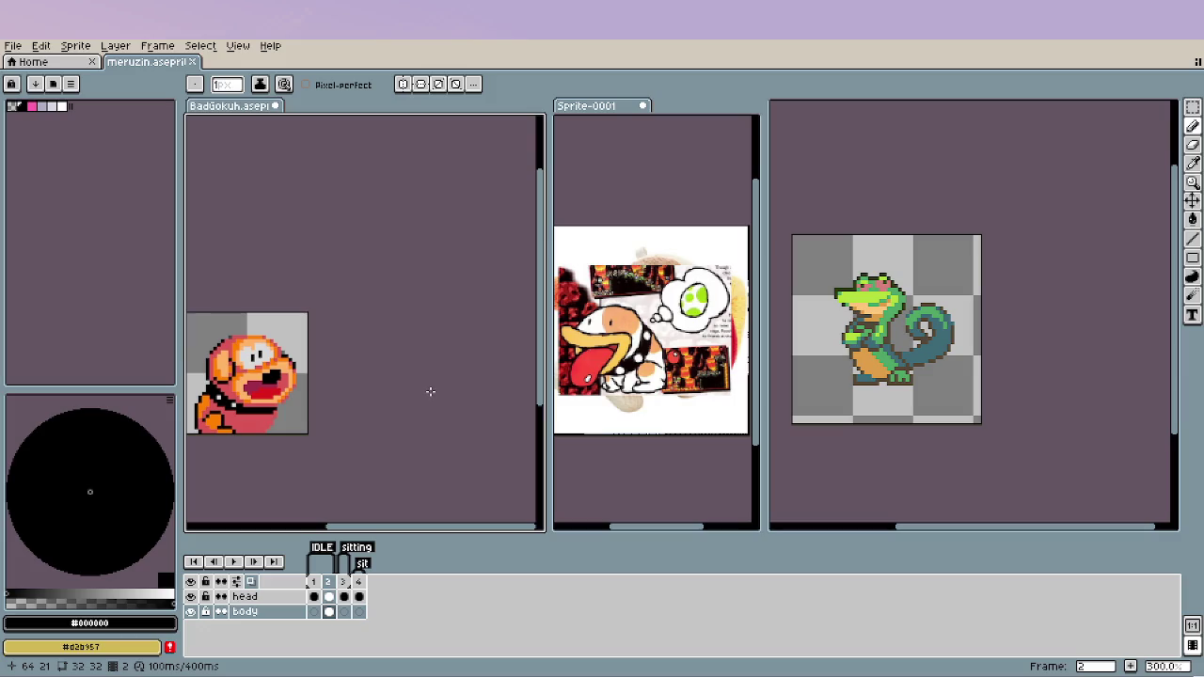
scroll(260, 422, up, 3)
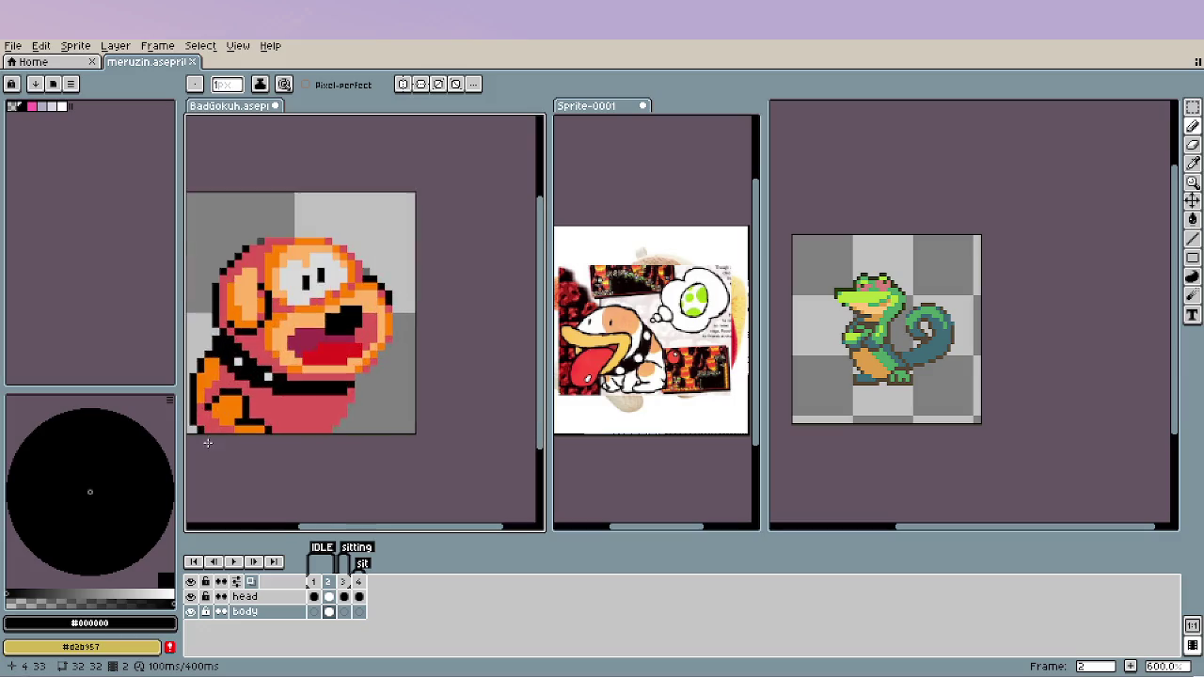
scroll(260, 423, up, 3)
key(alt)
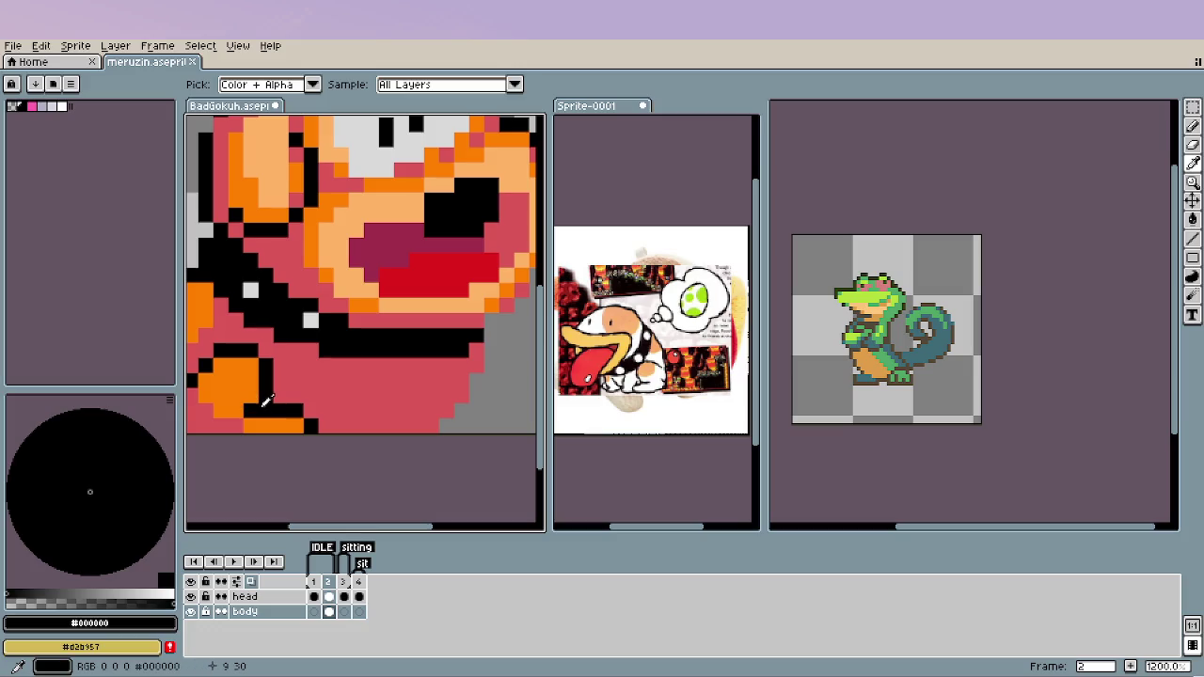
click(252, 403)
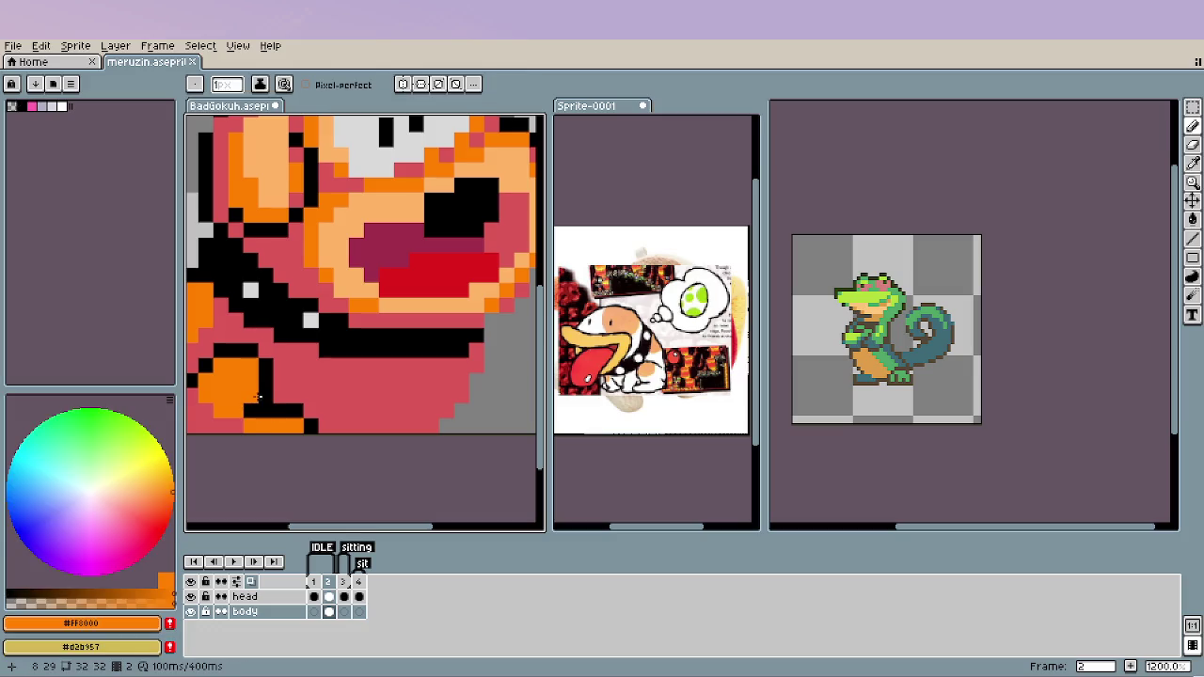
scroll(259, 433, down, 3)
scroll(259, 432, down, 2)
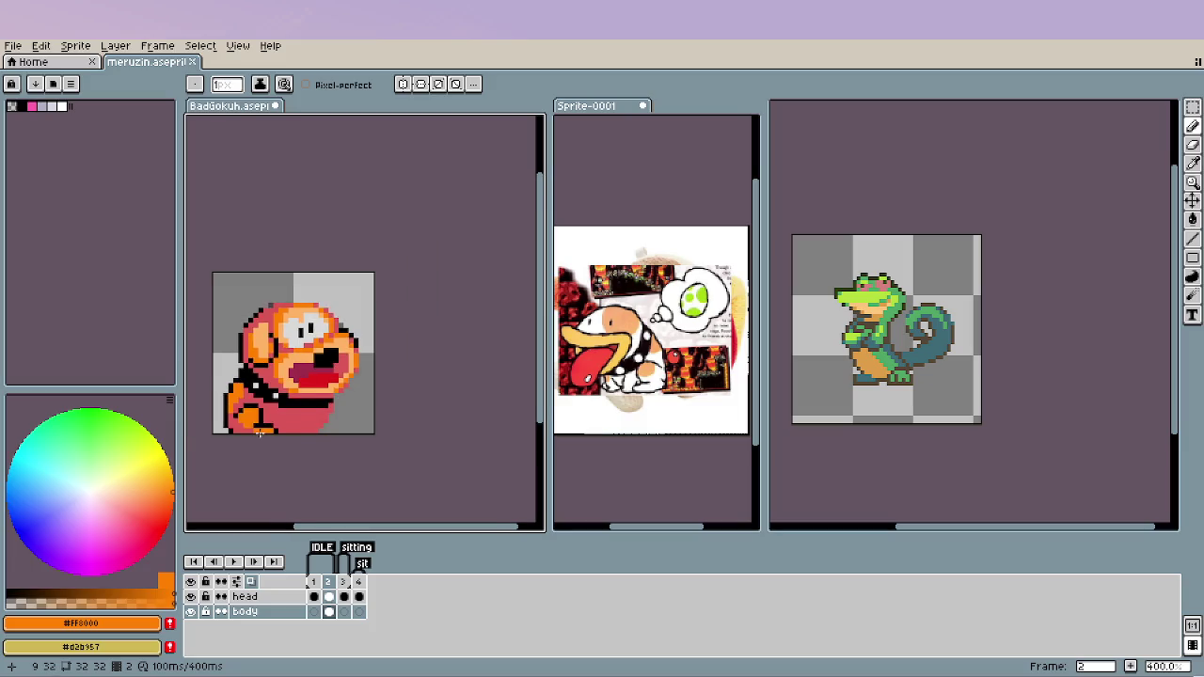
scroll(318, 444, down, 1)
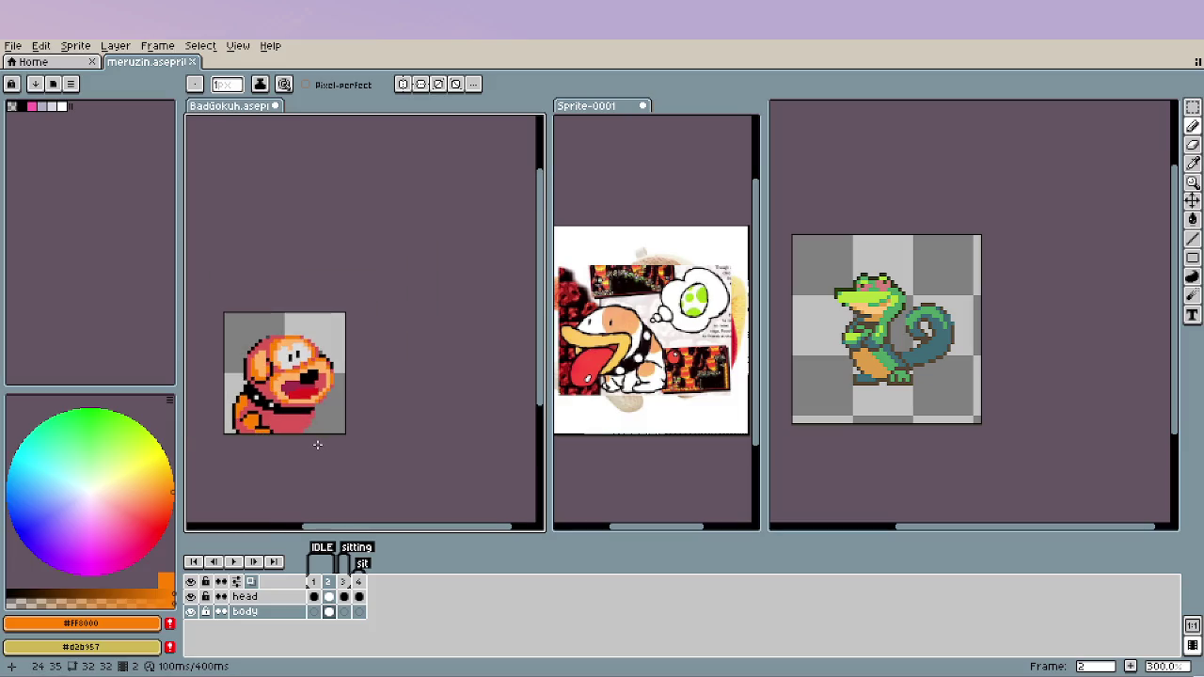
scroll(251, 433, up, 6)
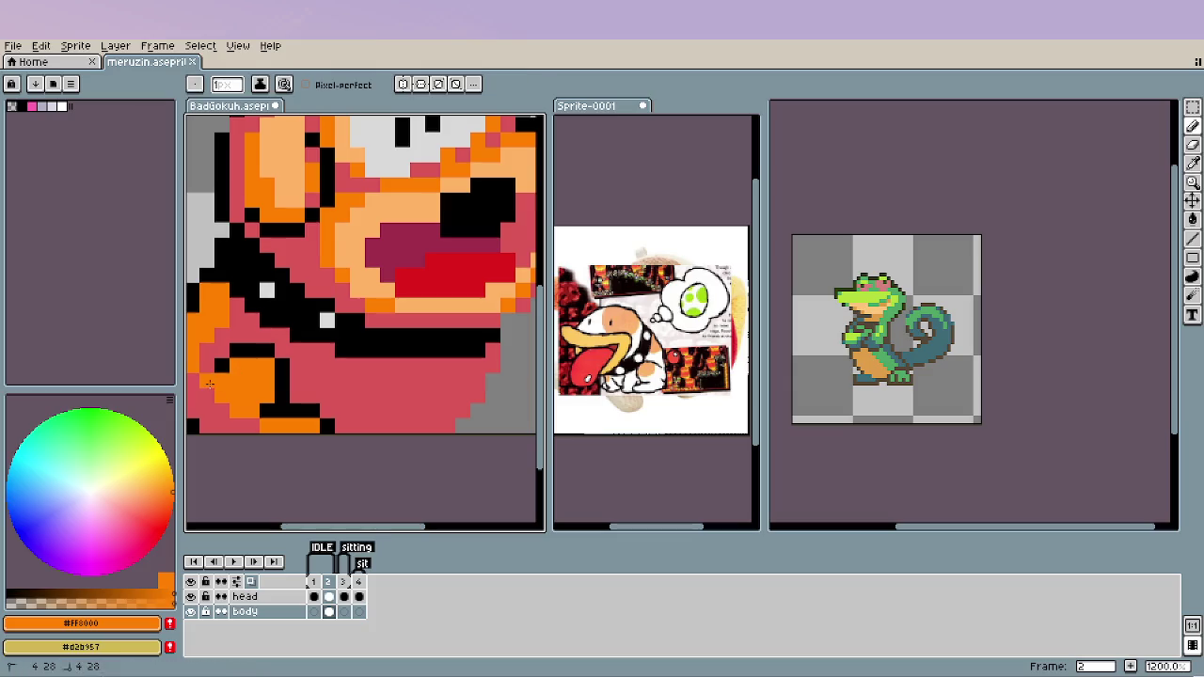
mouse_move(219, 371)
mouse_down()
mouse_move(243, 351)
mouse_move(271, 352)
mouse_move(282, 401)
mouse_up()
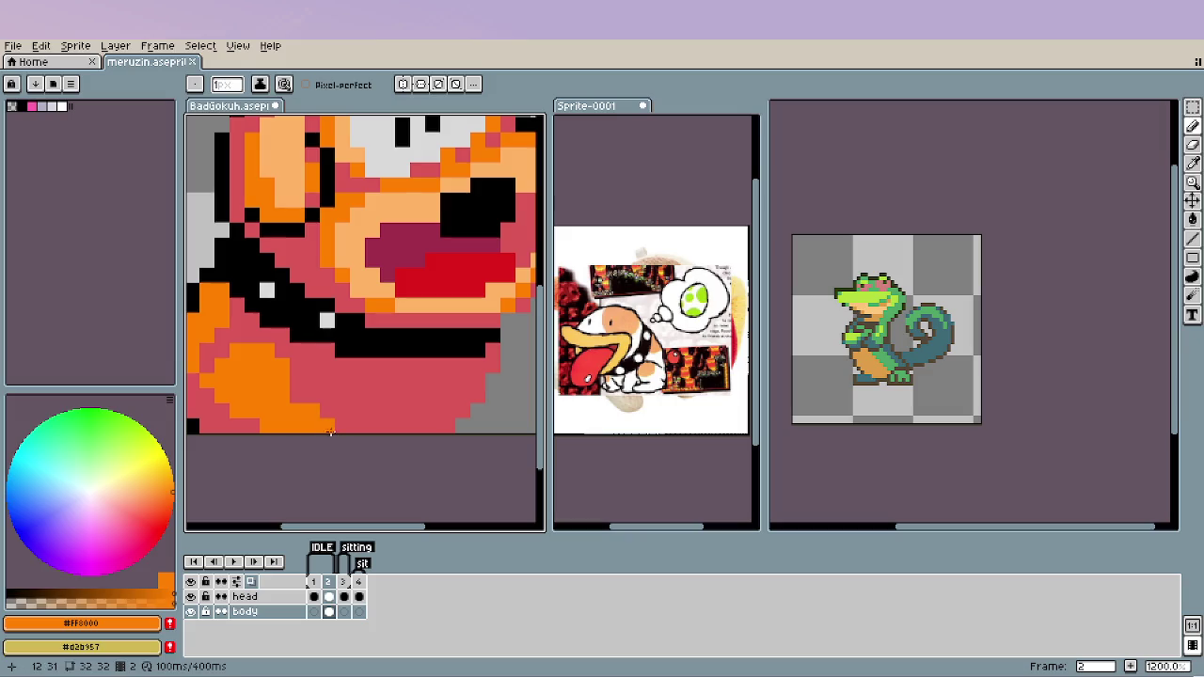
scroll(309, 484, down, 4)
scroll(310, 485, down, 3)
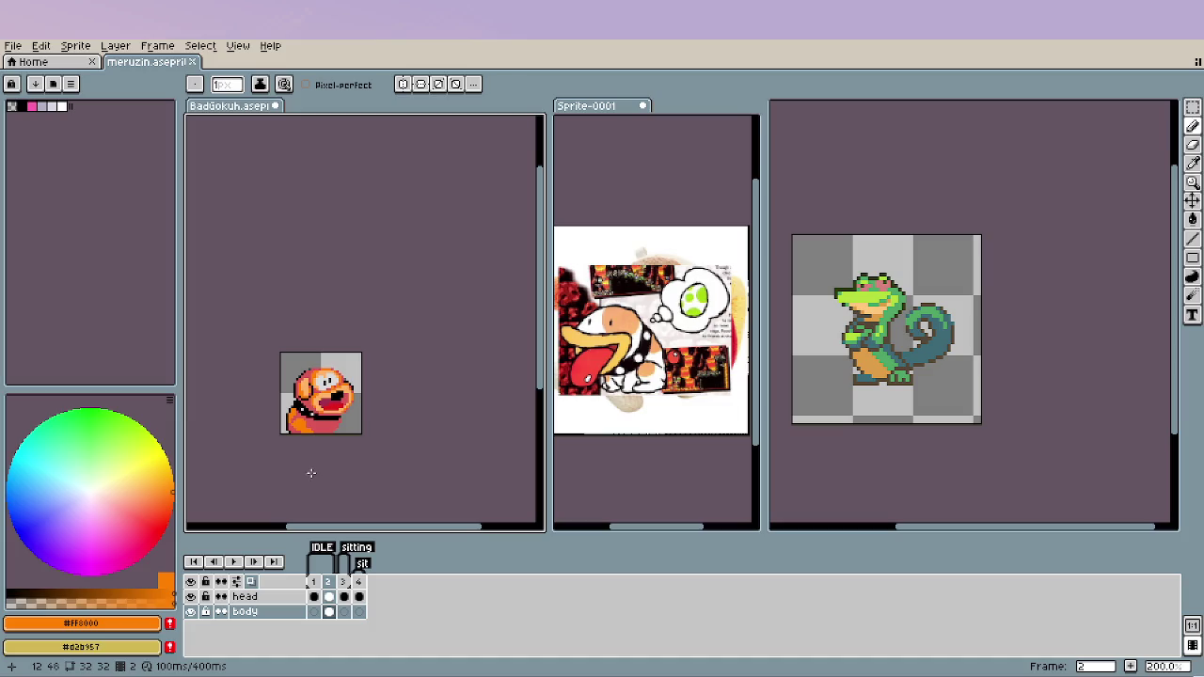
scroll(297, 448, up, 5)
Add black pixels along the bottom of the leg.
alt+click(366, 378)
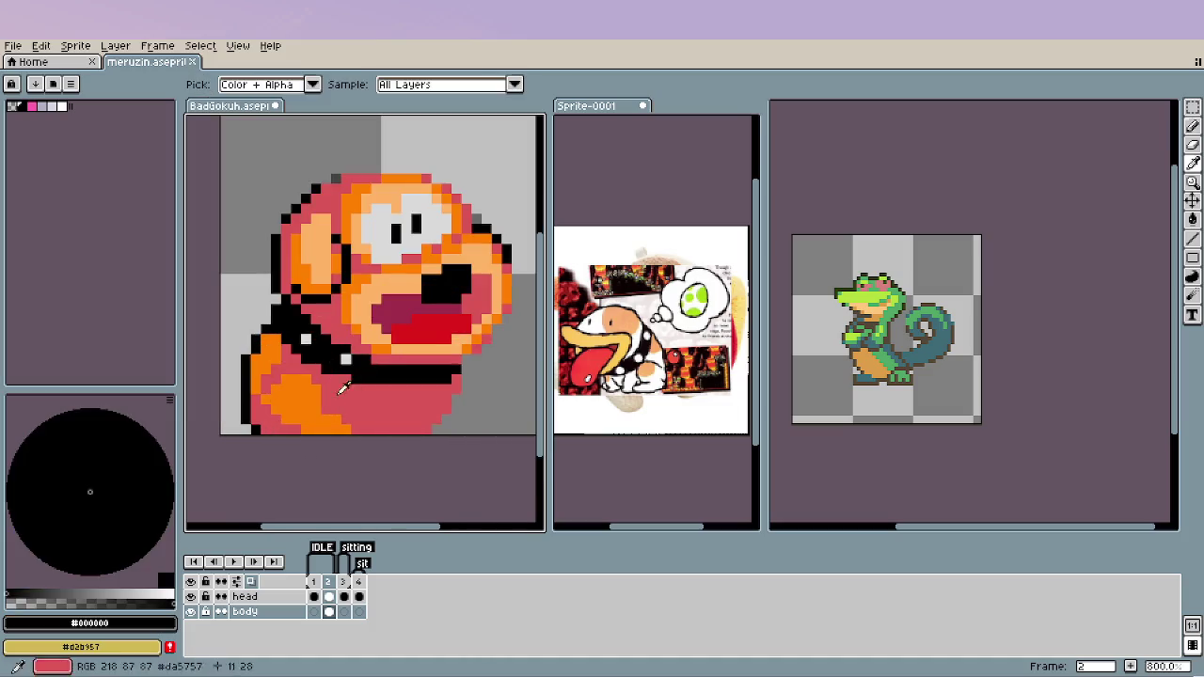
drag(324, 417, 305, 424)
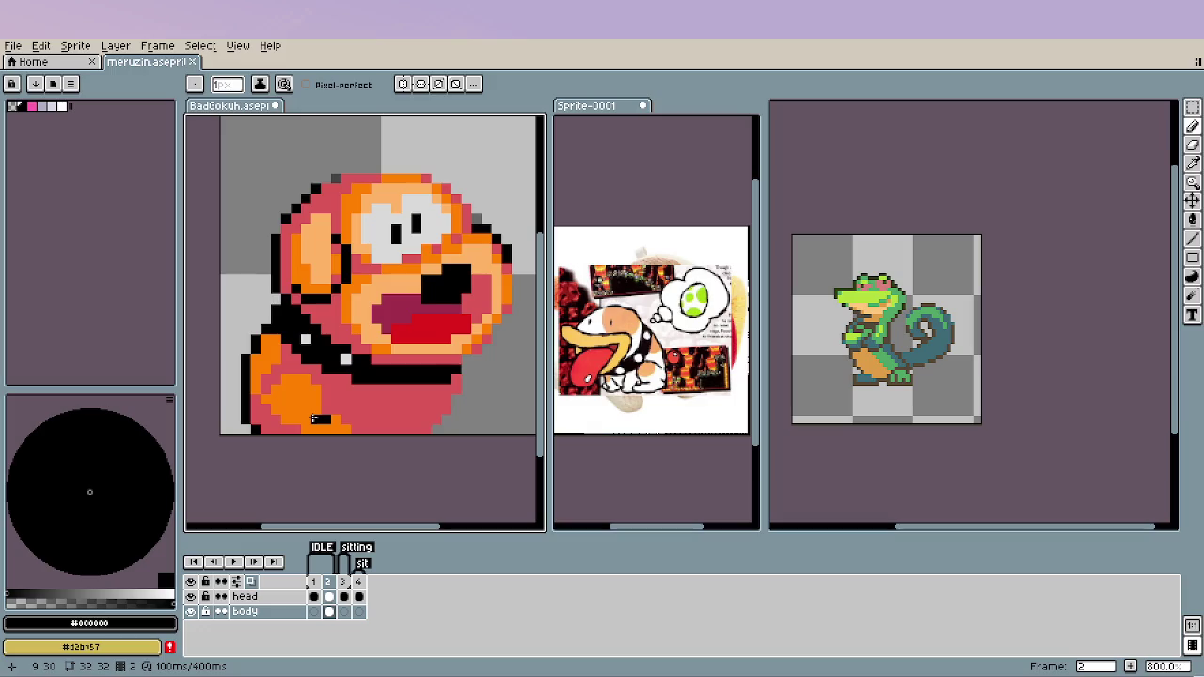
scroll(384, 442, down, 3)
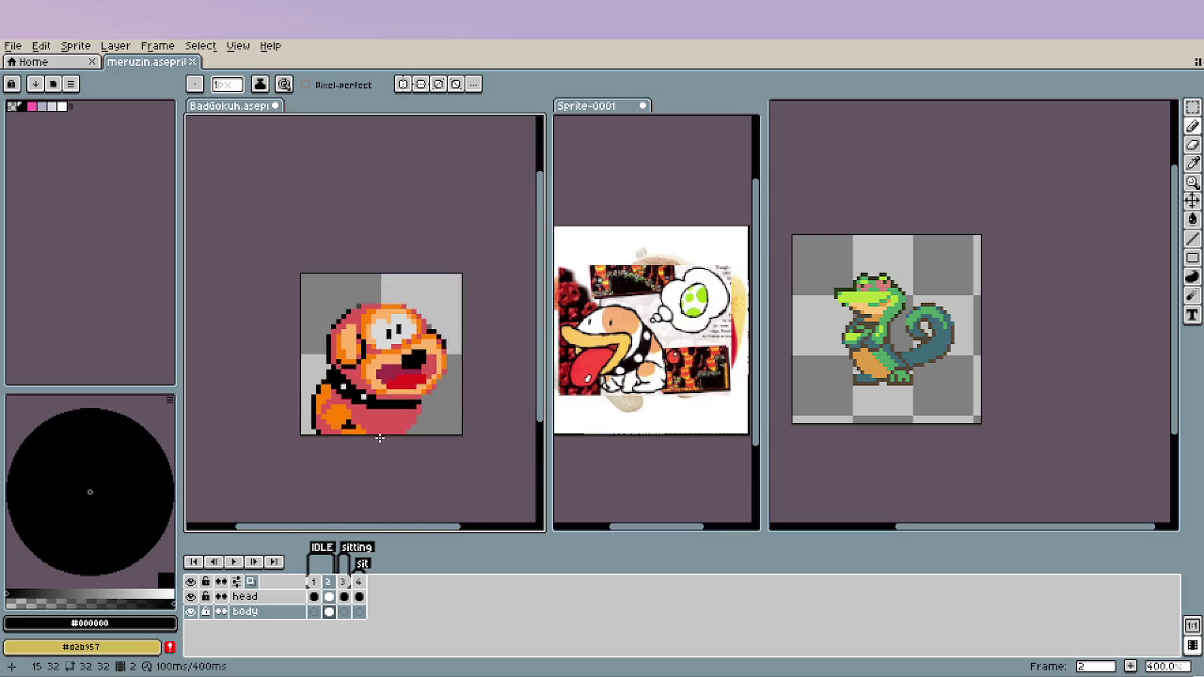
scroll(404, 444, down, 2)
scroll(379, 442, up, 5)
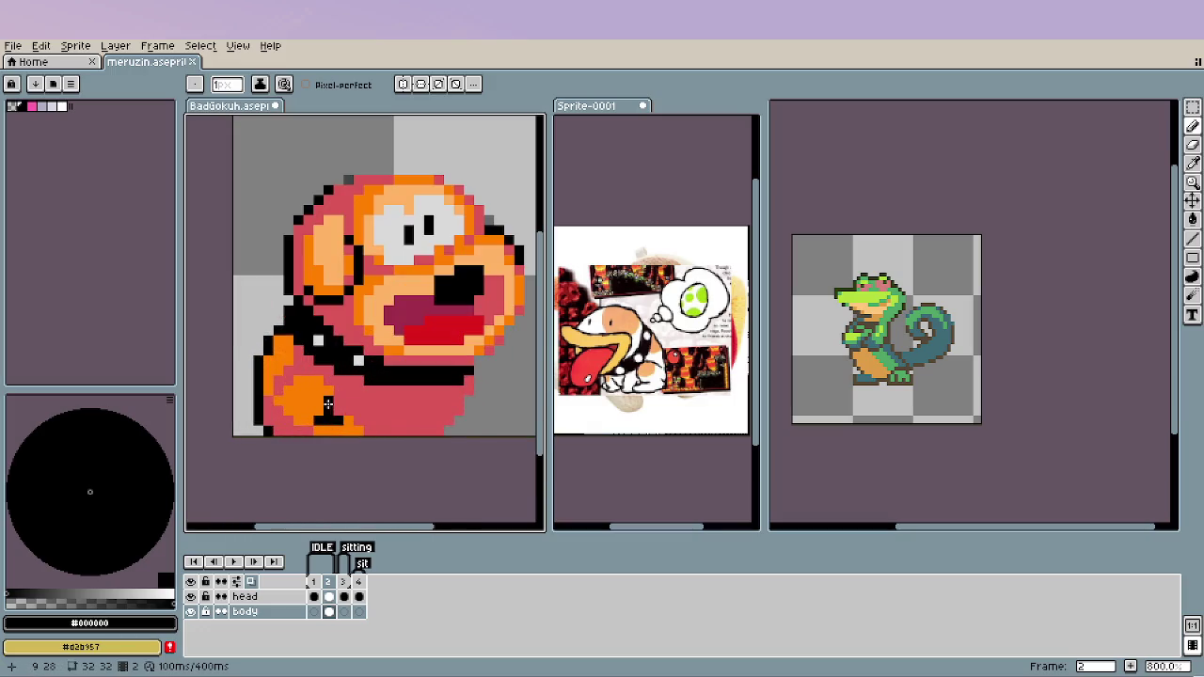
scroll(384, 461, down, 2)
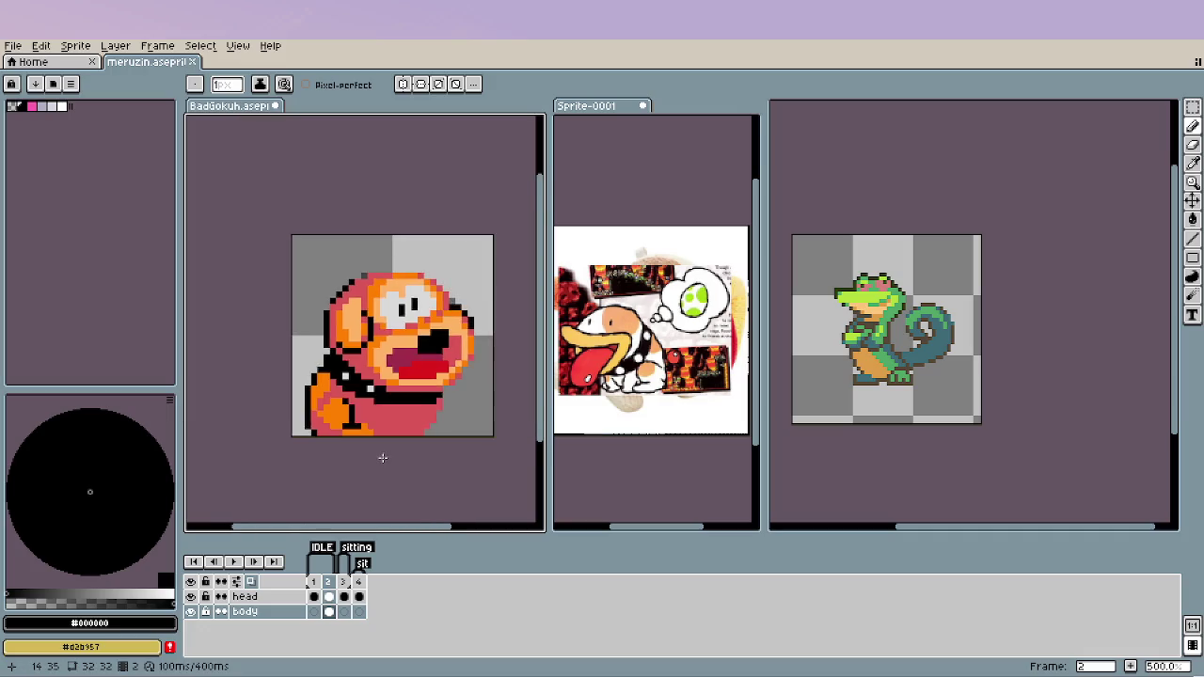
scroll(385, 457, down, 3)
scroll(385, 456, up, 2)
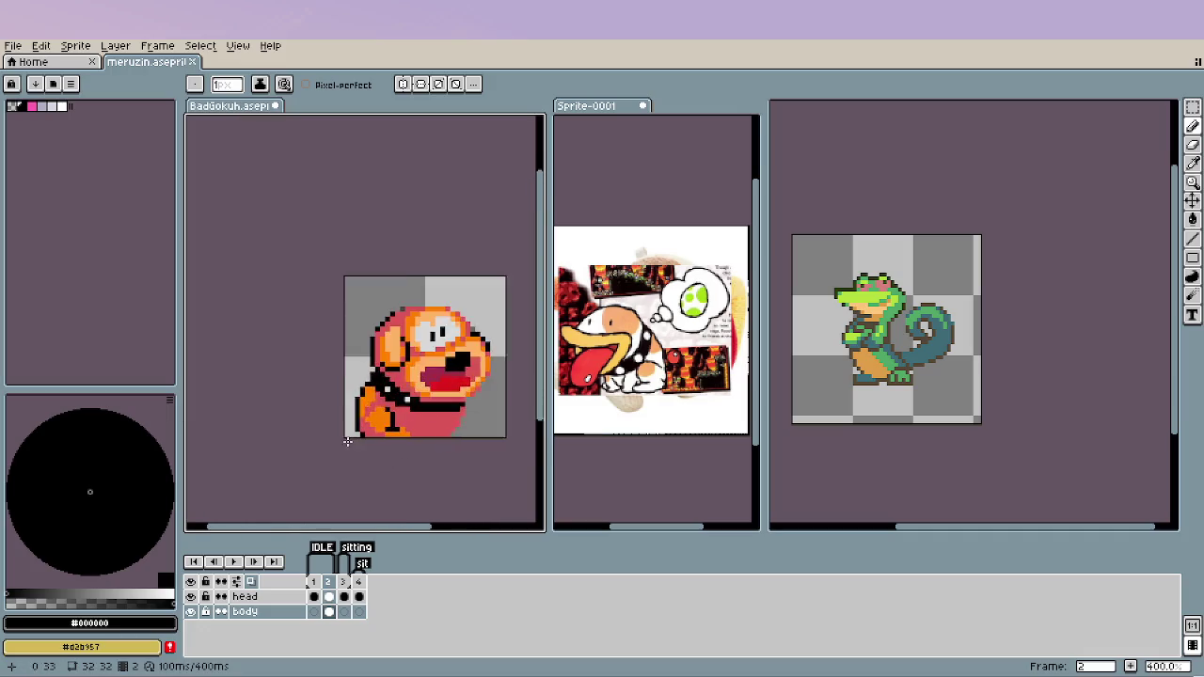
scroll(395, 443, up, 4)
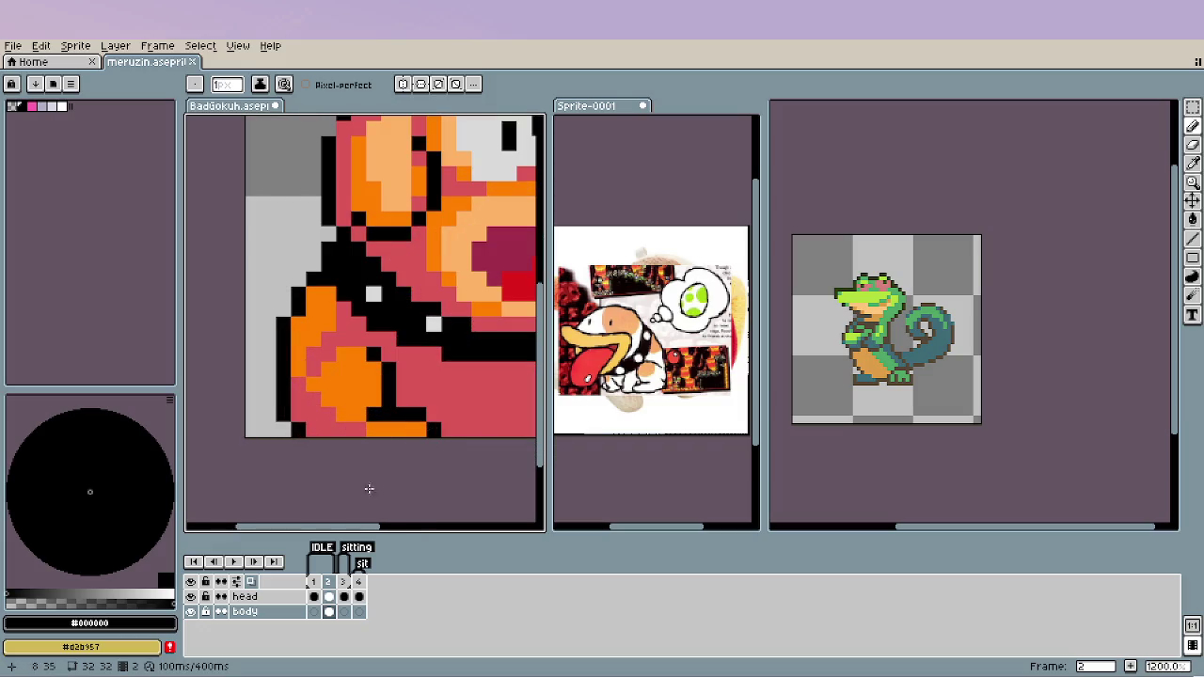
scroll(367, 486, down, 4)
scroll(342, 465, down, 3)
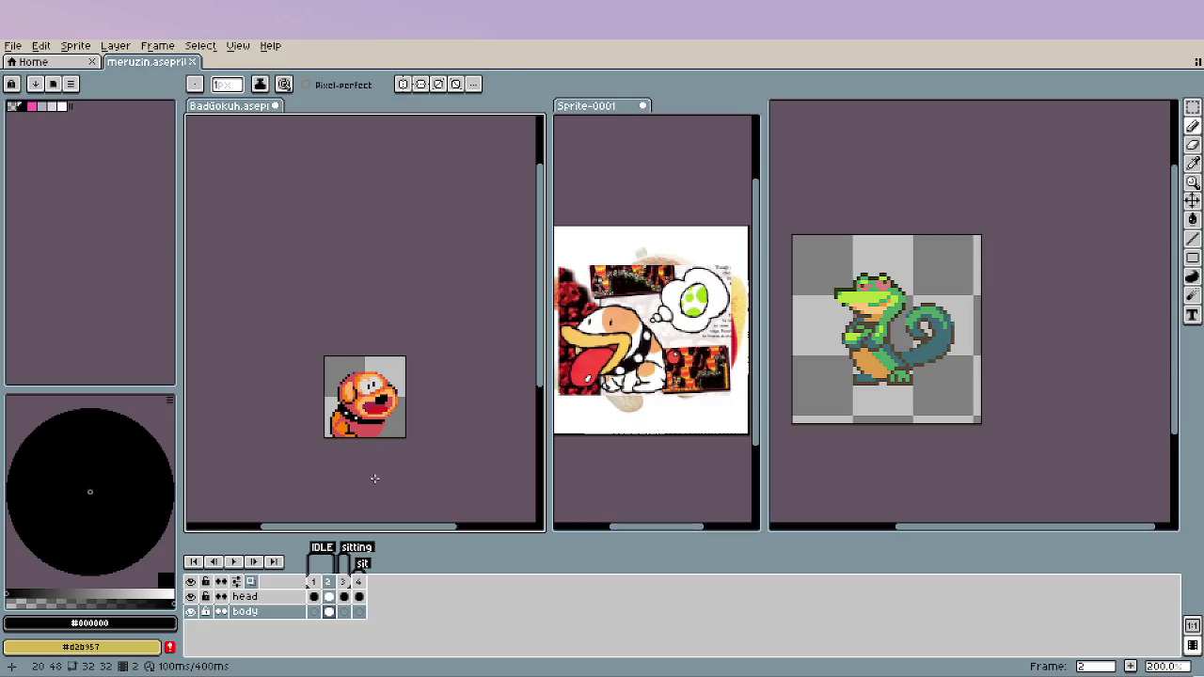
scroll(387, 447, up, 2)
scroll(361, 439, up, 2)
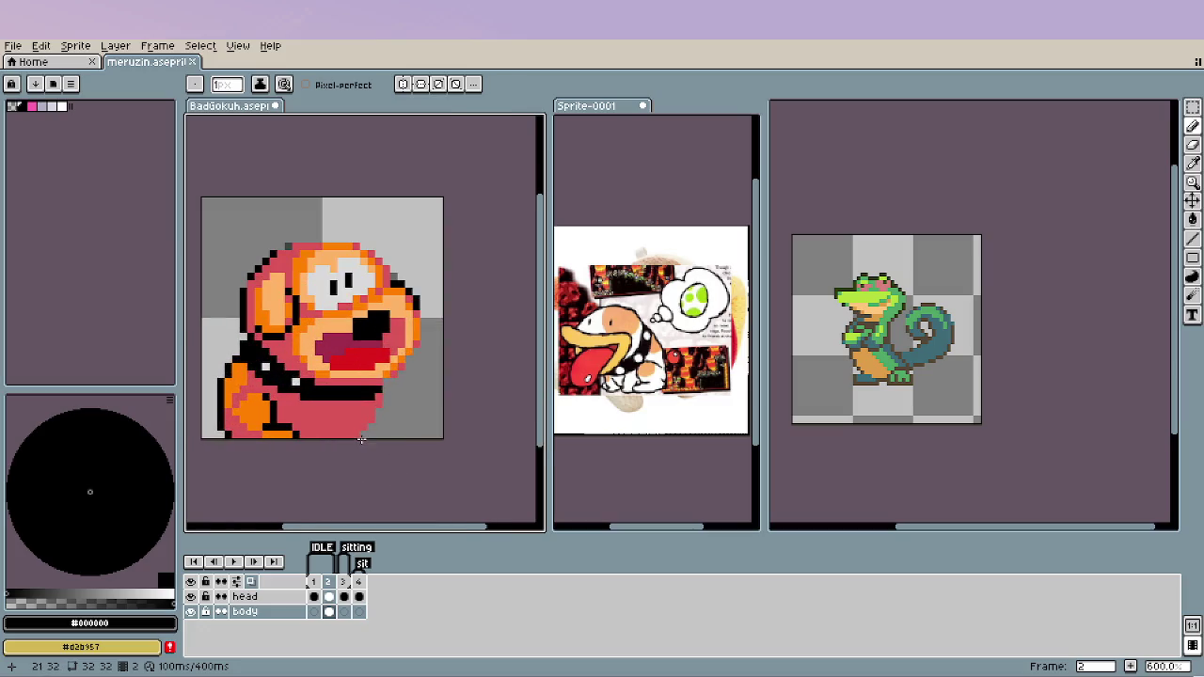
scroll(362, 439, up, 1)
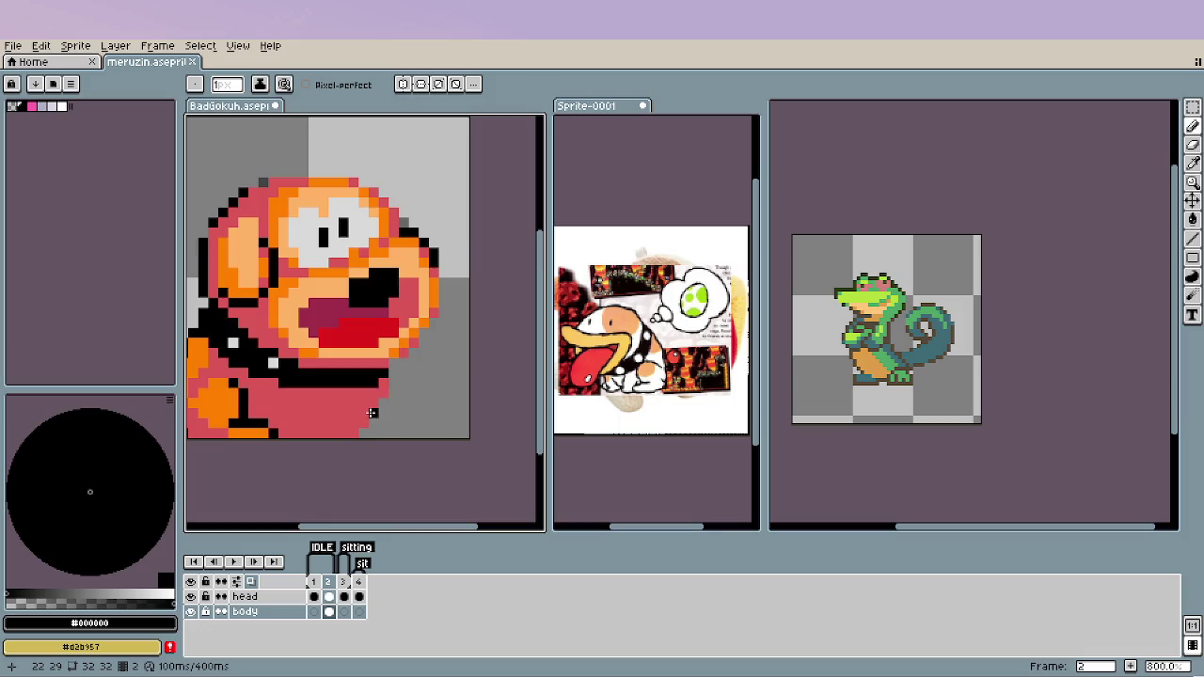
Draw a stepped black outline down the body's lower-right edge to the bottom.
click(371, 394)
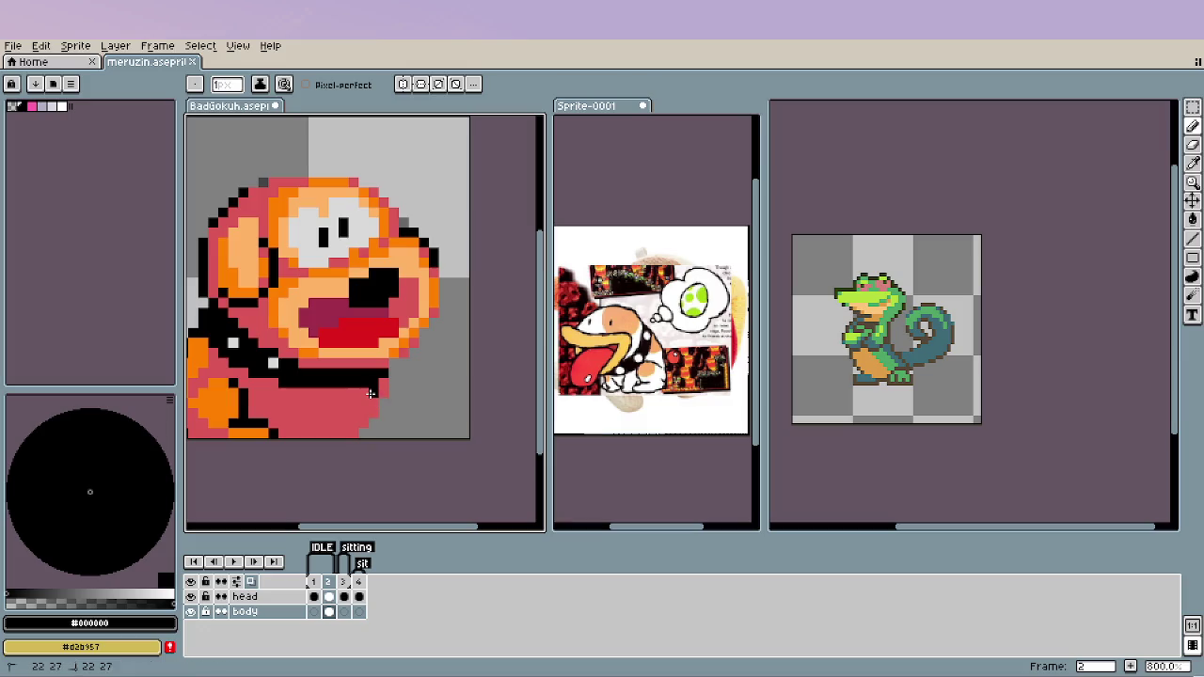
drag(371, 395, 363, 421)
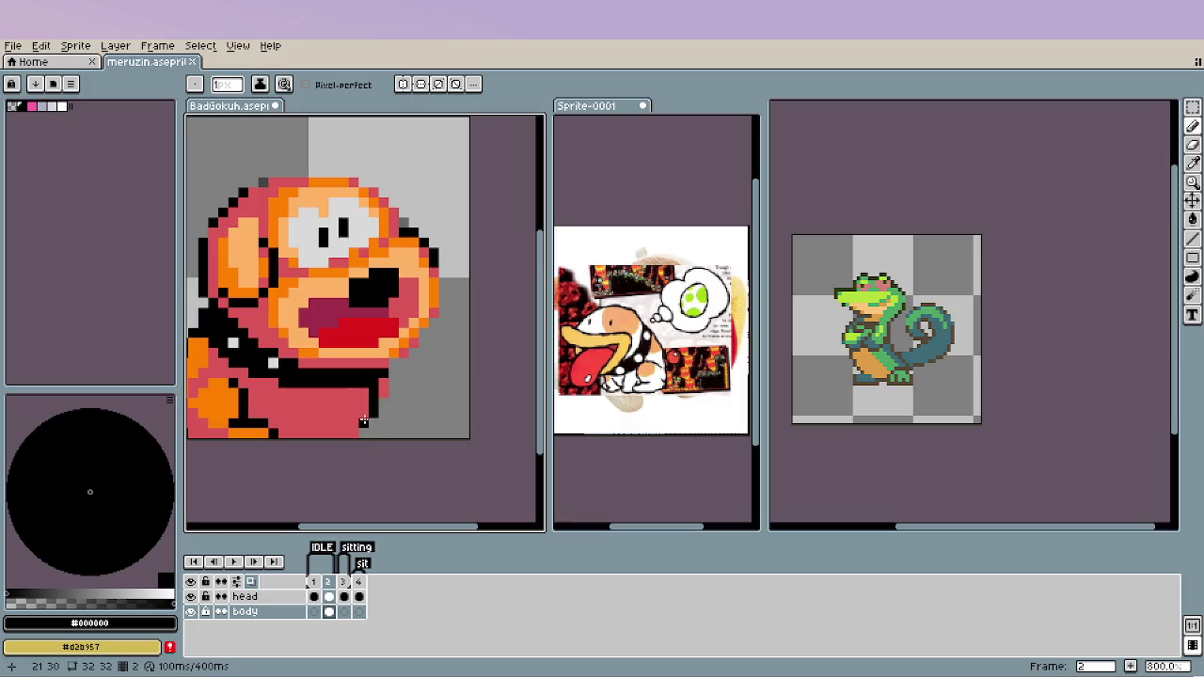
click(384, 432)
Repaint a stray black pixel in the pink body colour #da5757.
key(e)
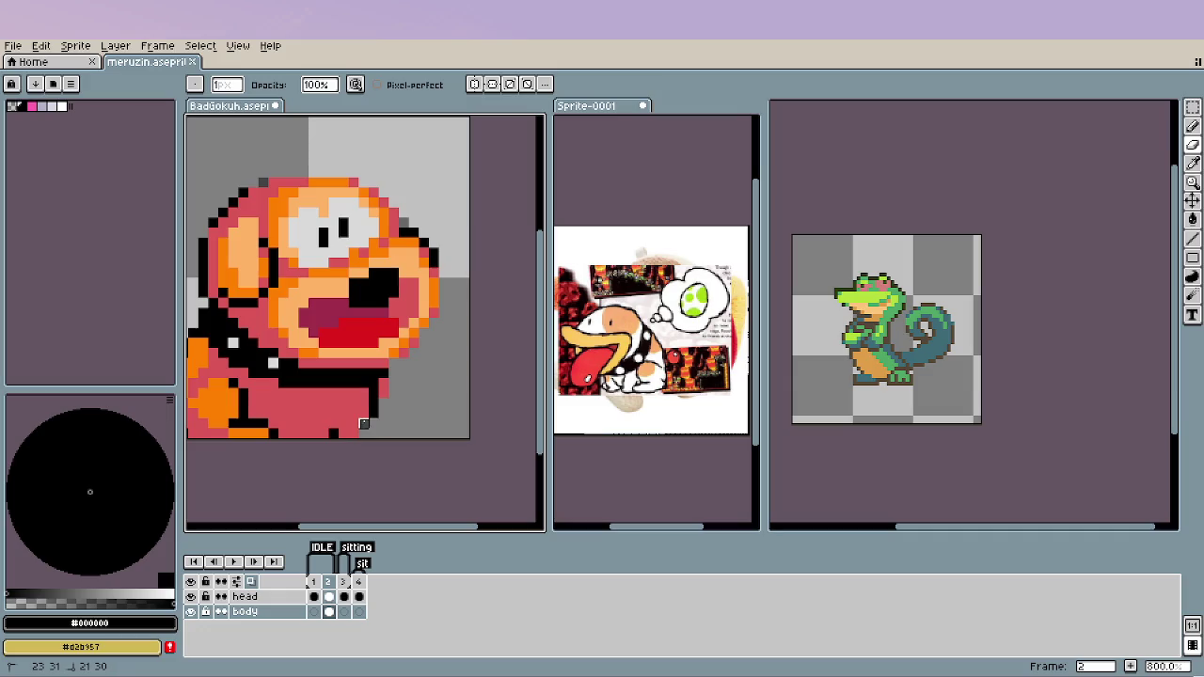
key(b)
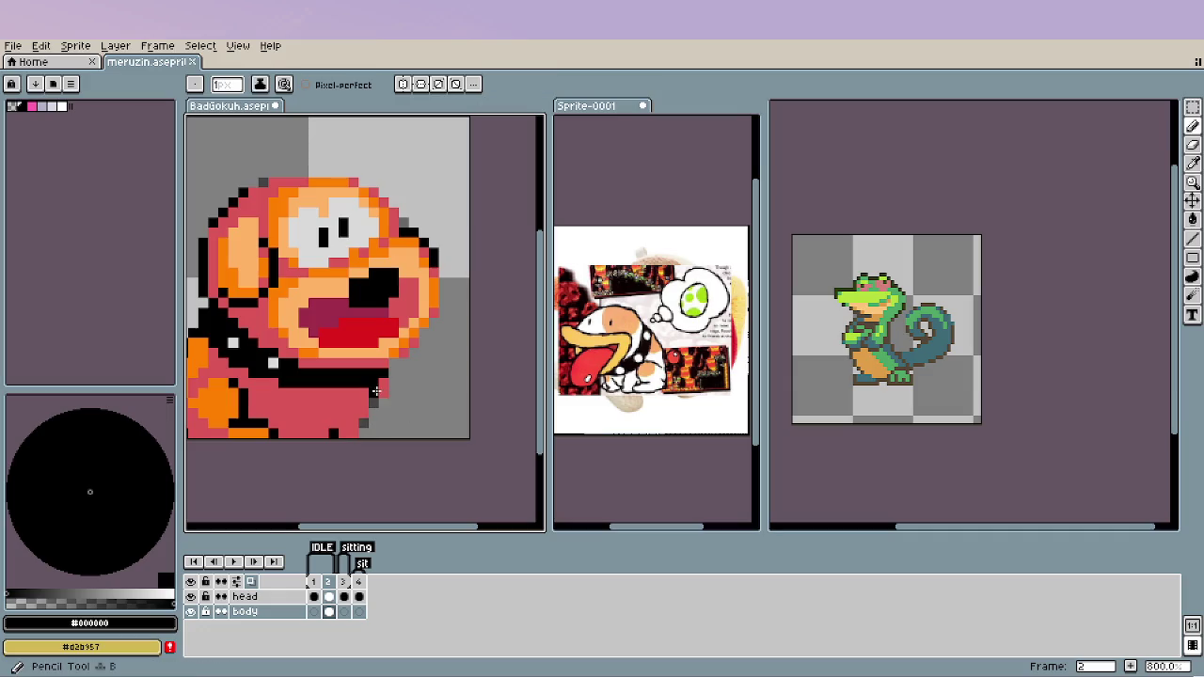
alt+click(372, 389)
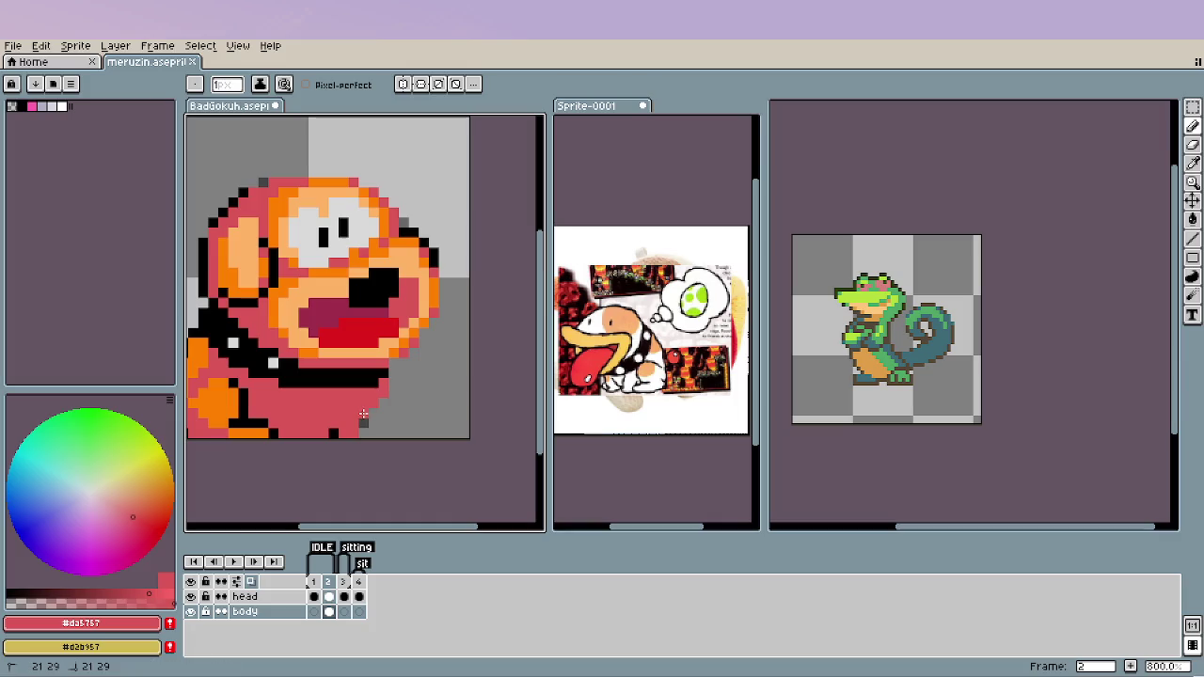
click(333, 433)
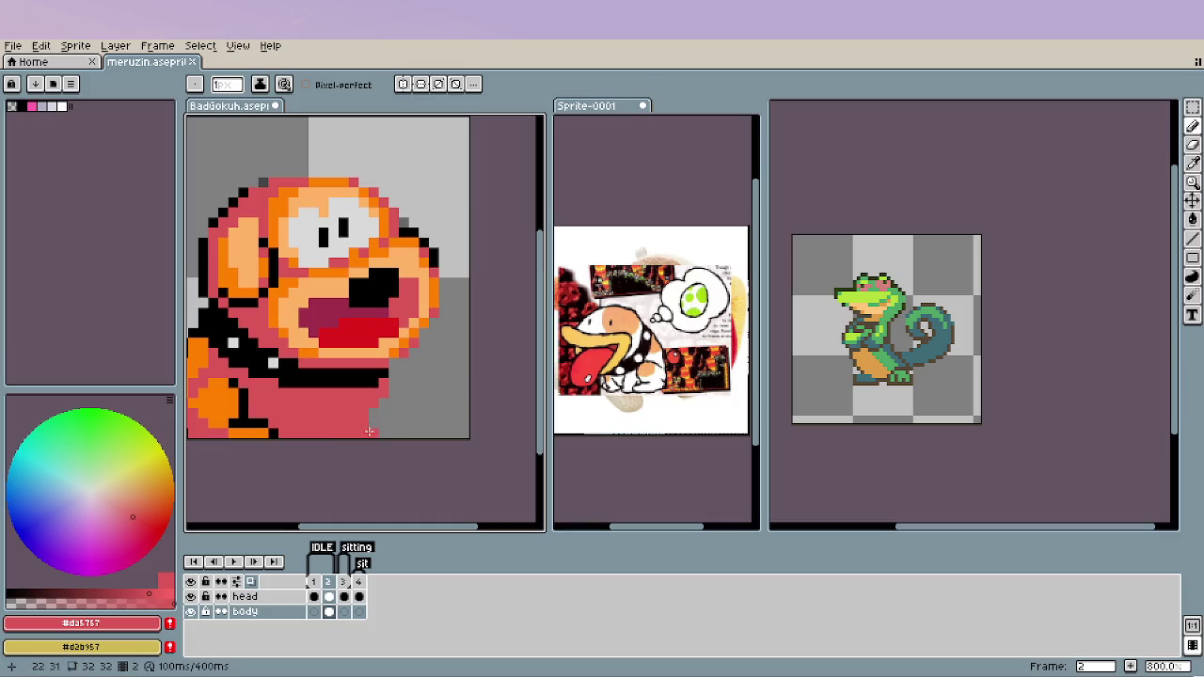
alt+click(382, 384)
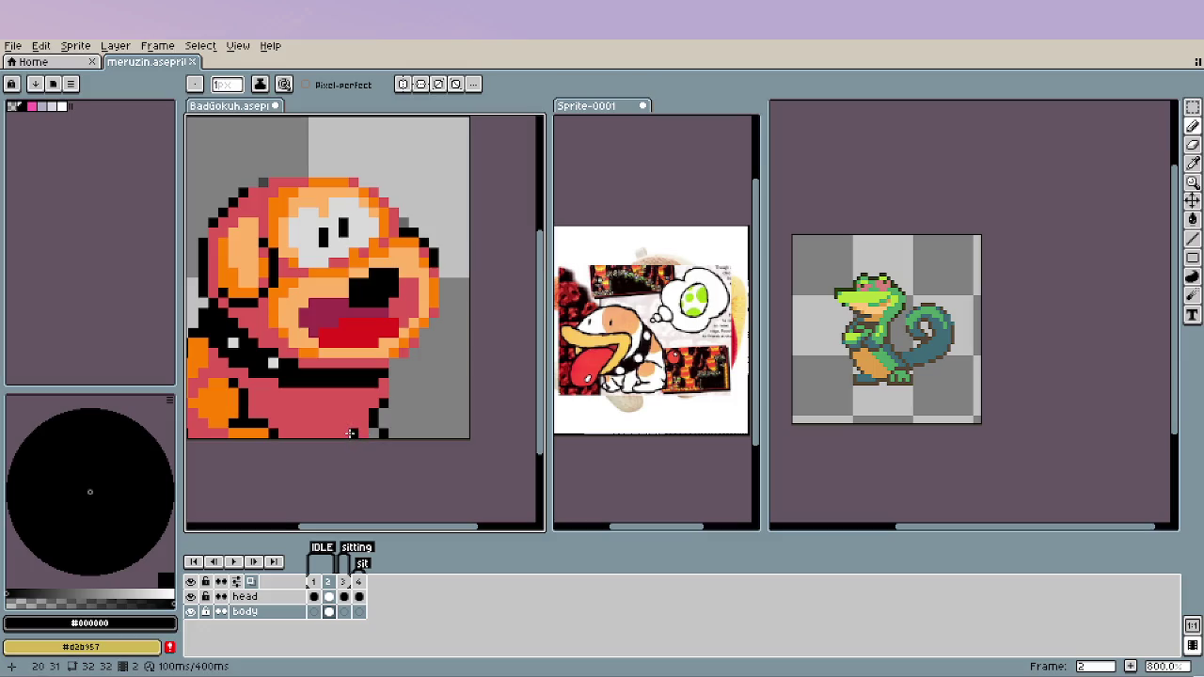
alt+click(364, 434)
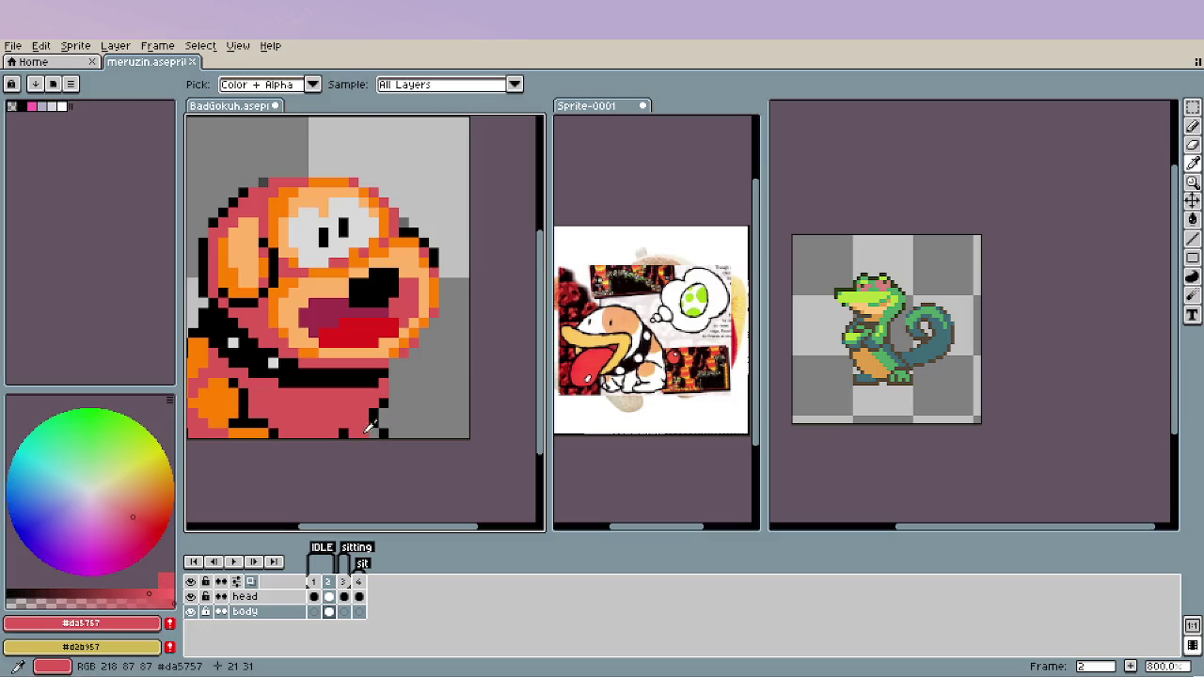
scroll(381, 461, down, 2)
scroll(389, 465, down, 3)
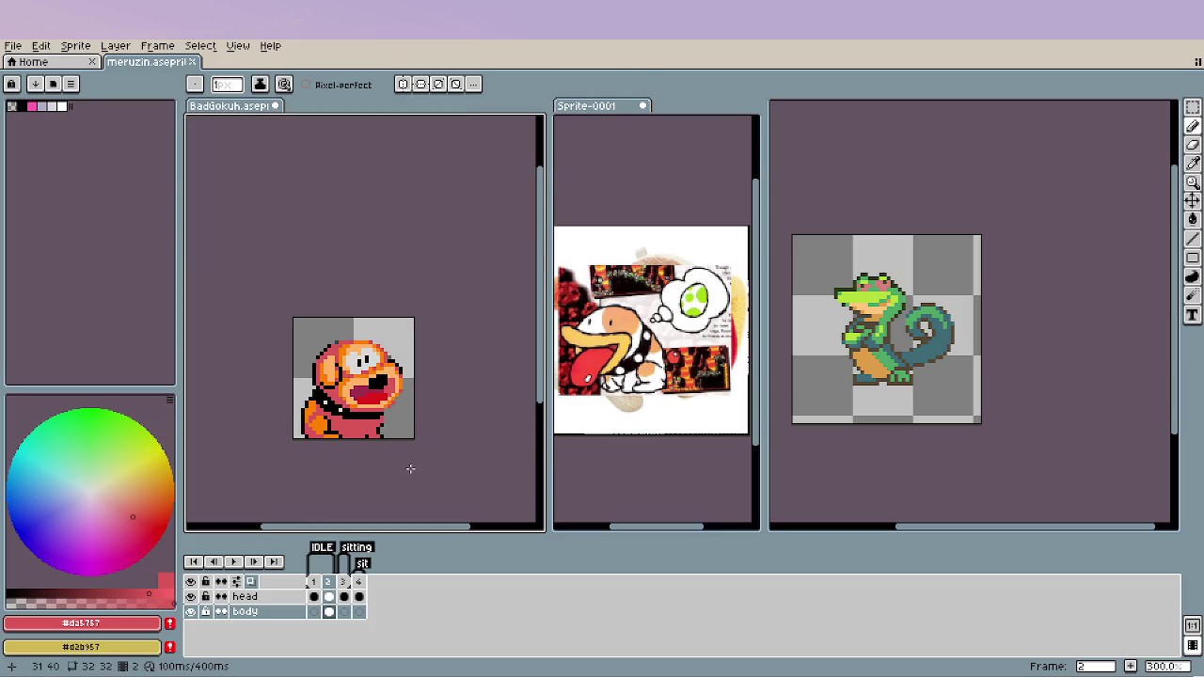
scroll(407, 465, up, 7)
key(alt)
alt+click(346, 367)
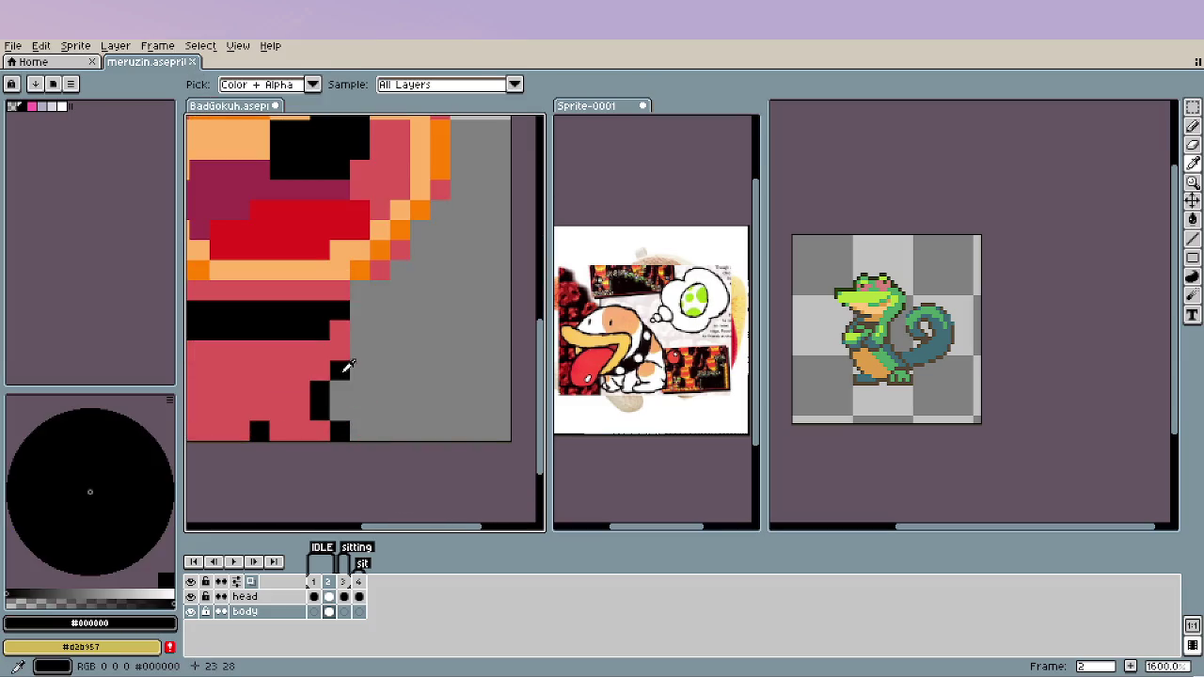
drag(353, 353, 359, 280)
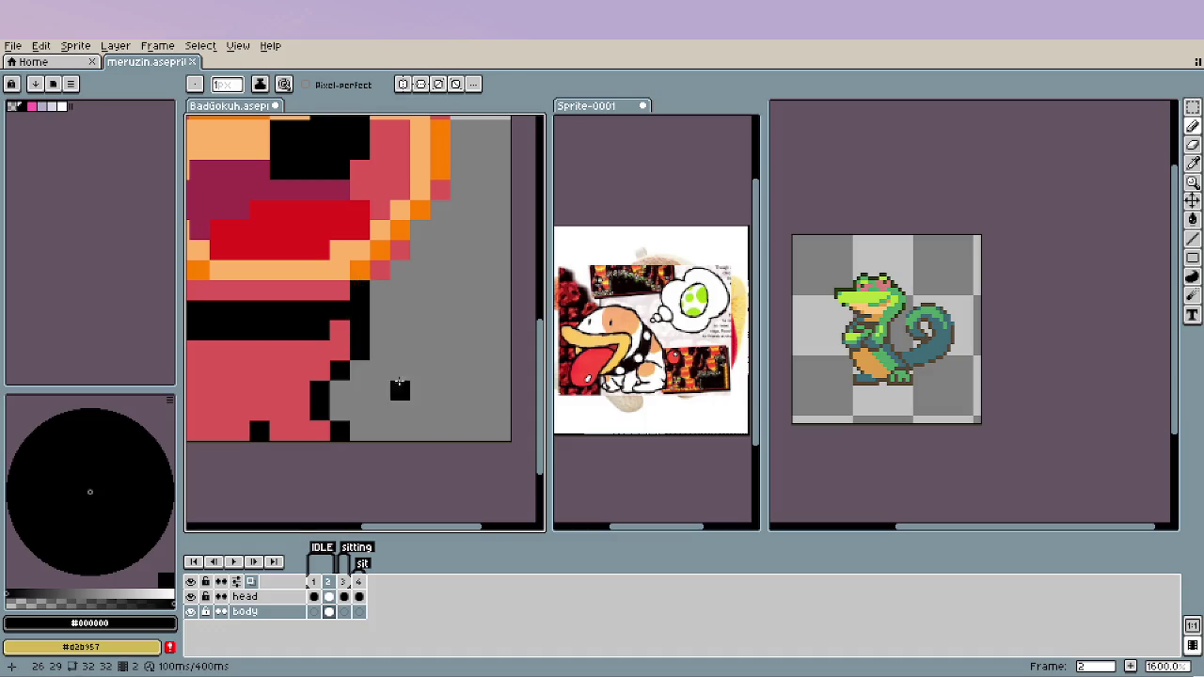
scroll(400, 388, down, 6)
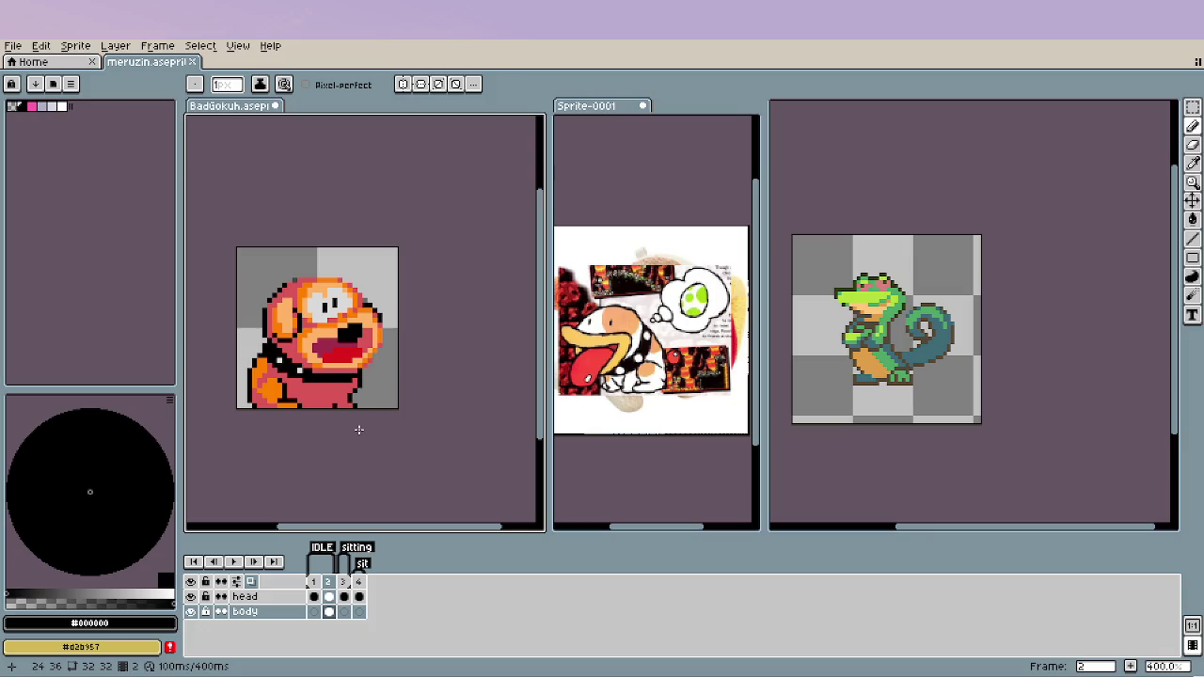
scroll(339, 424, up, 2)
scroll(327, 418, up, 1)
scroll(327, 418, up, 2)
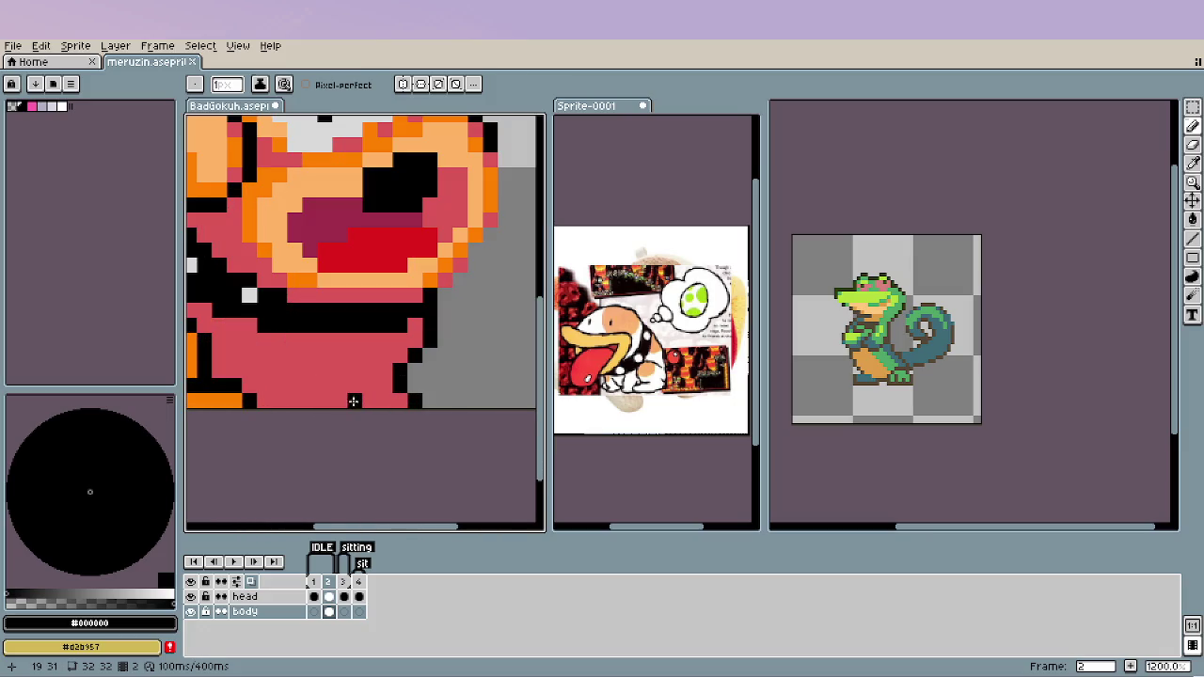
click(279, 341)
drag(364, 342, 356, 358)
scroll(356, 358, down, 2)
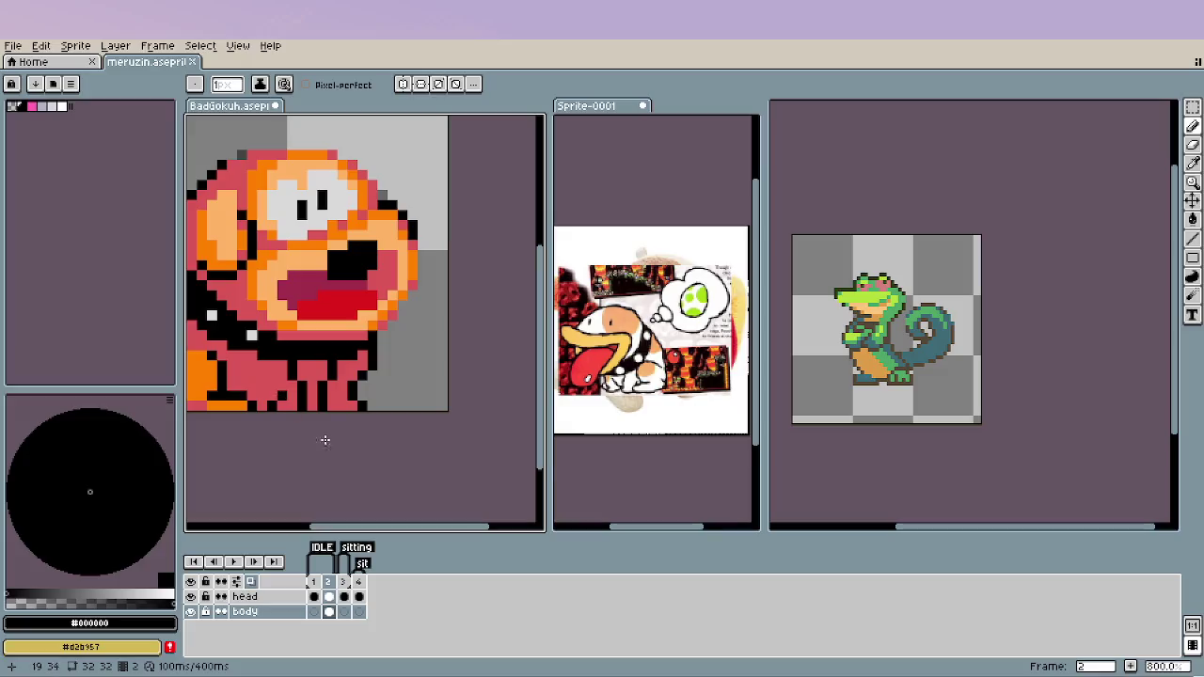
scroll(314, 438, down, 1)
scroll(316, 439, down, 2)
scroll(316, 440, up, 3)
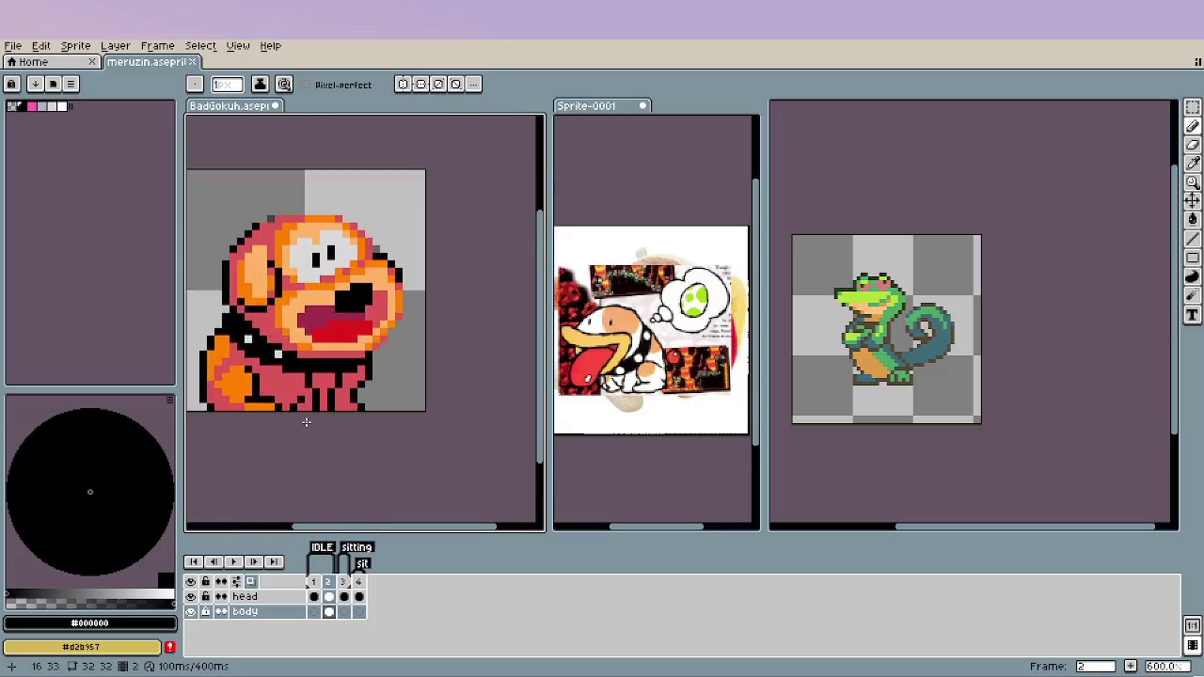
scroll(329, 405, up, 3)
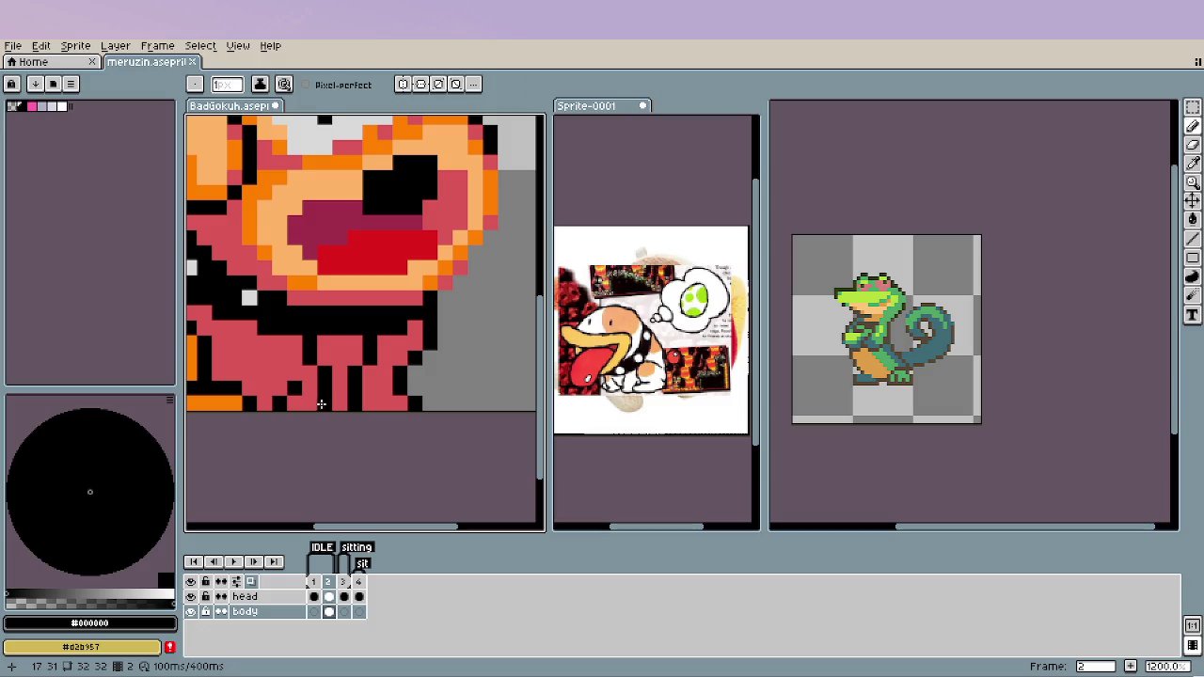
alt+click(332, 404)
alt+click(336, 400)
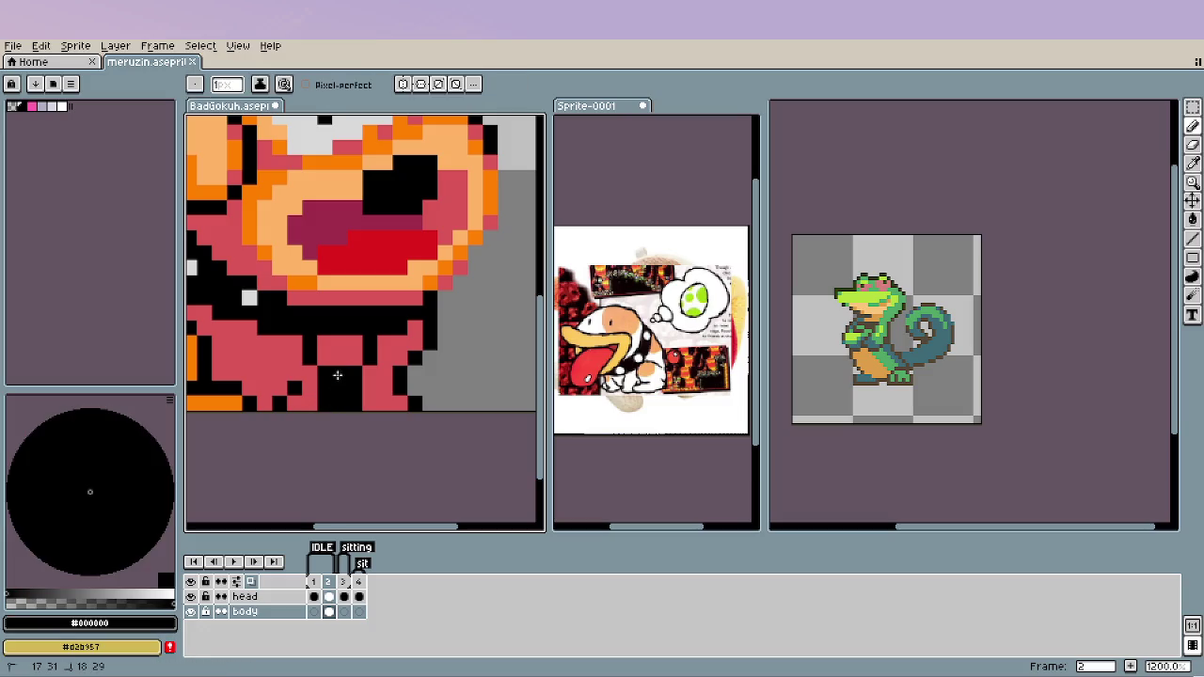
alt+click(310, 390)
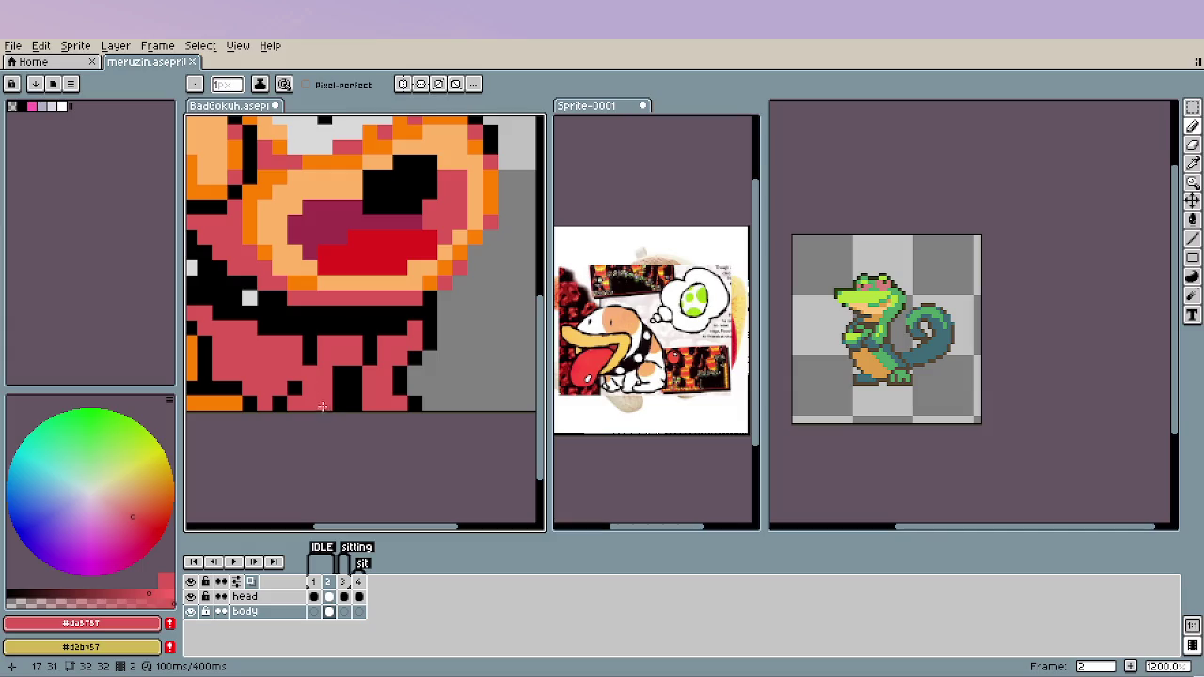
alt+click(322, 361)
click(325, 350)
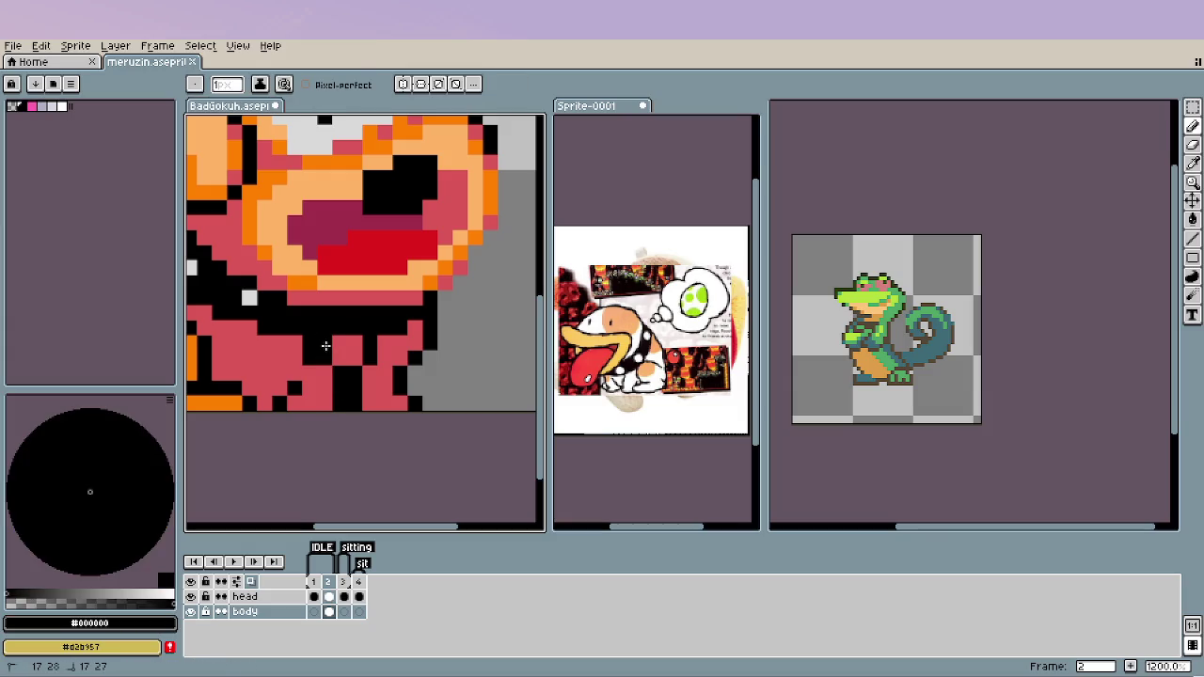
alt+click(324, 372)
click(311, 344)
scroll(347, 423, down, 2)
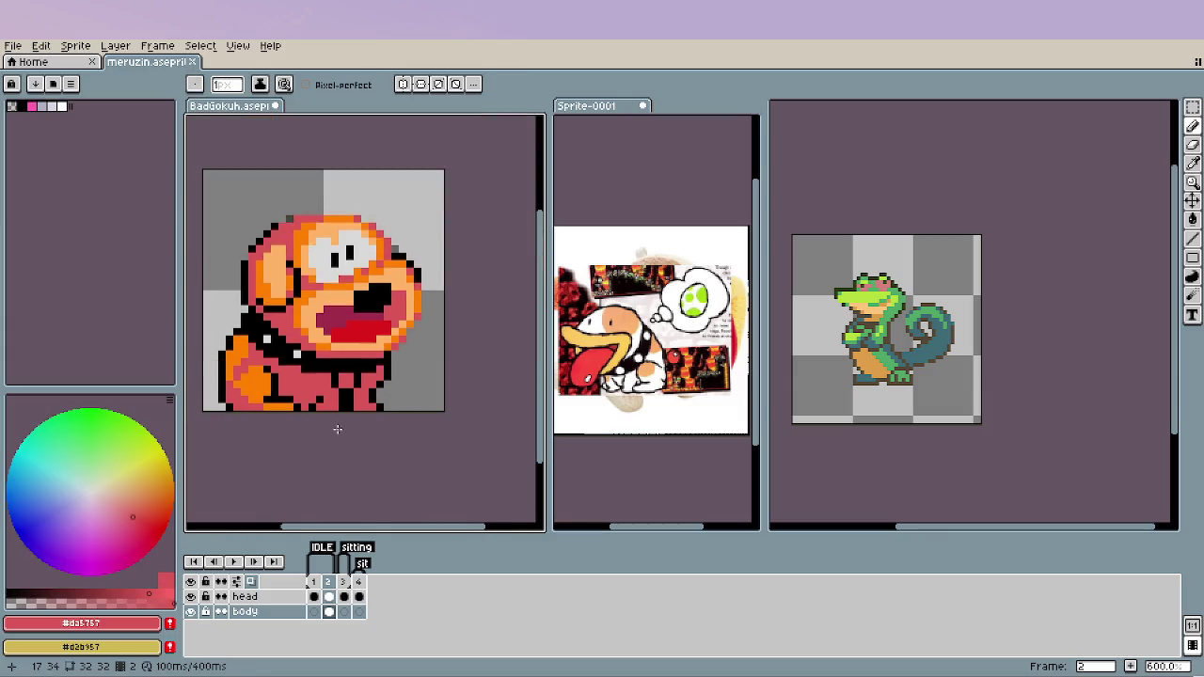
scroll(336, 424, down, 3)
scroll(367, 421, up, 1)
scroll(349, 414, up, 5)
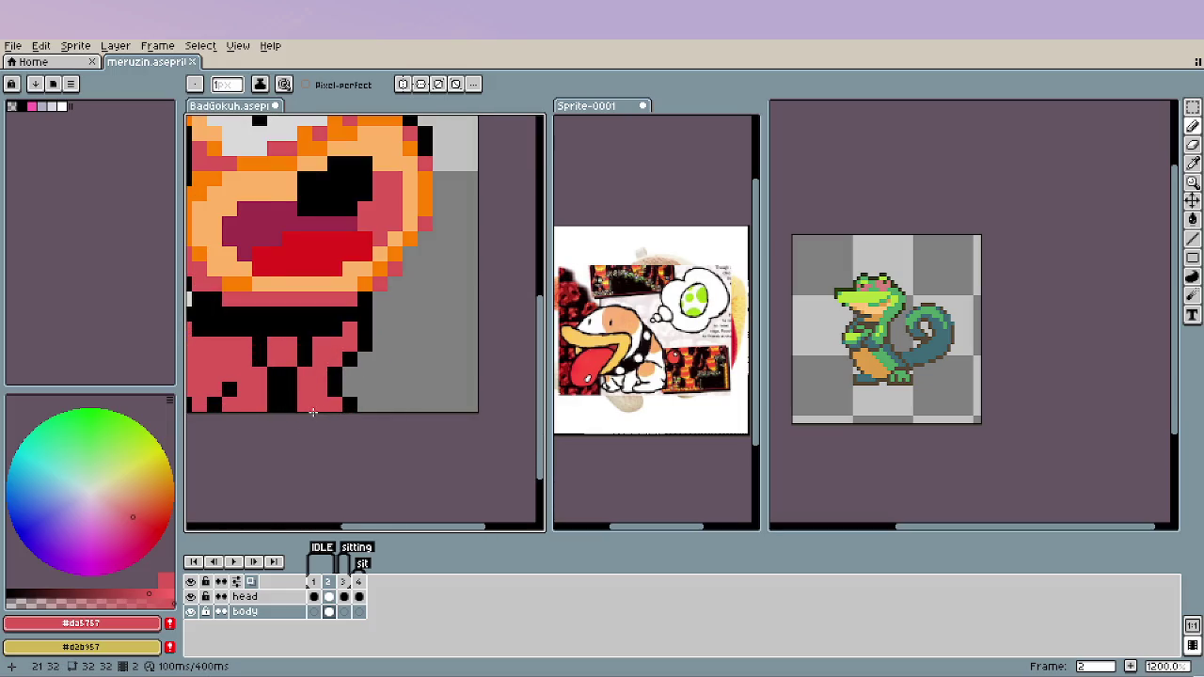
scroll(314, 412, down, 3)
scroll(318, 414, down, 1)
scroll(346, 423, up, 2)
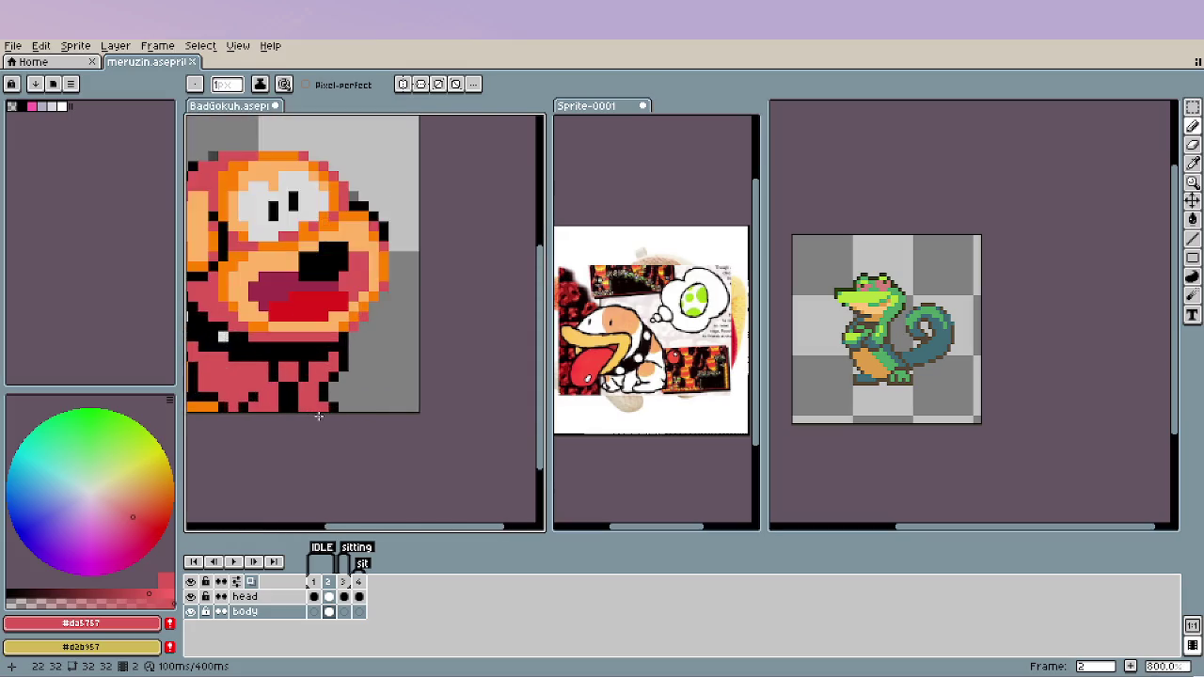
scroll(310, 414, up, 2)
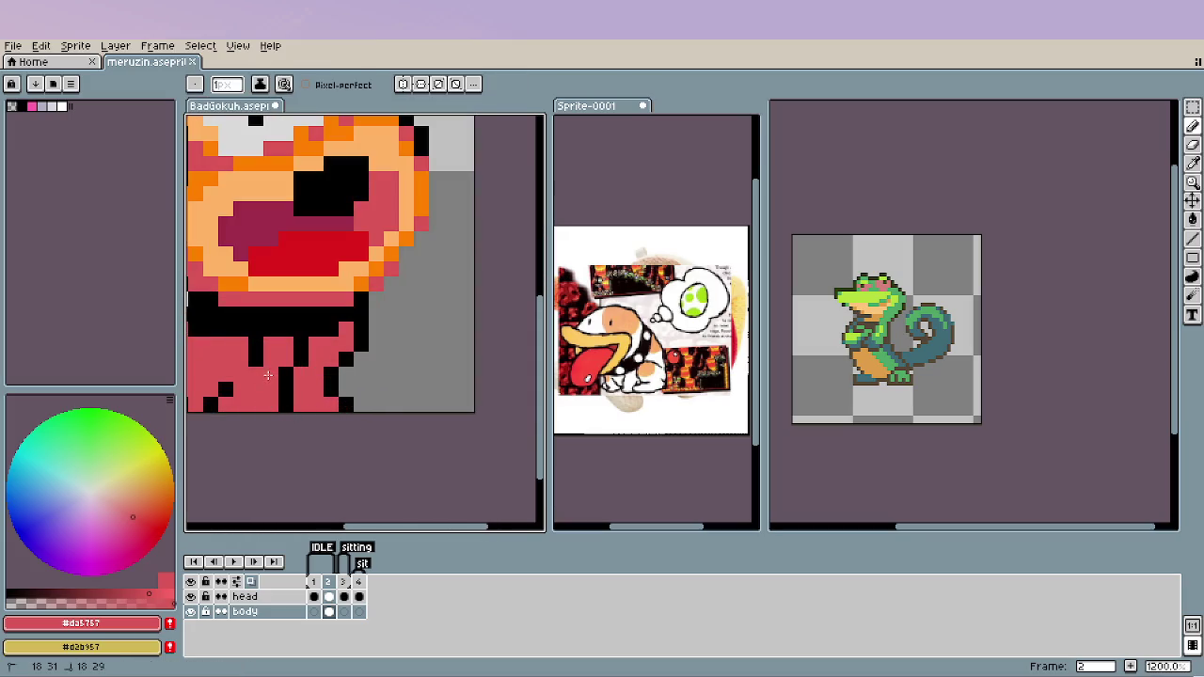
scroll(340, 440, down, 4)
scroll(334, 431, up, 2)
scroll(328, 423, up, 3)
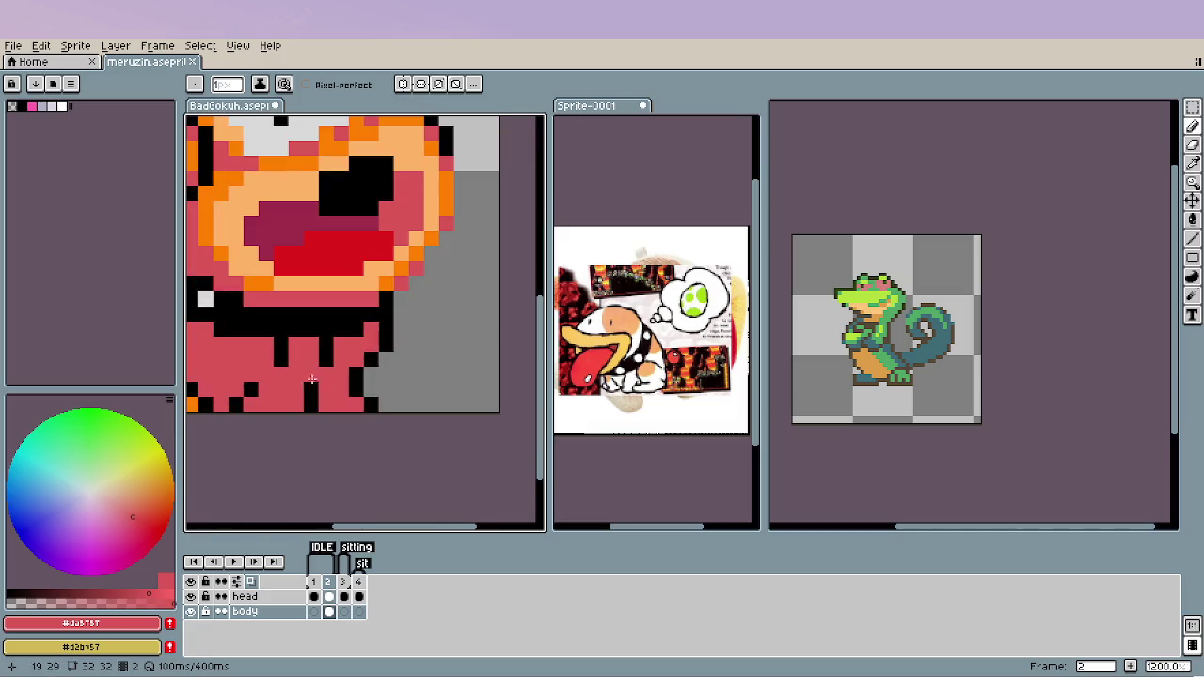
alt+click(293, 347)
alt+click(283, 348)
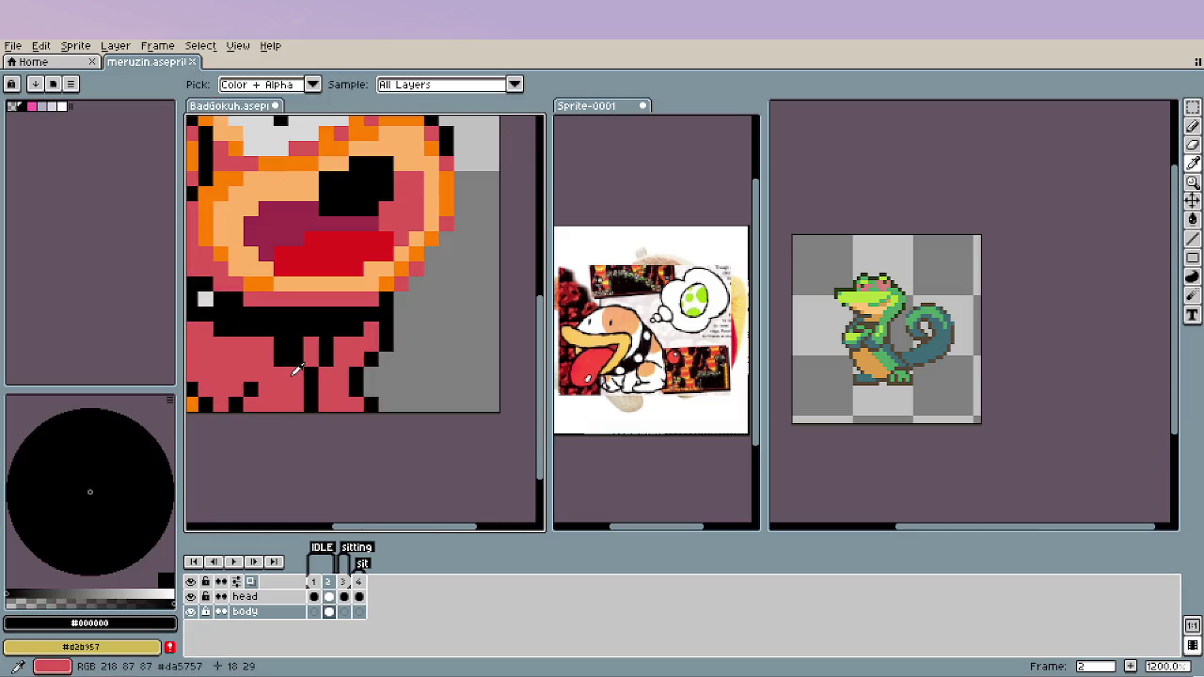
scroll(312, 414, down, 4)
scroll(311, 414, down, 2)
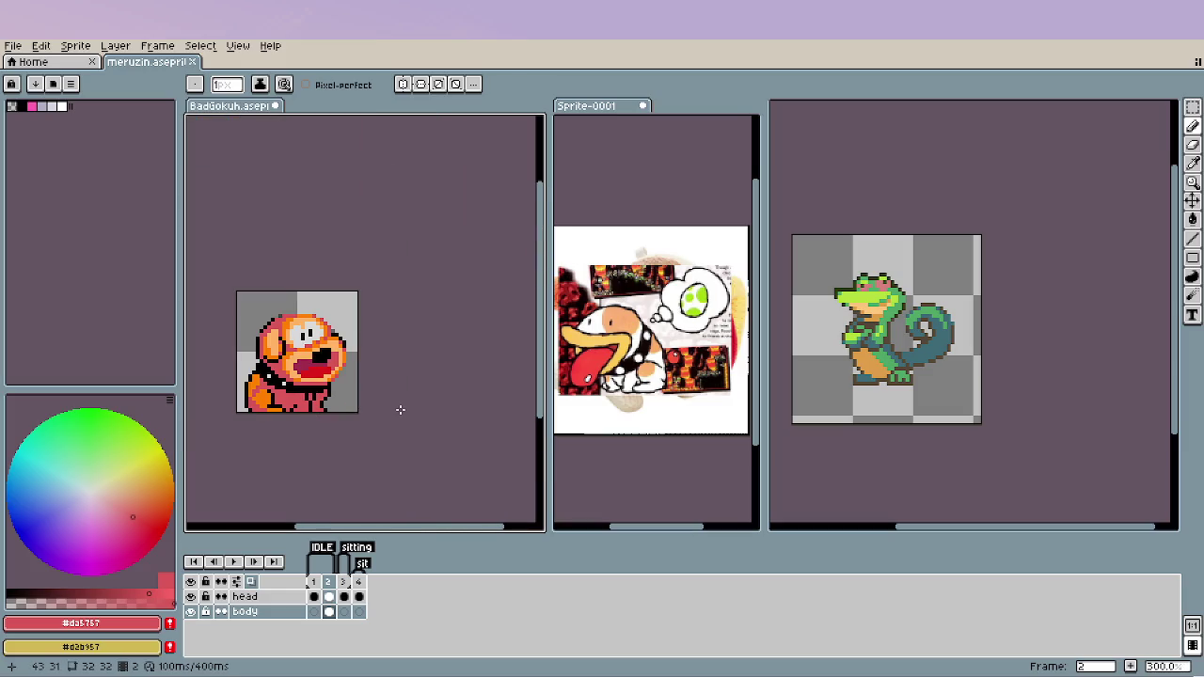
scroll(311, 414, up, 2)
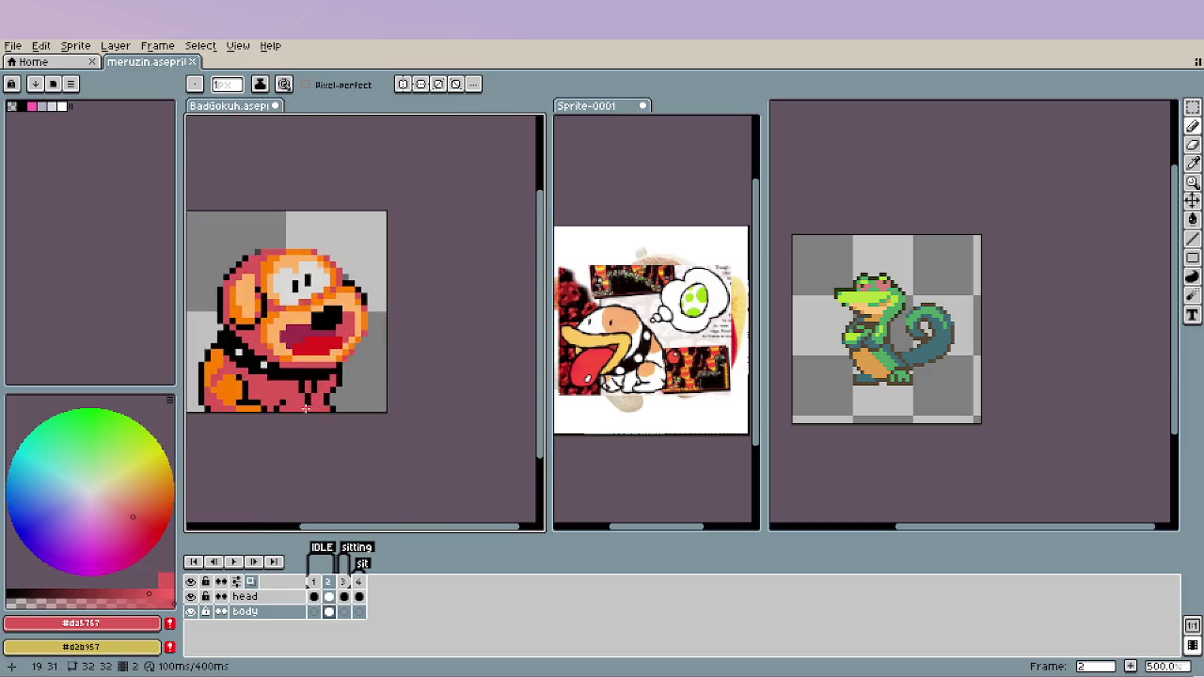
scroll(312, 414, up, 4)
alt+click(252, 386)
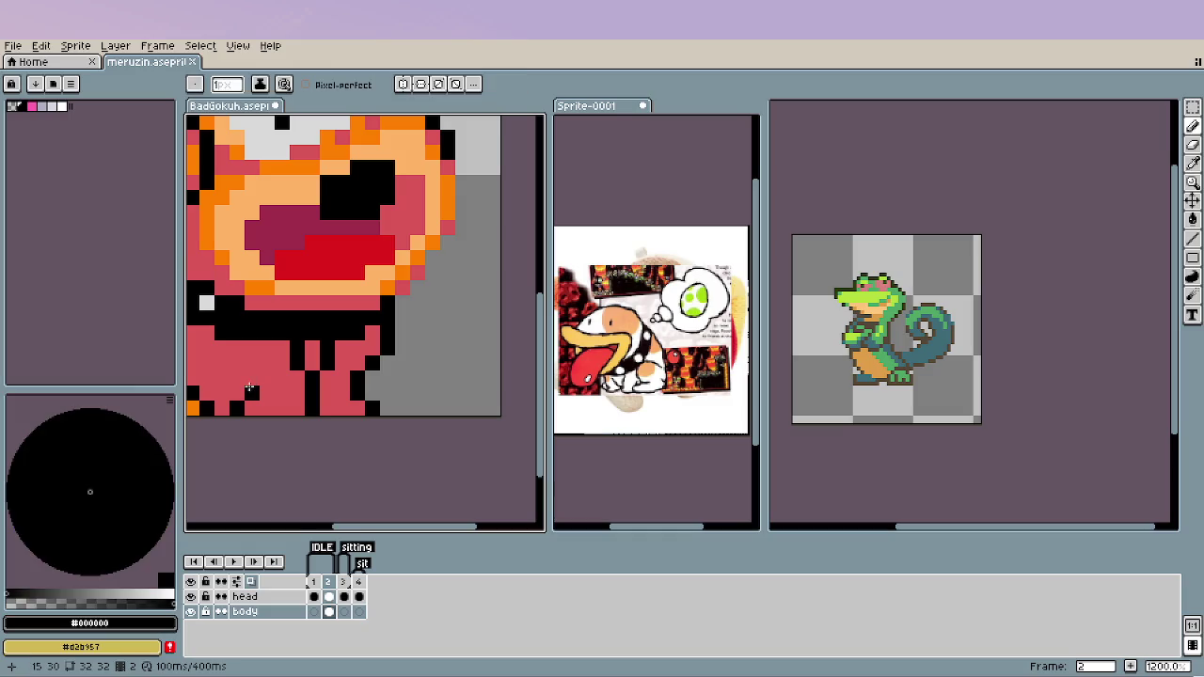
drag(251, 387, 381, 382)
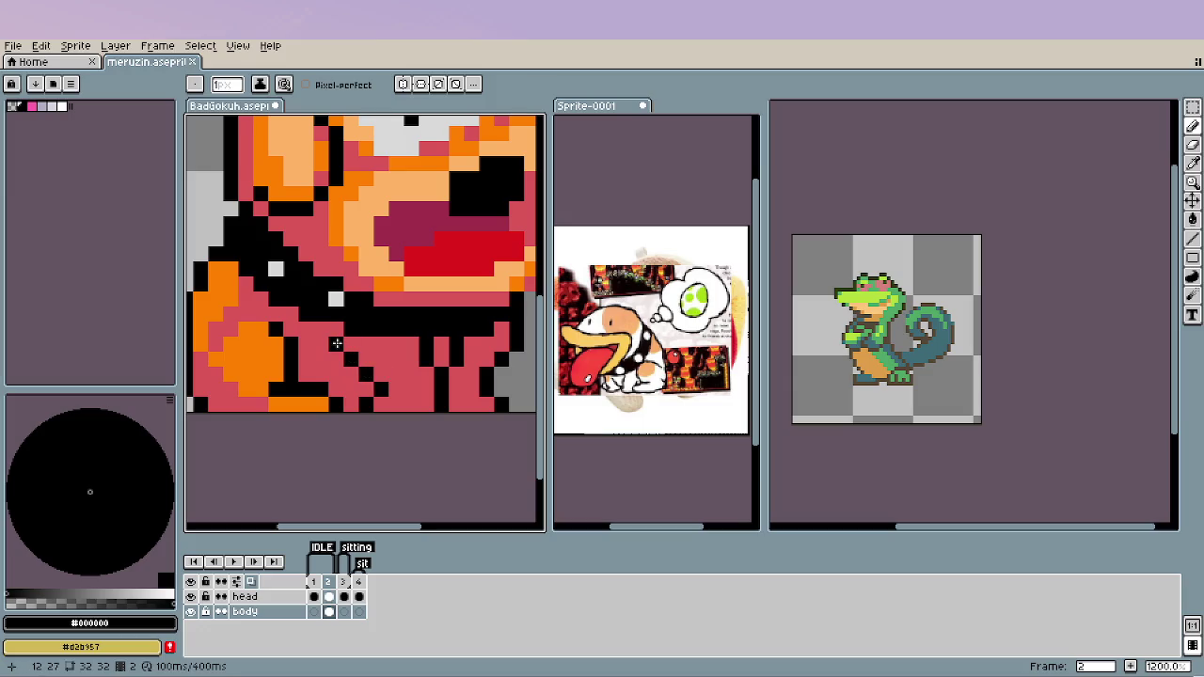
scroll(366, 404, down, 6)
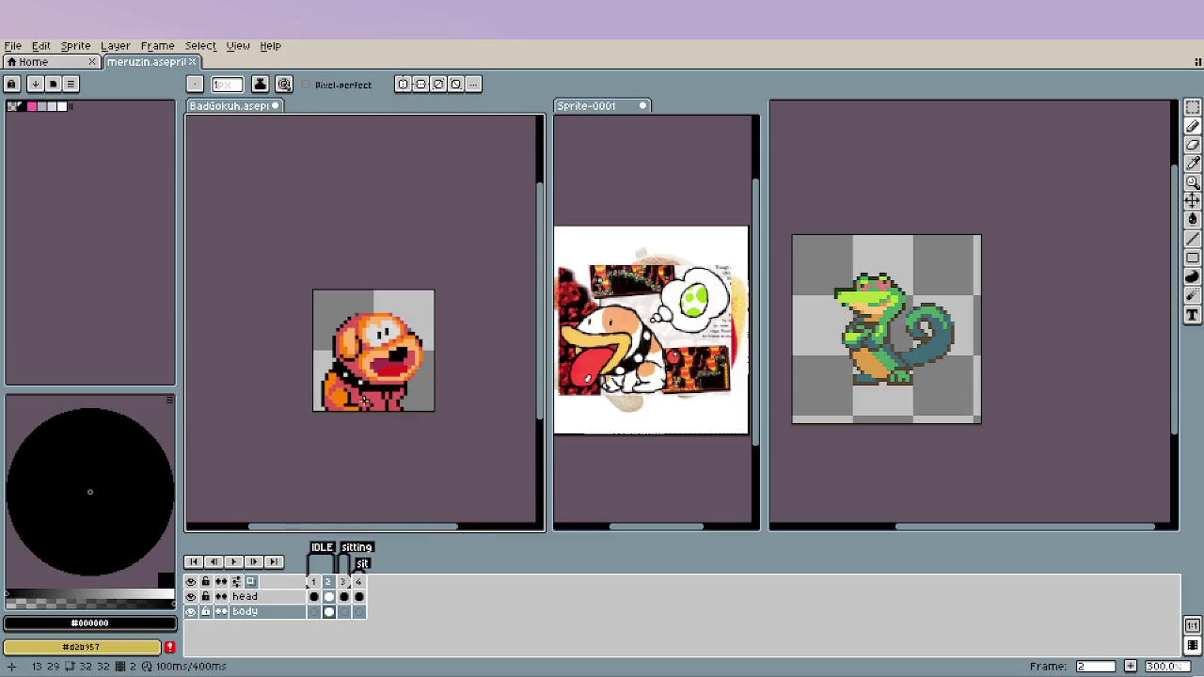
scroll(366, 404, up, 3)
scroll(333, 382, up, 1)
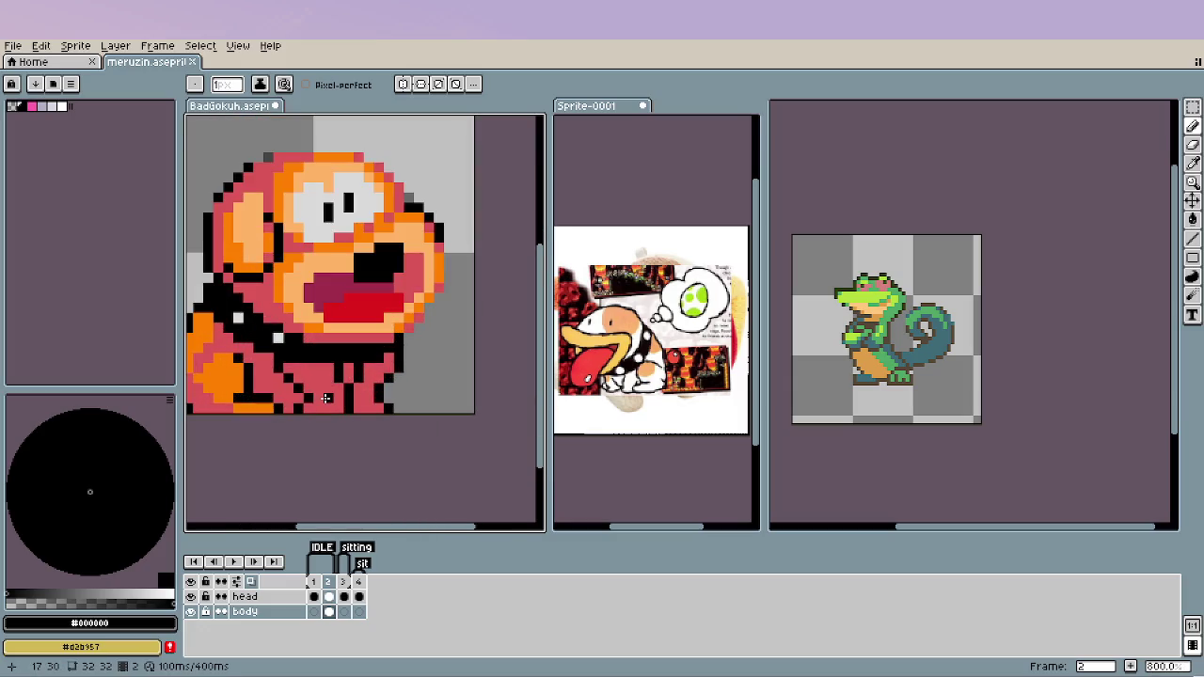
scroll(337, 417, down, 2)
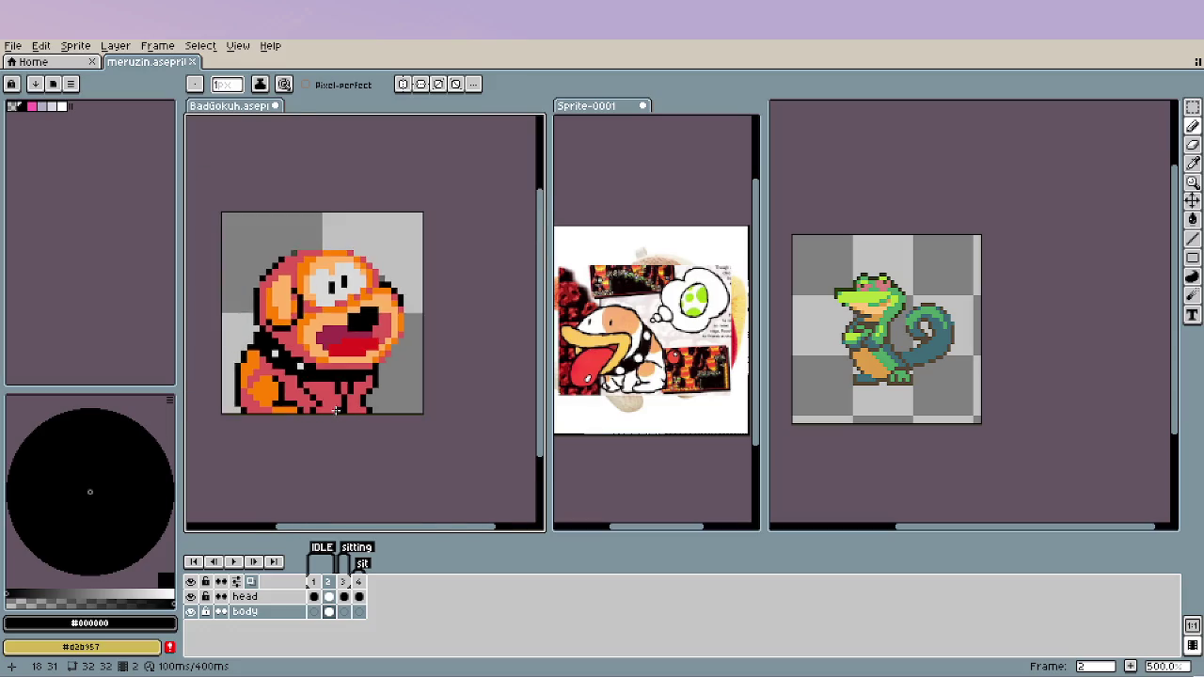
scroll(339, 414, down, 2)
scroll(334, 411, down, 1)
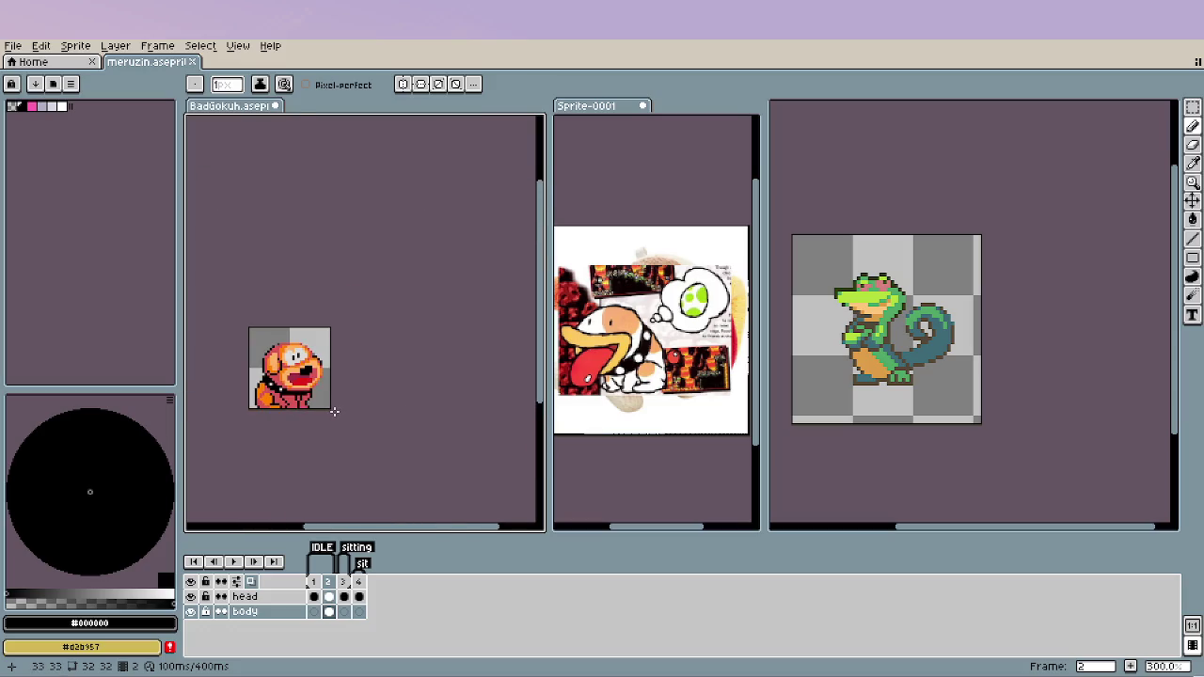
scroll(283, 413, up, 3)
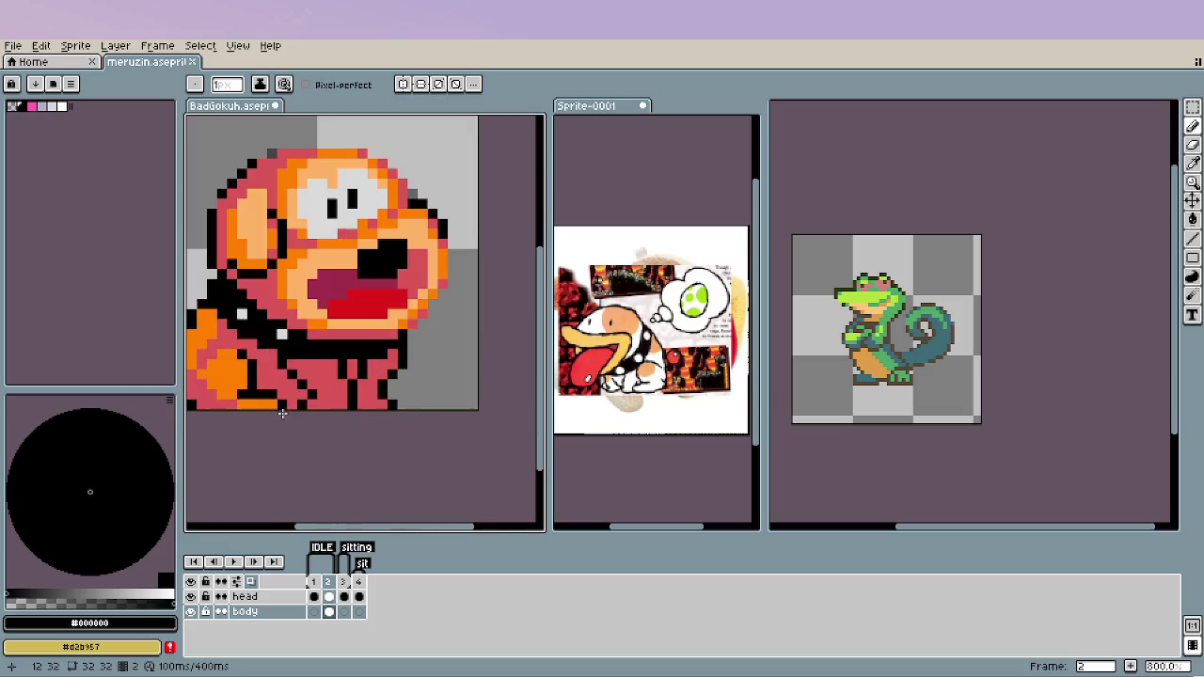
Sample the body orange and paint orange pixels along the chest edge and lower body.
key(i)
click(415, 320)
key(b)
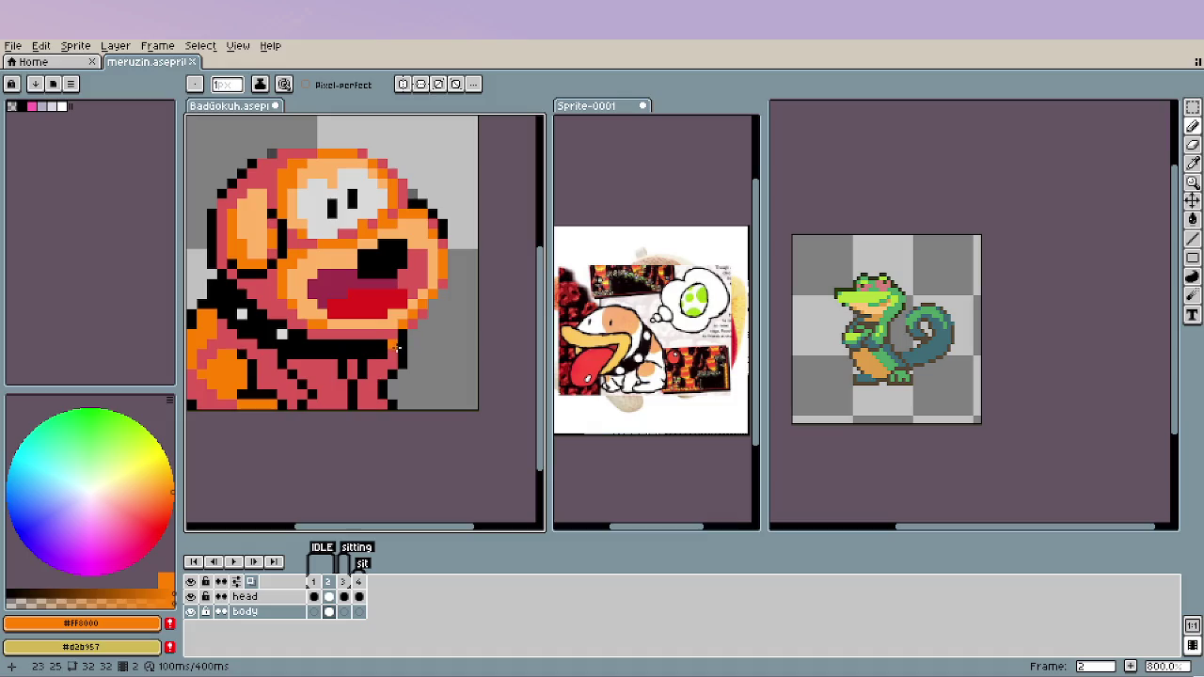
drag(393, 357, 386, 368)
click(373, 393)
scroll(395, 438, down, 3)
scroll(371, 433, down, 2)
scroll(369, 428, up, 2)
scroll(362, 419, up, 4)
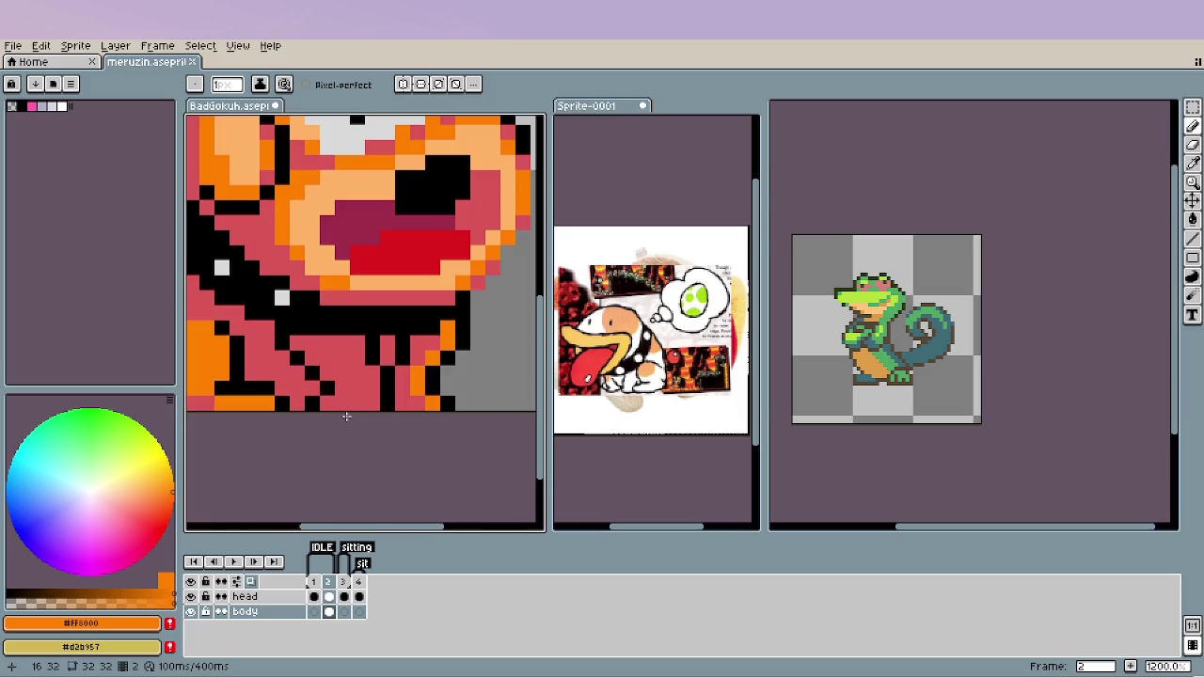
click(332, 390)
Fix pixels between the legs with black and pink, then hide the head layer.
drag(317, 402, 327, 402)
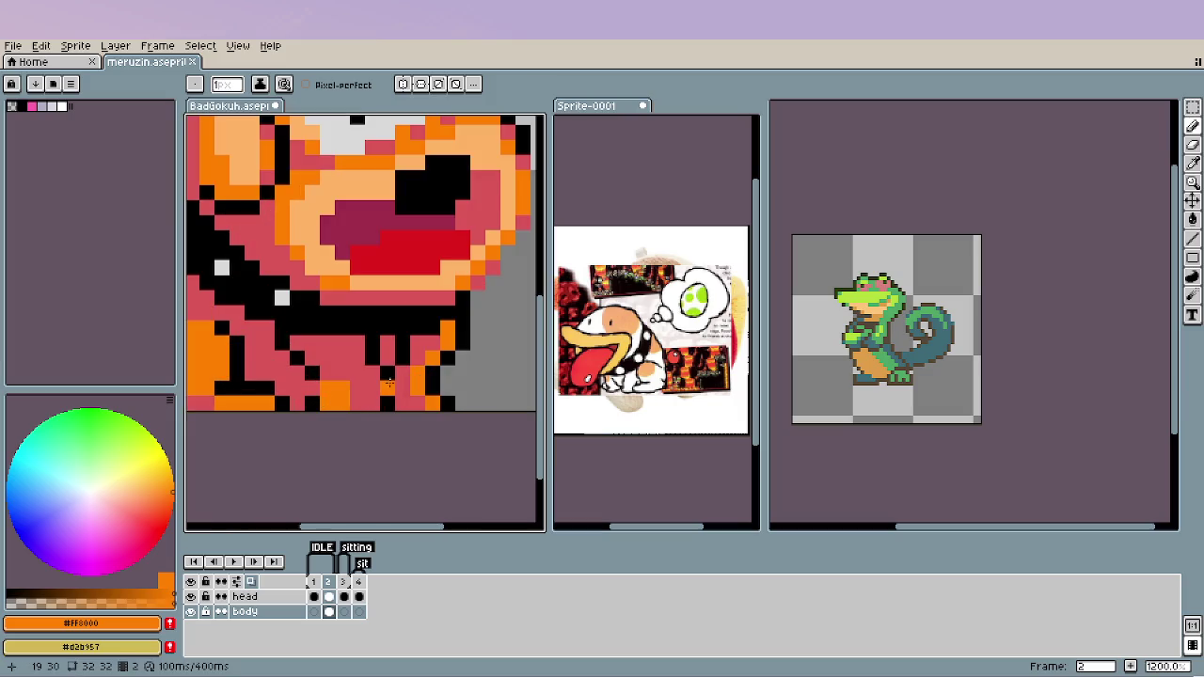
alt+click(321, 371)
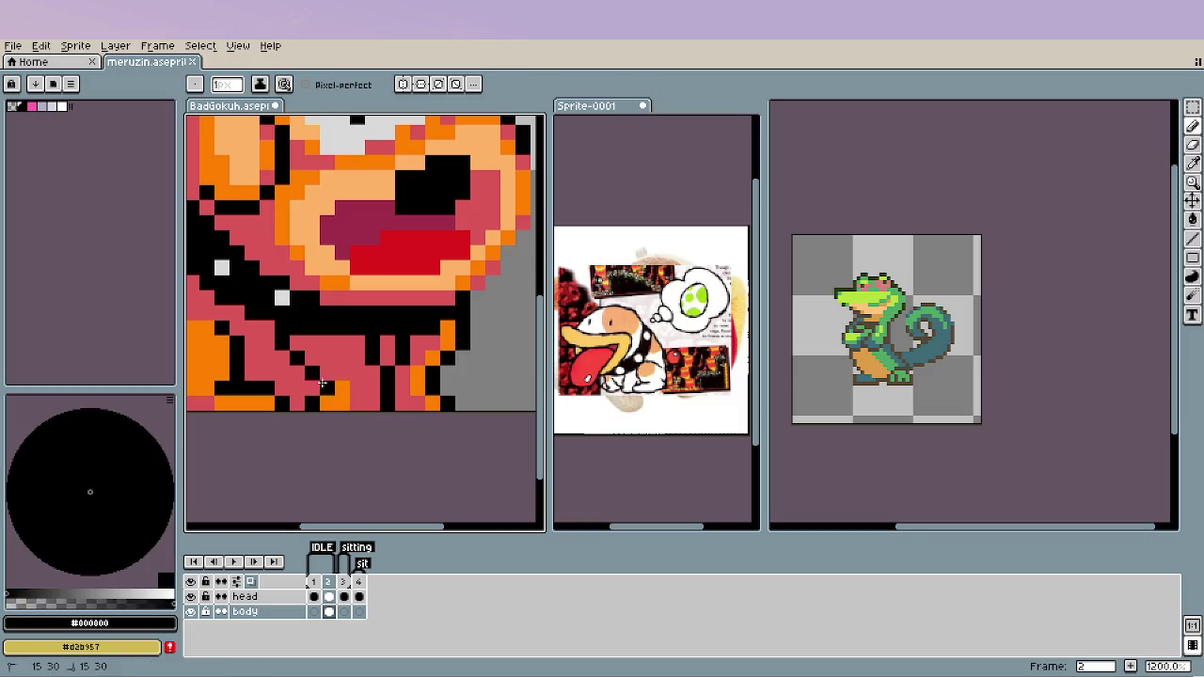
scroll(362, 419, down, 4)
scroll(364, 423, down, 1)
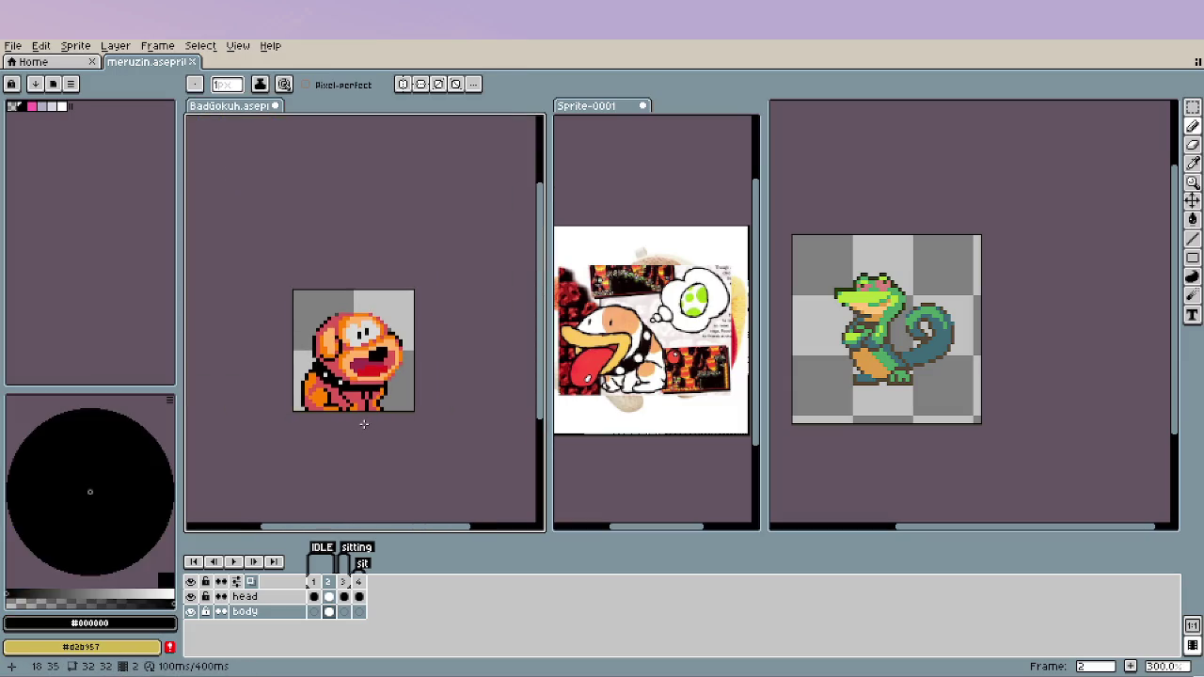
scroll(362, 419, up, 3)
scroll(373, 397, up, 3)
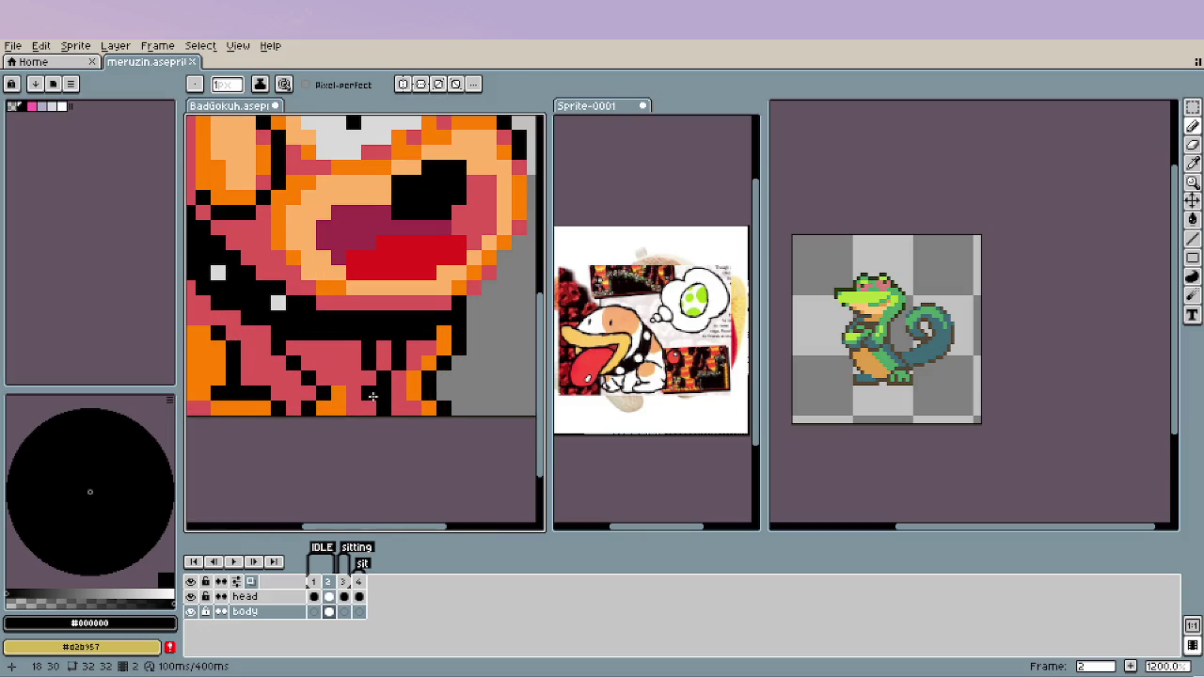
alt+click(372, 399)
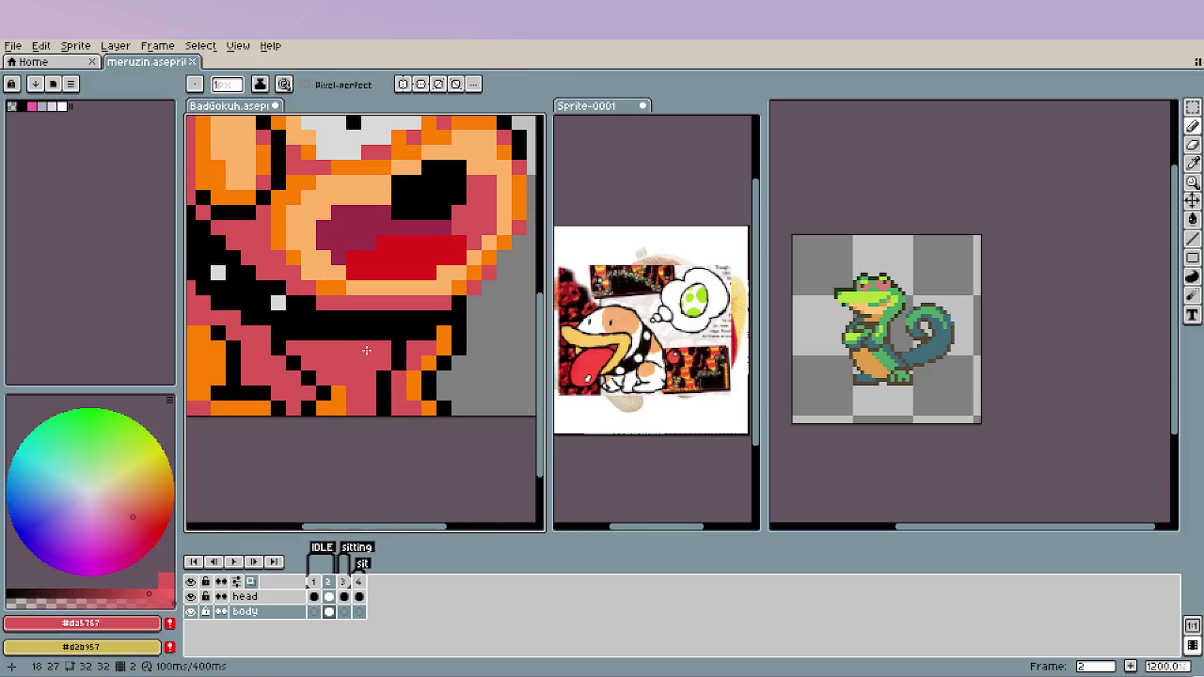
scroll(350, 428, down, 2)
alt+click(360, 399)
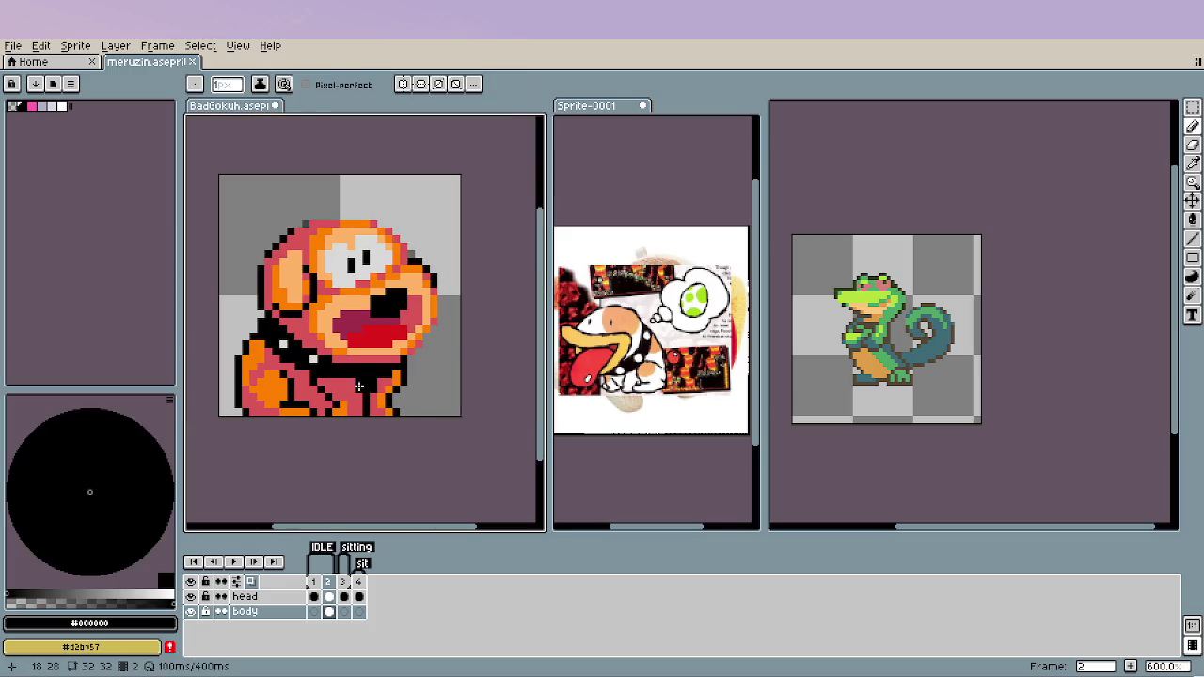
scroll(423, 442, down, 2)
scroll(424, 443, down, 1)
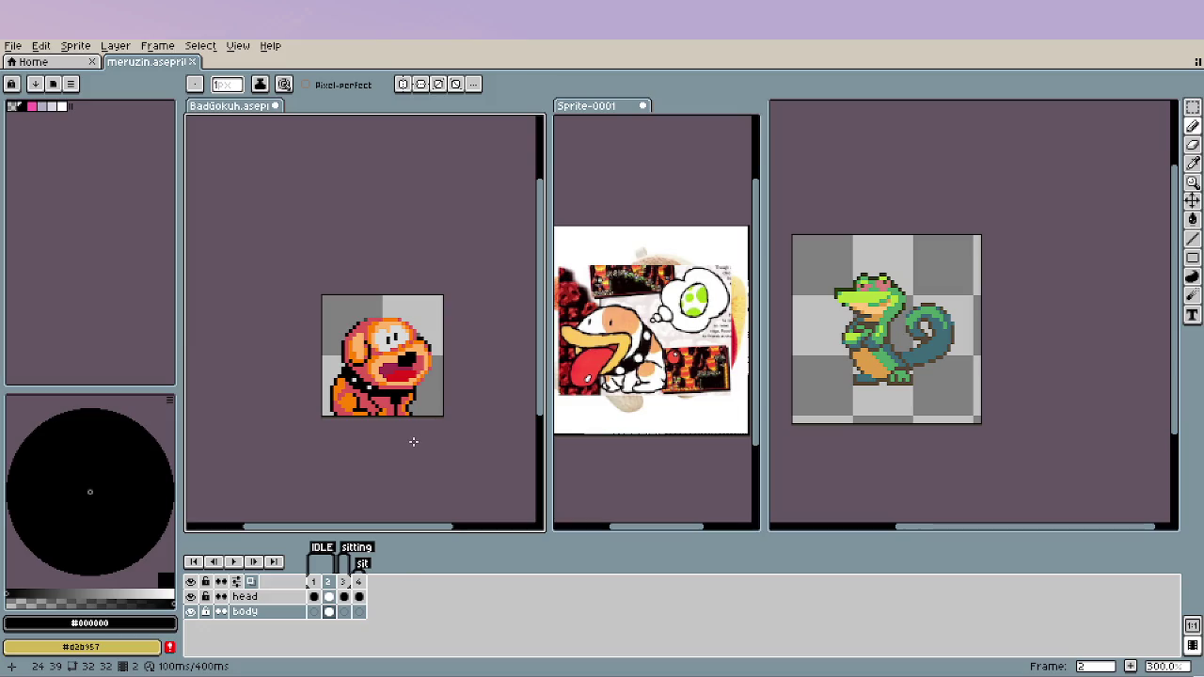
scroll(340, 399, up, 1)
scroll(341, 399, up, 5)
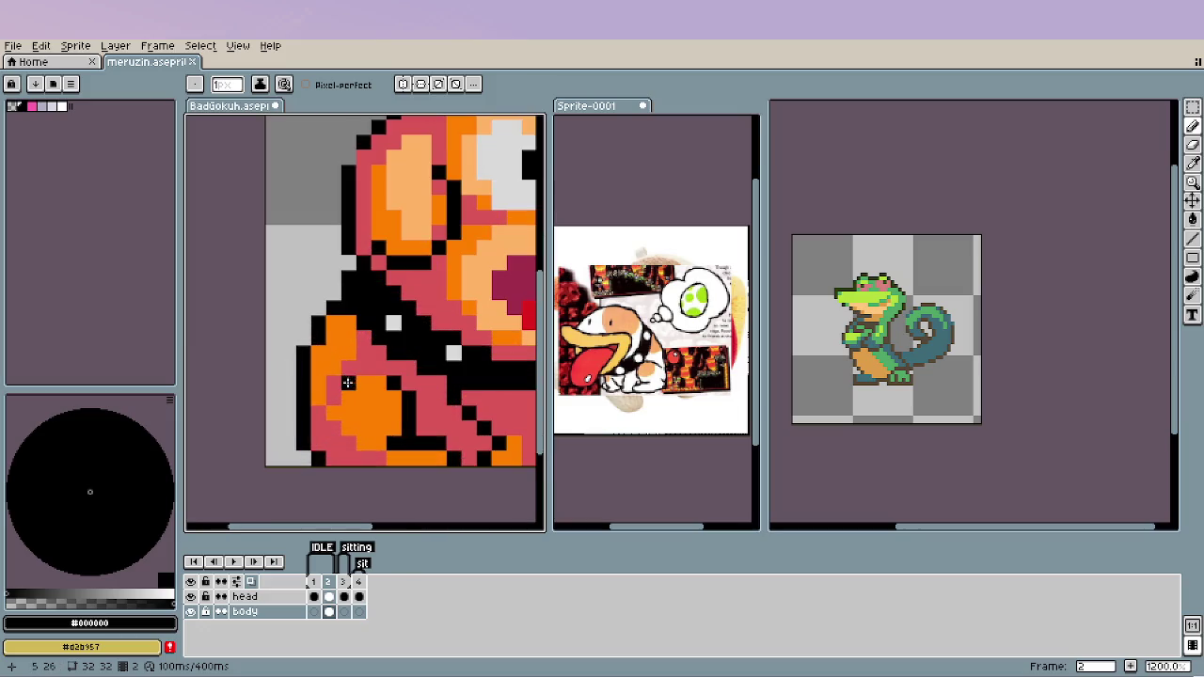
alt+click(332, 322)
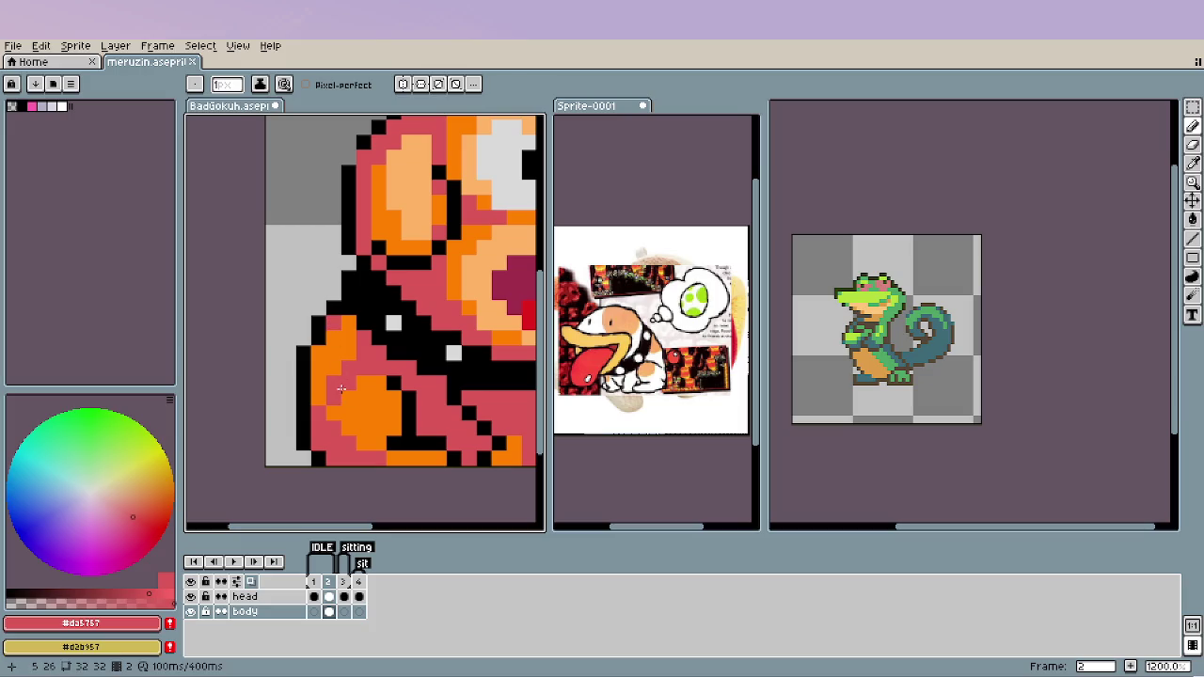
scroll(339, 384, down, 4)
scroll(367, 400, down, 1)
scroll(383, 411, down, 1)
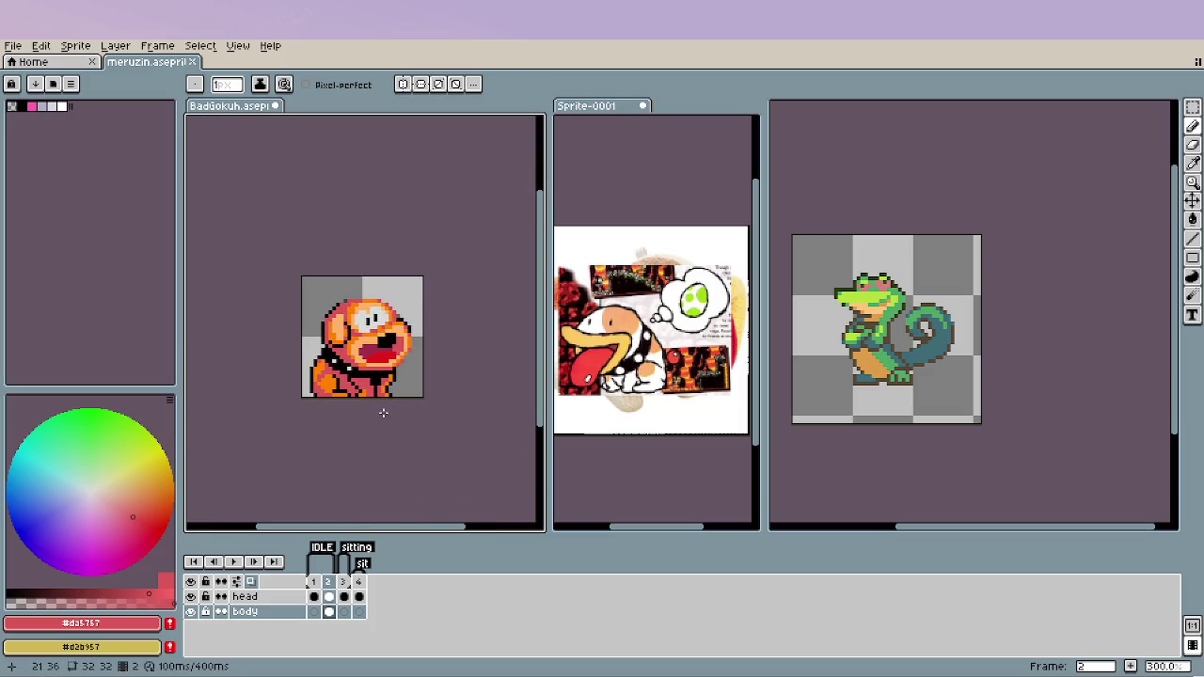
scroll(392, 414, down, 1)
click(190, 596)
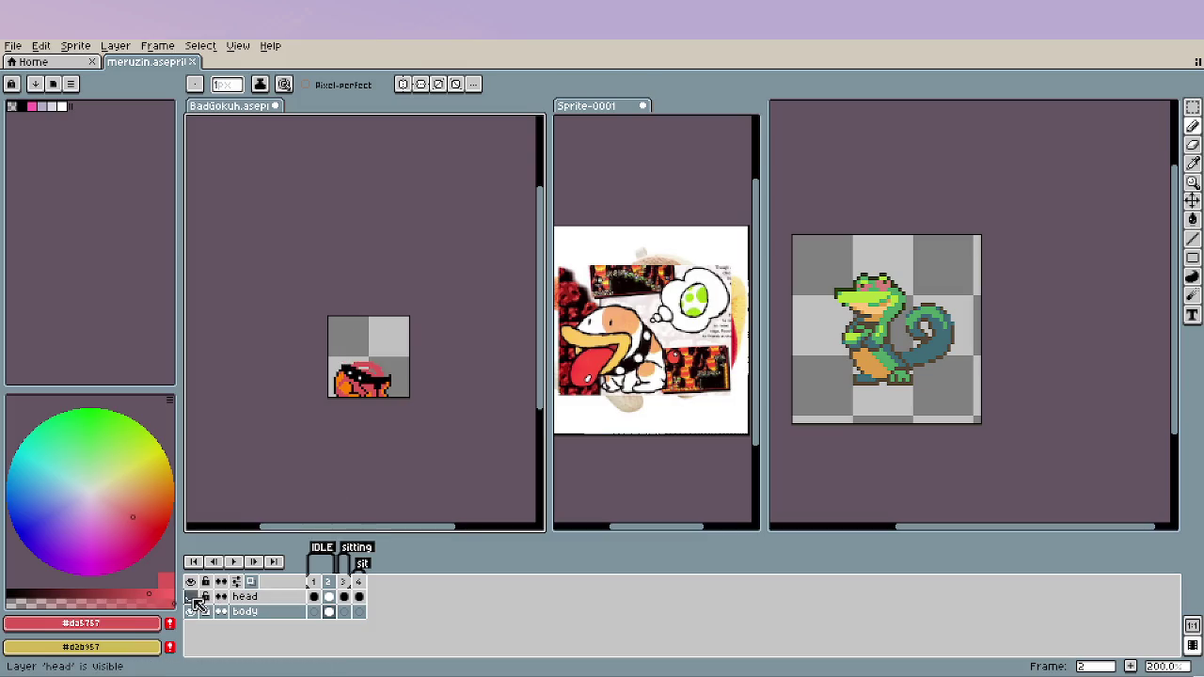
Draw a pink line along the body's top edge and fill the grey stripe with pink.
scroll(315, 378, up, 4)
scroll(301, 367, up, 1)
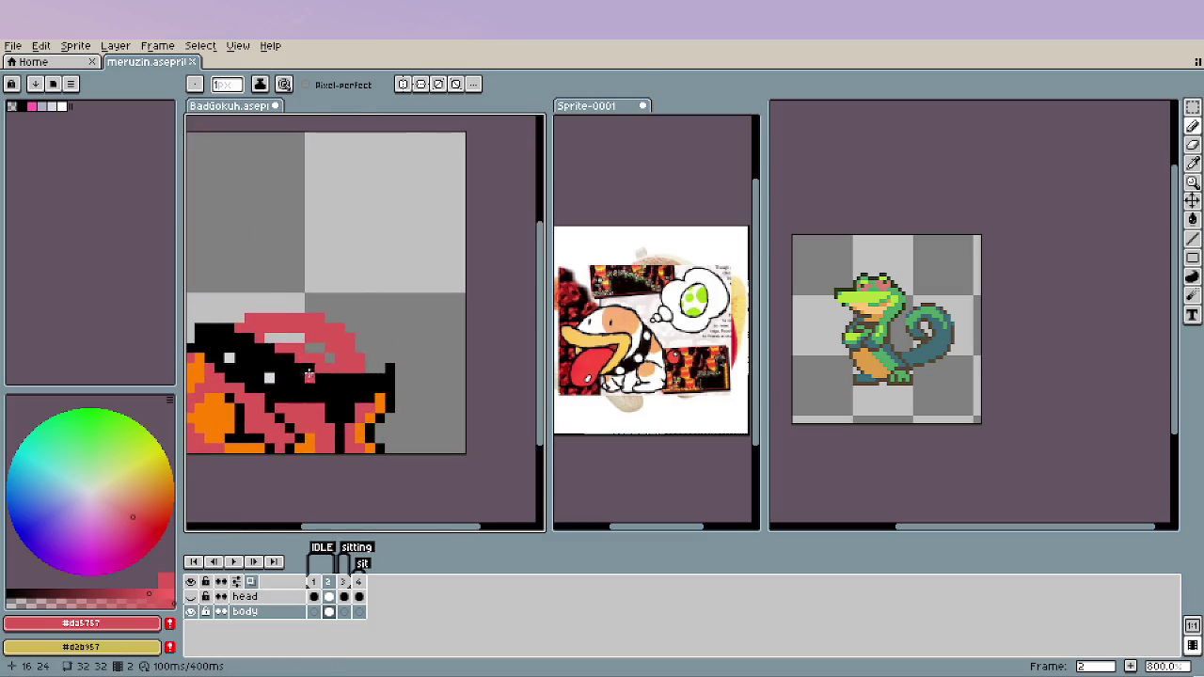
key(i)
key(b)
drag(230, 316, 374, 349)
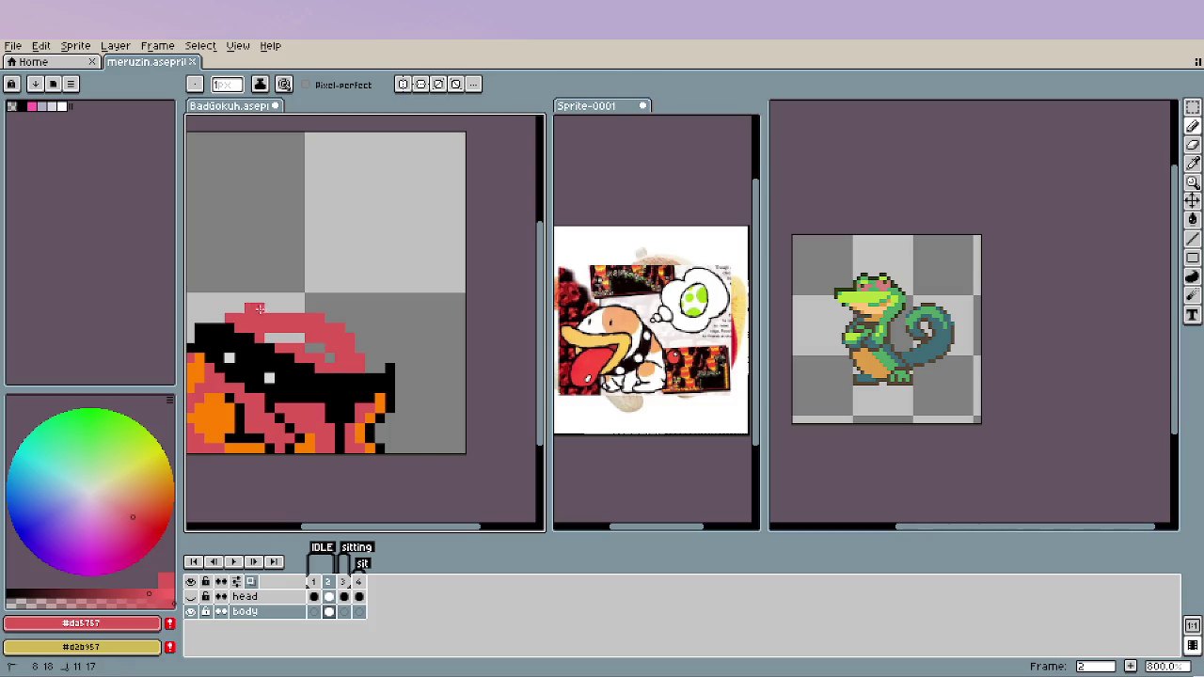
key(g)
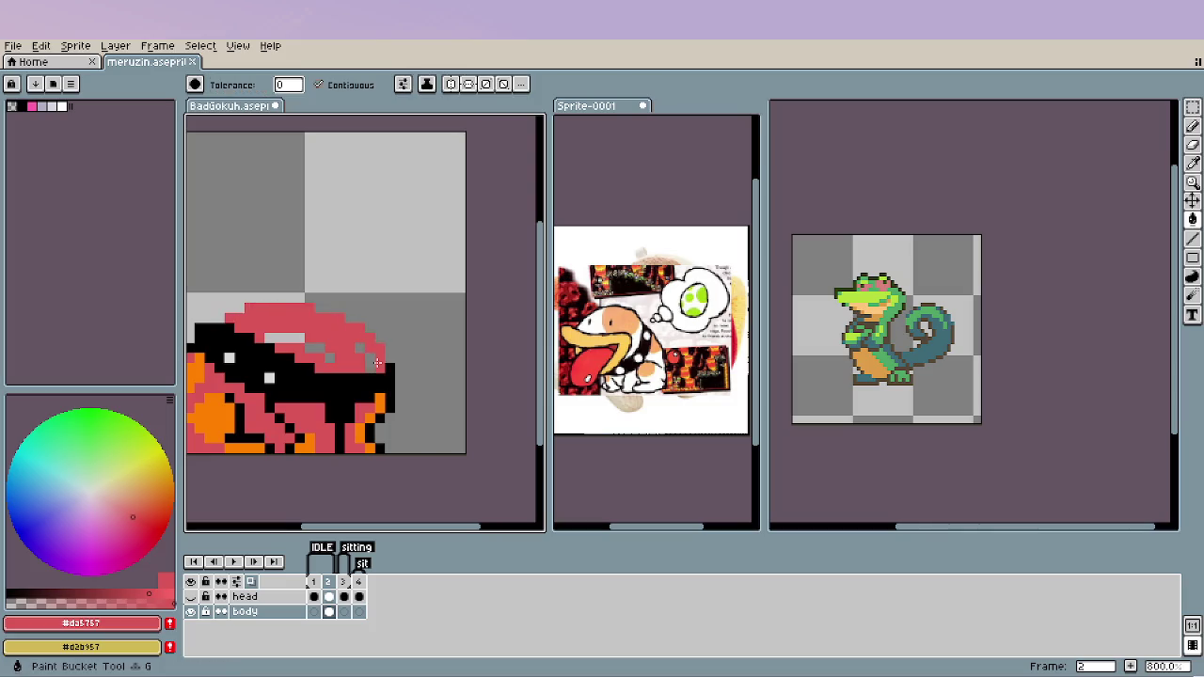
click(287, 337)
scroll(341, 408, down, 1)
scroll(302, 374, up, 1)
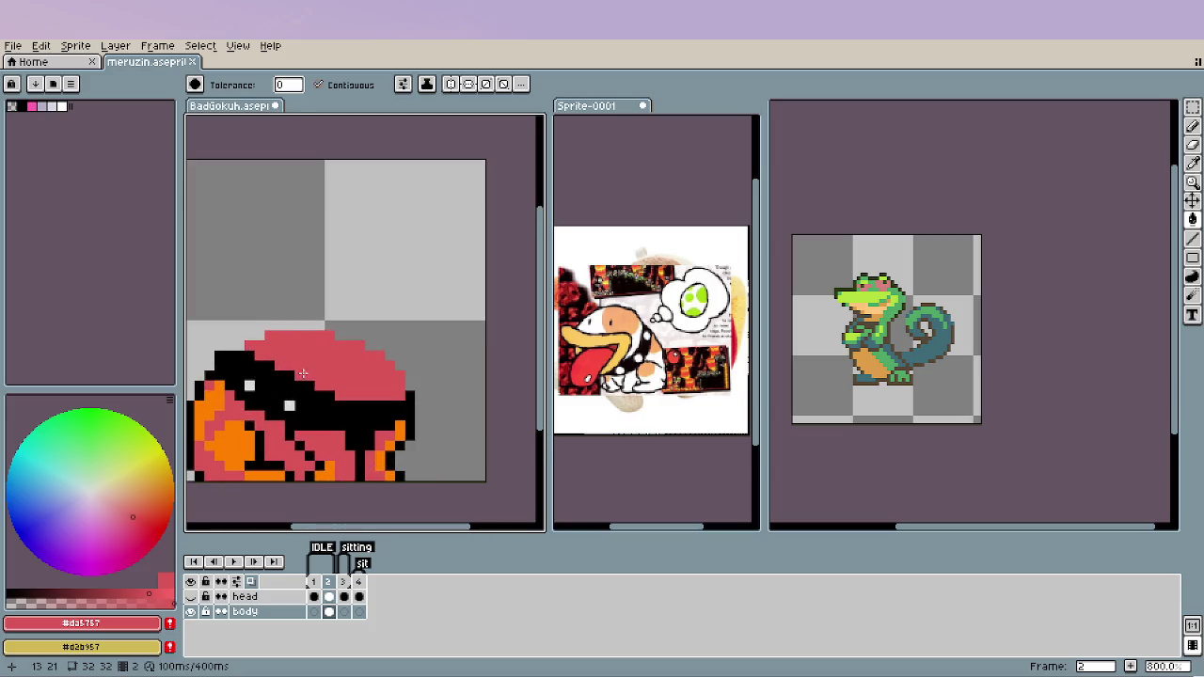
key(b)
click(243, 347)
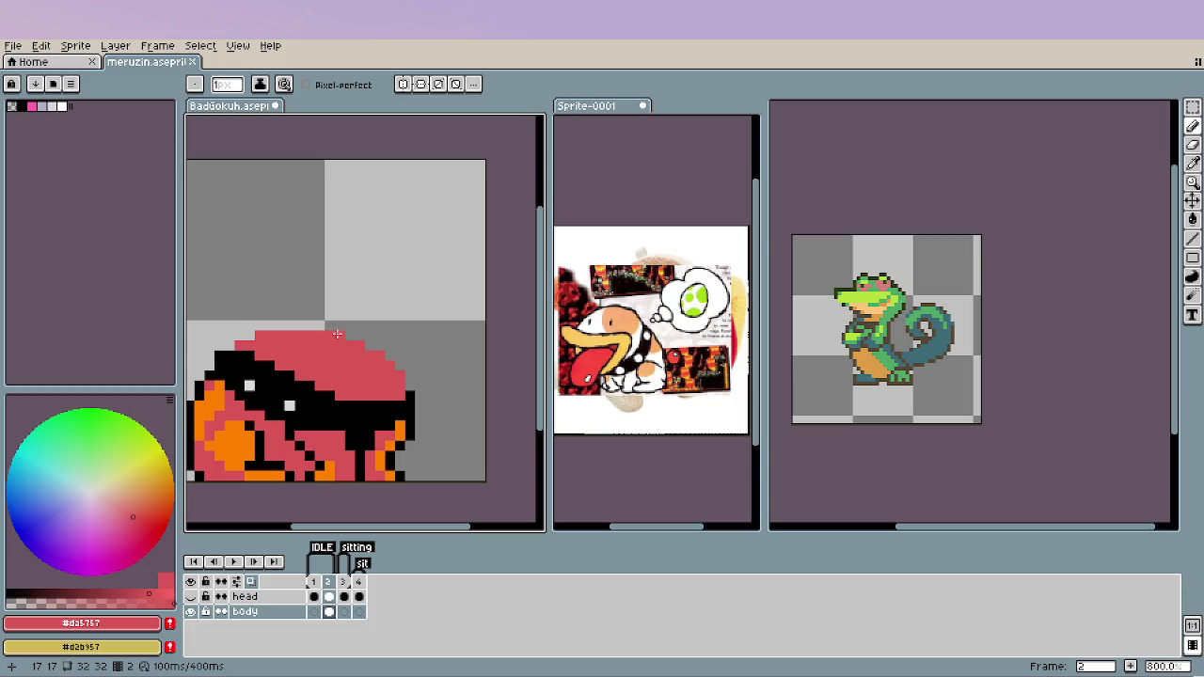
Show the head layer again and save BadGokuh.aseprite.
scroll(458, 393, down, 2)
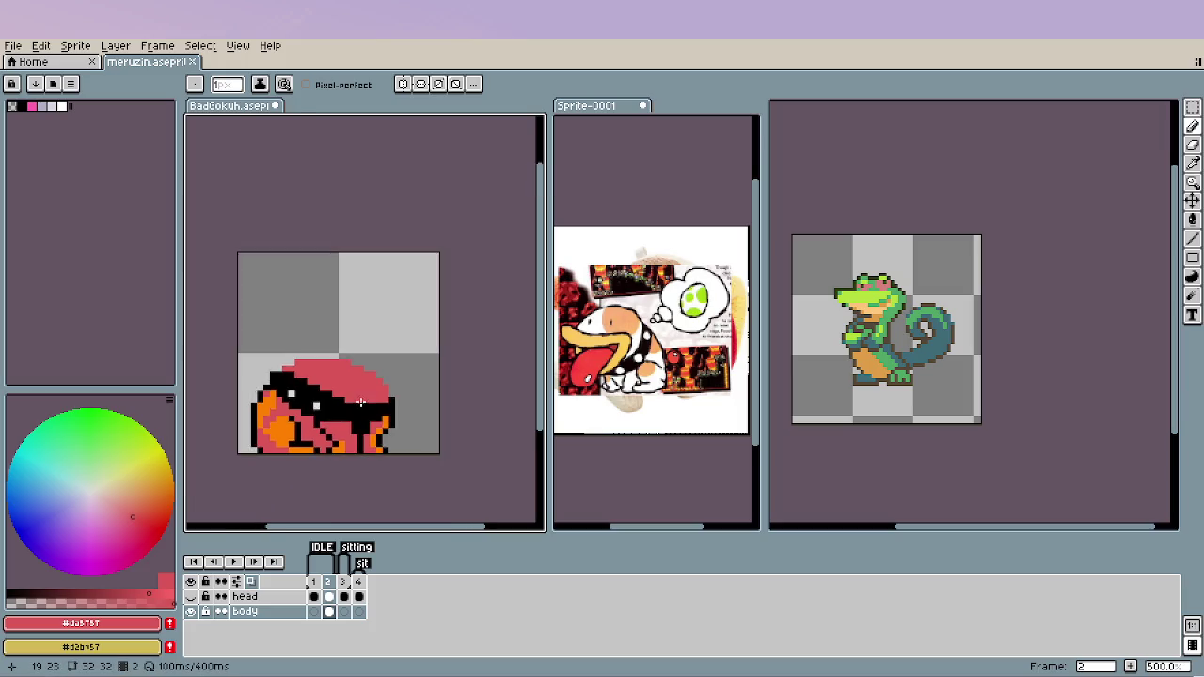
scroll(385, 399, down, 2)
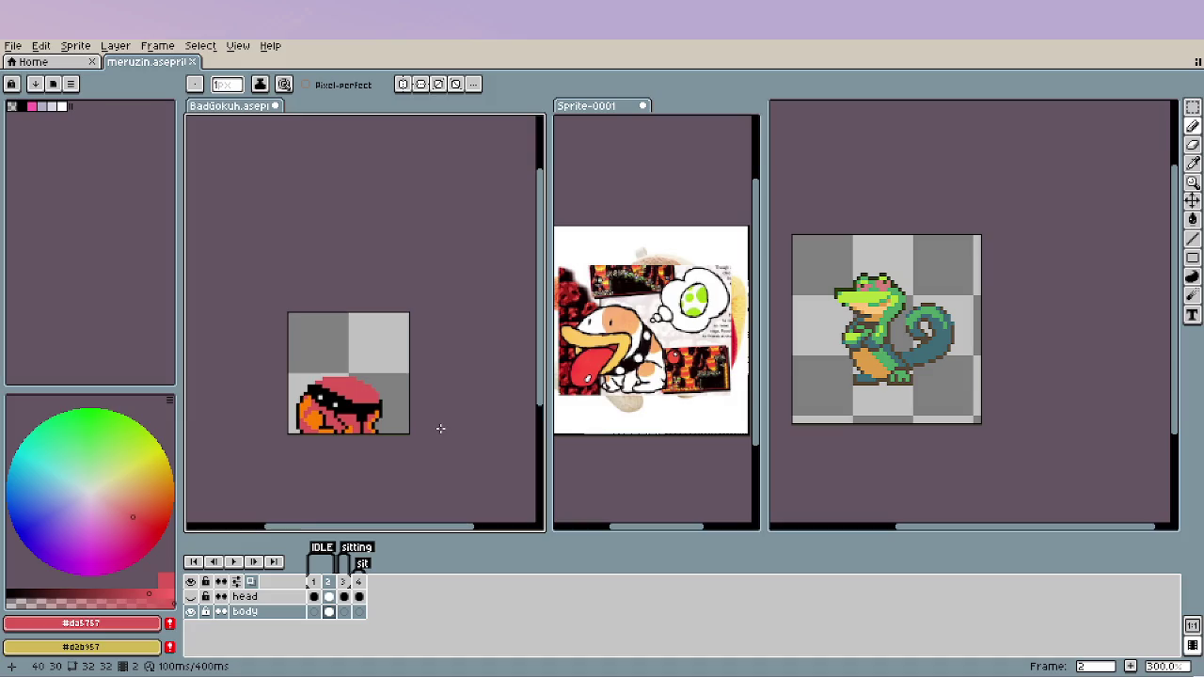
click(190, 597)
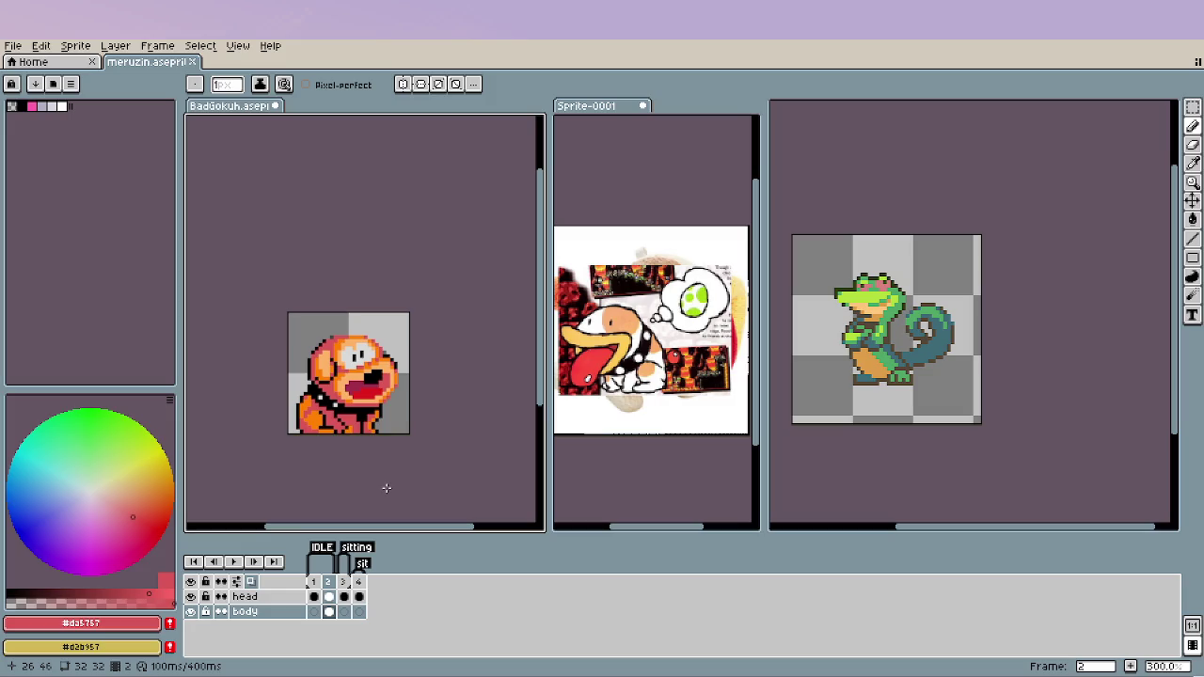
scroll(358, 431, down, 1)
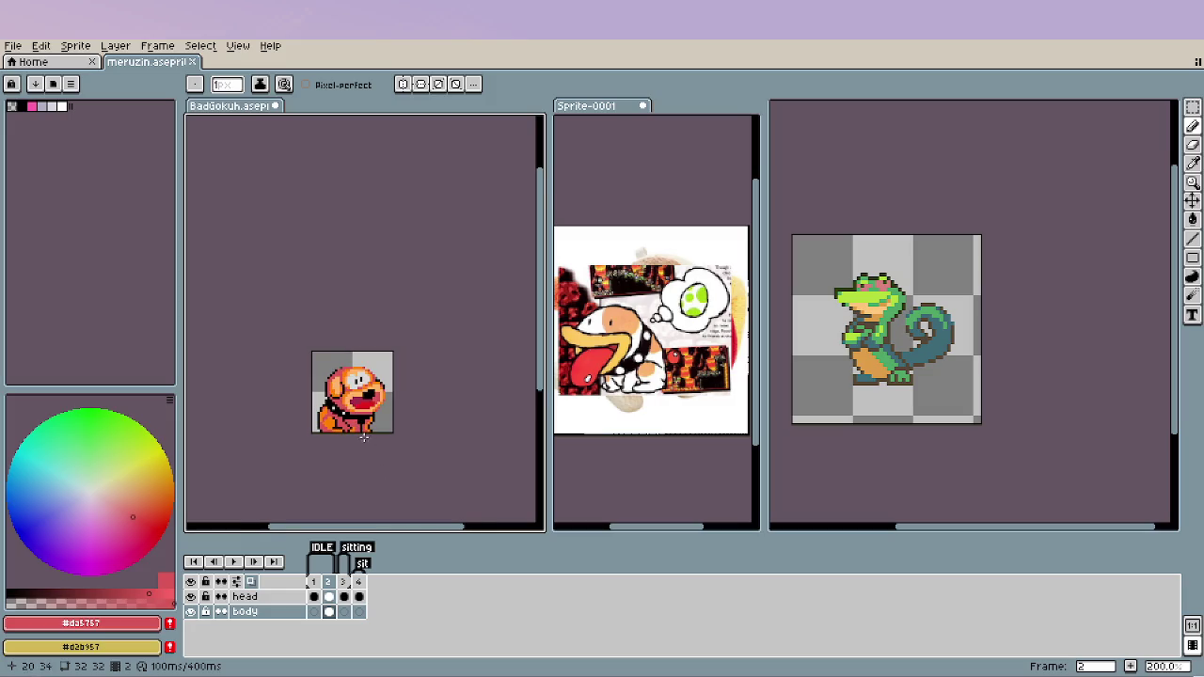
scroll(364, 436, up, 1)
key(ctrl+s)
scroll(335, 347, up, 2)
scroll(335, 347, up, 2)
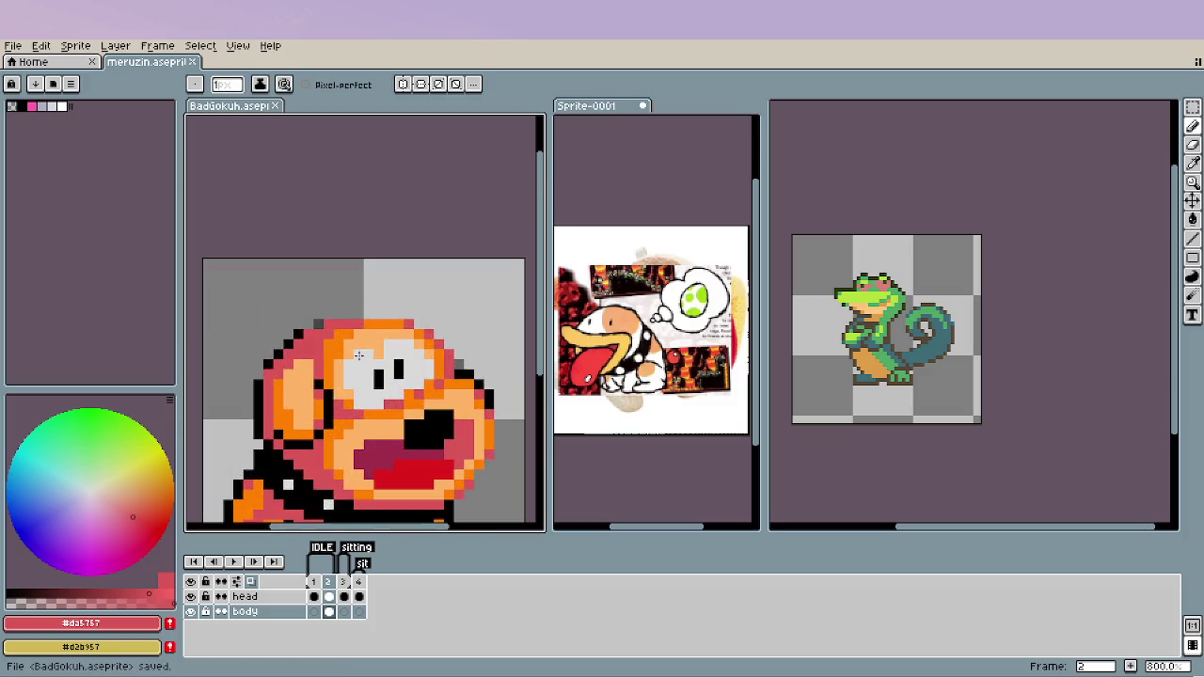
alt+click(311, 326)
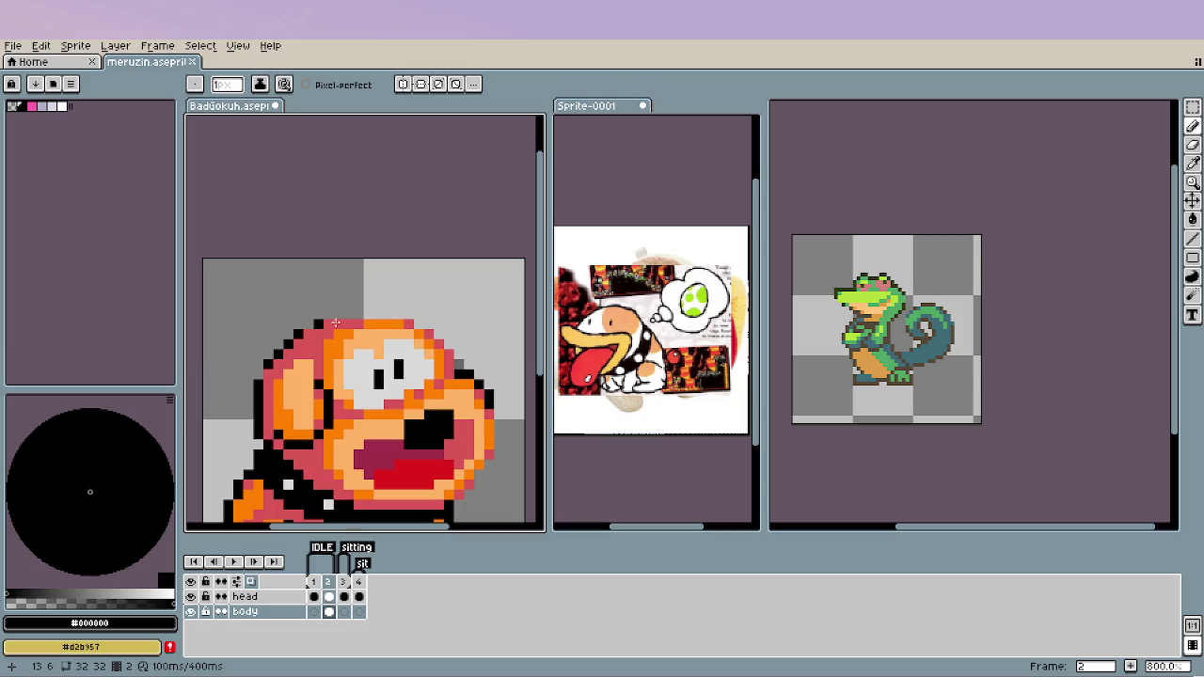
On the head layer's frame 2 cel, add a black pixel atop the dog's head.
click(331, 593)
click(320, 325)
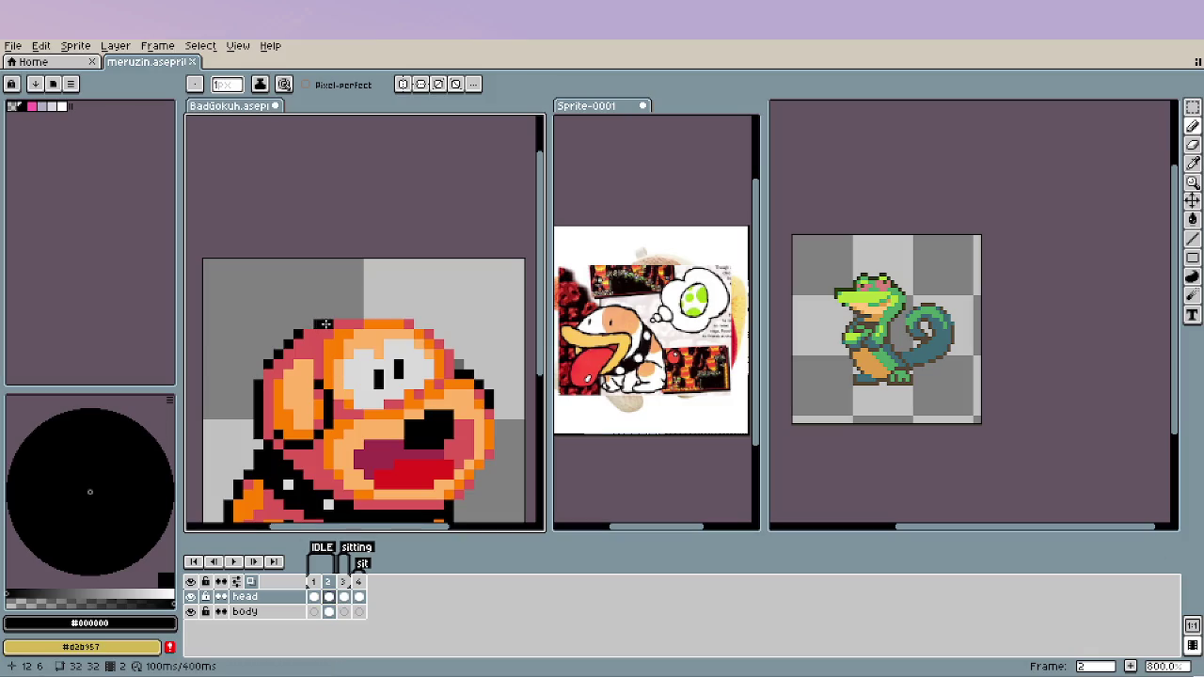
scroll(306, 405, down, 2)
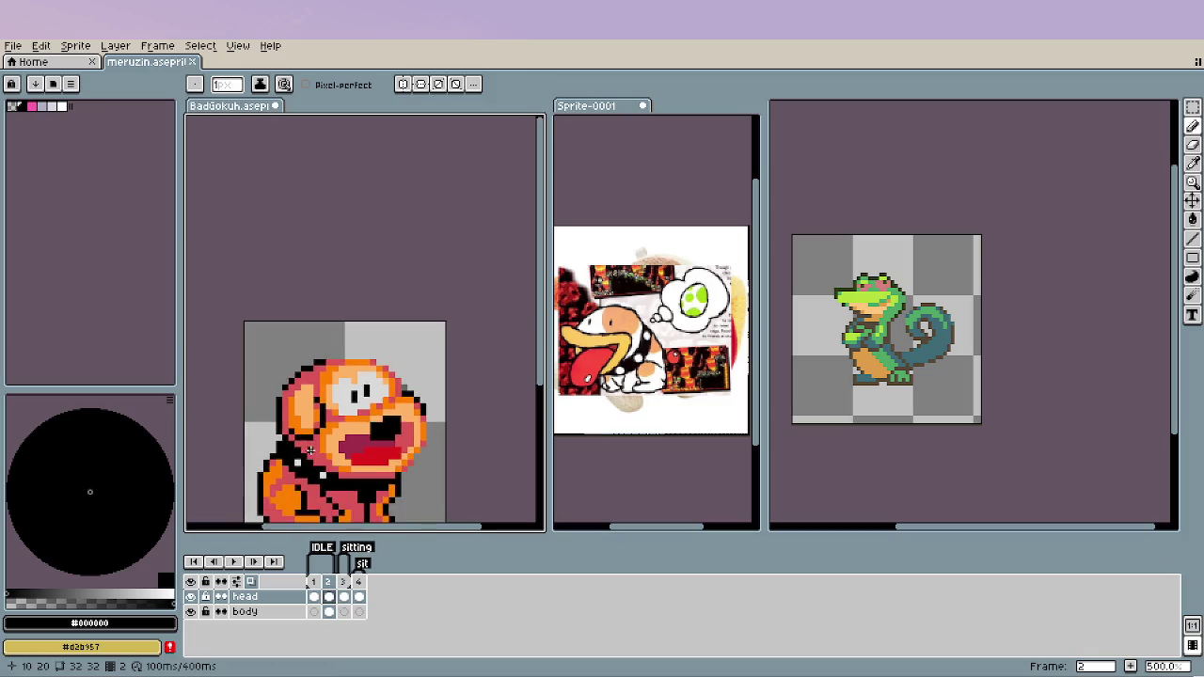
scroll(320, 407, down, 2)
scroll(363, 414, down, 1)
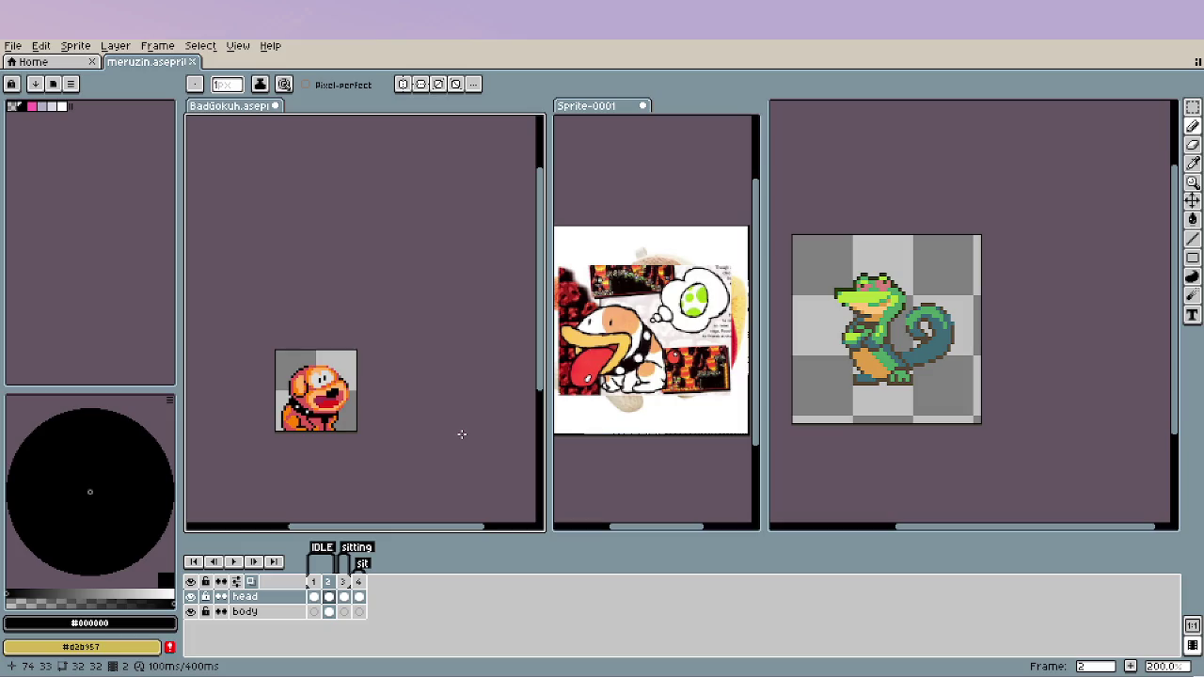
scroll(439, 408, up, 3)
scroll(288, 406, up, 1)
scroll(310, 331, up, 1)
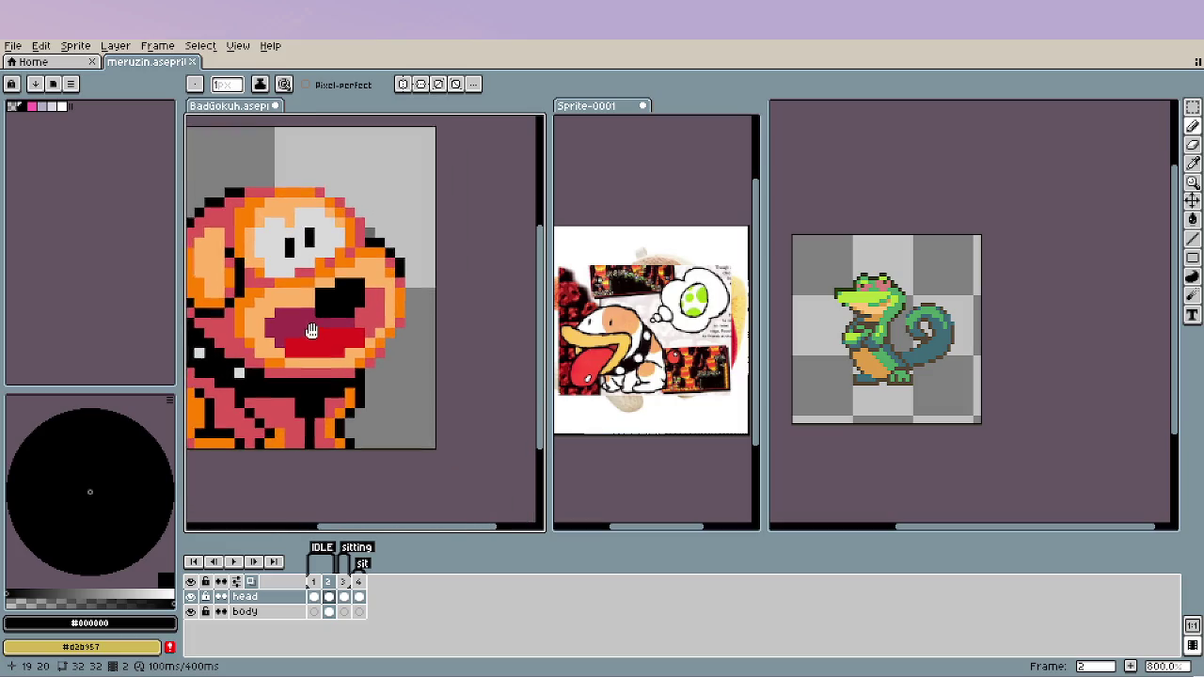
drag(310, 331, 400, 280)
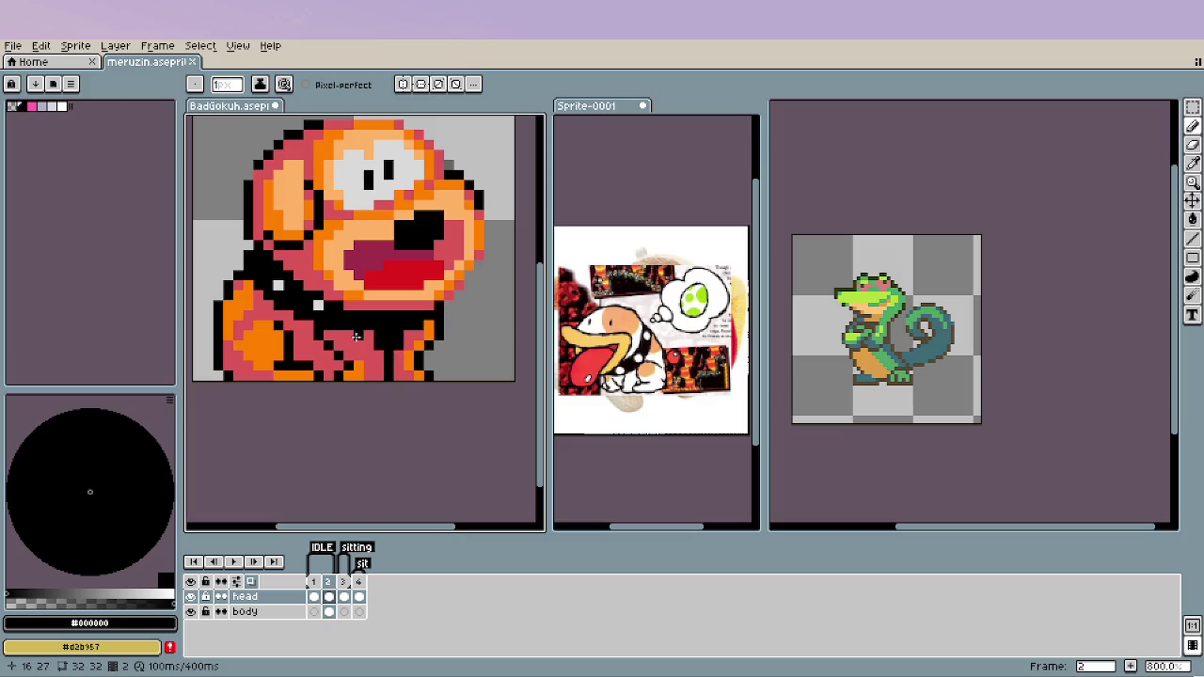
scroll(356, 337, down, 1)
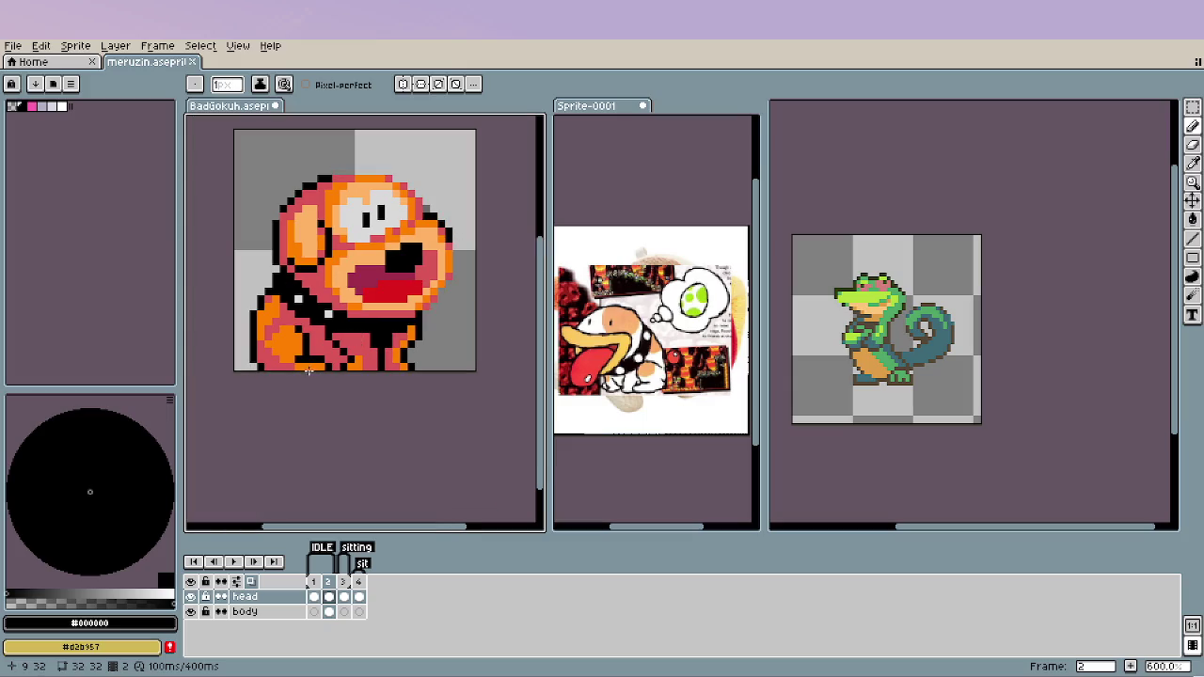
scroll(269, 365, up, 1)
scroll(264, 353, up, 2)
Repaint the sprite's left-edge pixels pink, then add an orange shading column there.
key(i)
drag(237, 346, 237, 278)
click(270, 330)
key(b)
drag(249, 341, 247, 285)
scroll(246, 285, down, 2)
scroll(263, 301, up, 1)
scroll(279, 313, up, 1)
key(i)
click(280, 313)
key(b)
drag(252, 294, 245, 354)
scroll(291, 393, down, 3)
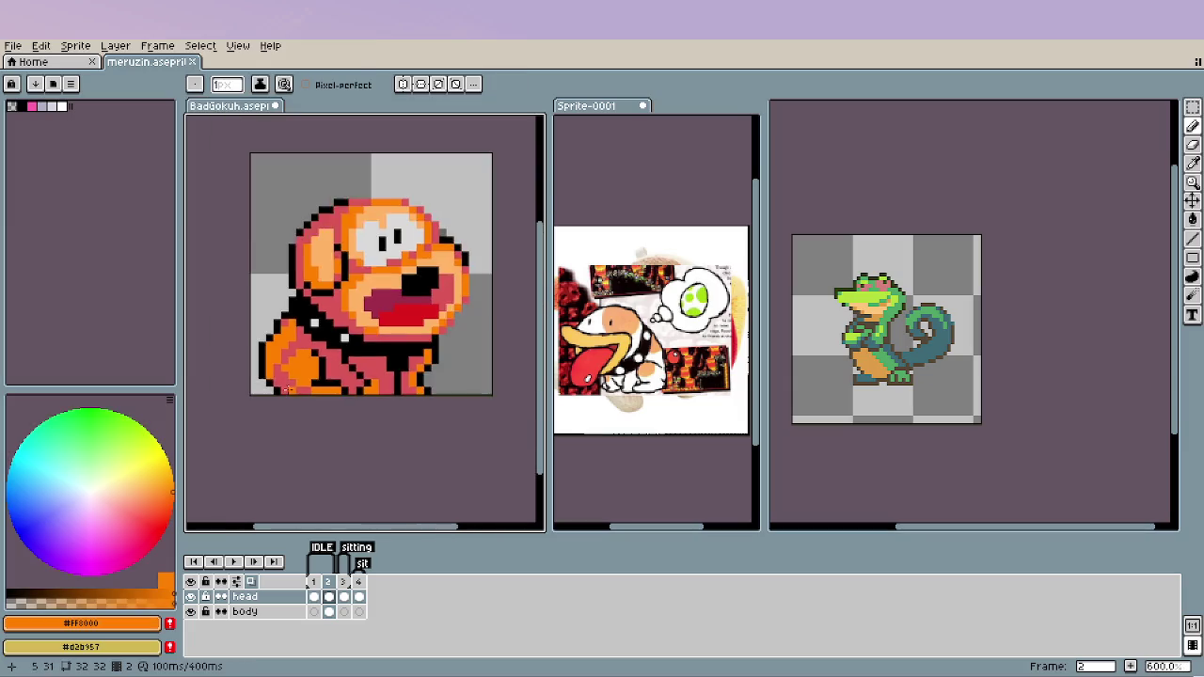
Turn two pink pixels orange, then repaint the left edge and one bottom pixel pink.
scroll(424, 406, down, 2)
scroll(293, 384, up, 2)
scroll(291, 381, up, 4)
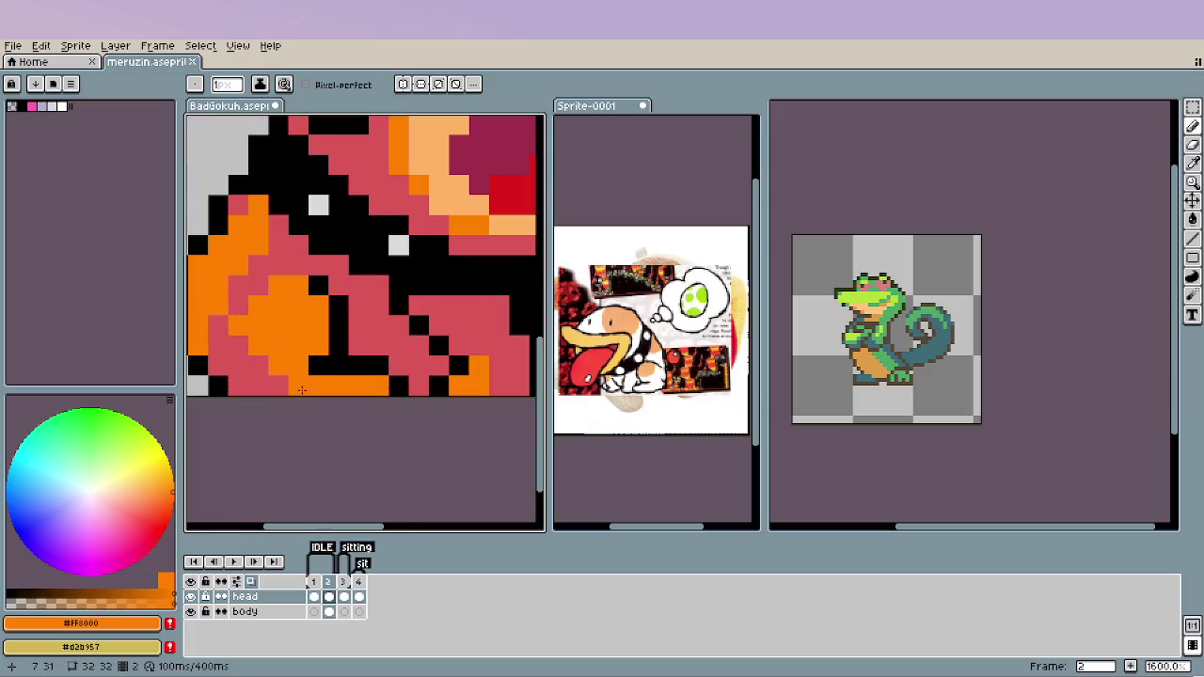
click(237, 386)
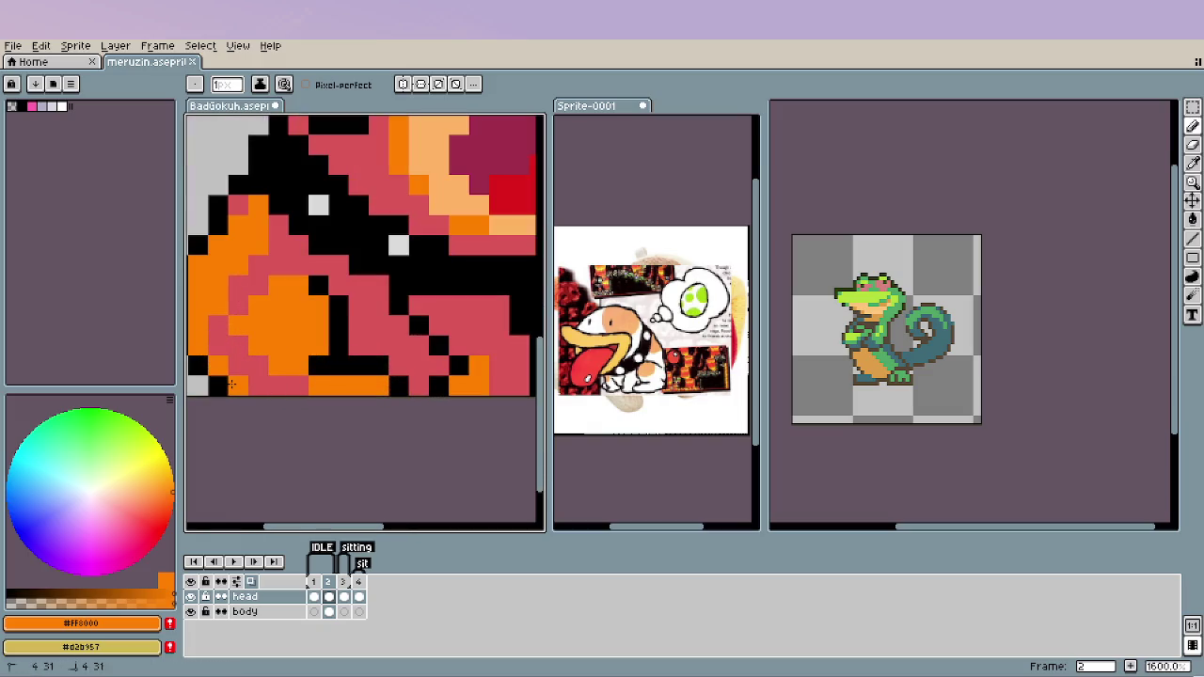
click(218, 325)
alt+click(241, 329)
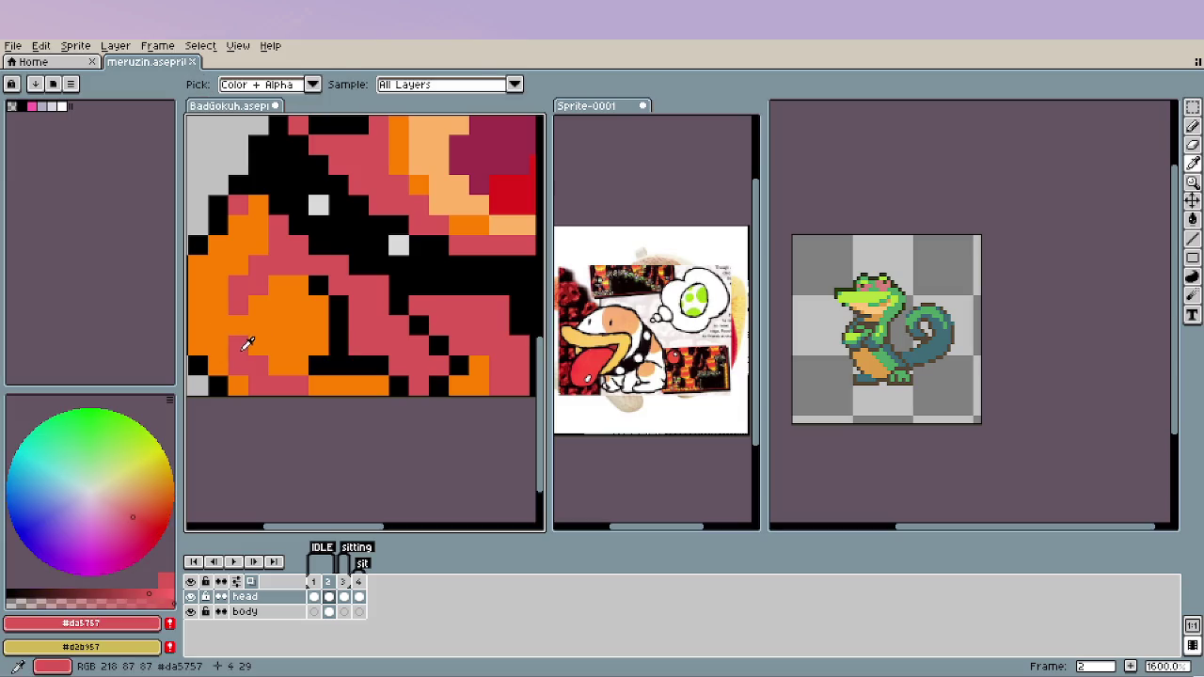
scroll(247, 344, down, 2)
scroll(249, 348, down, 2)
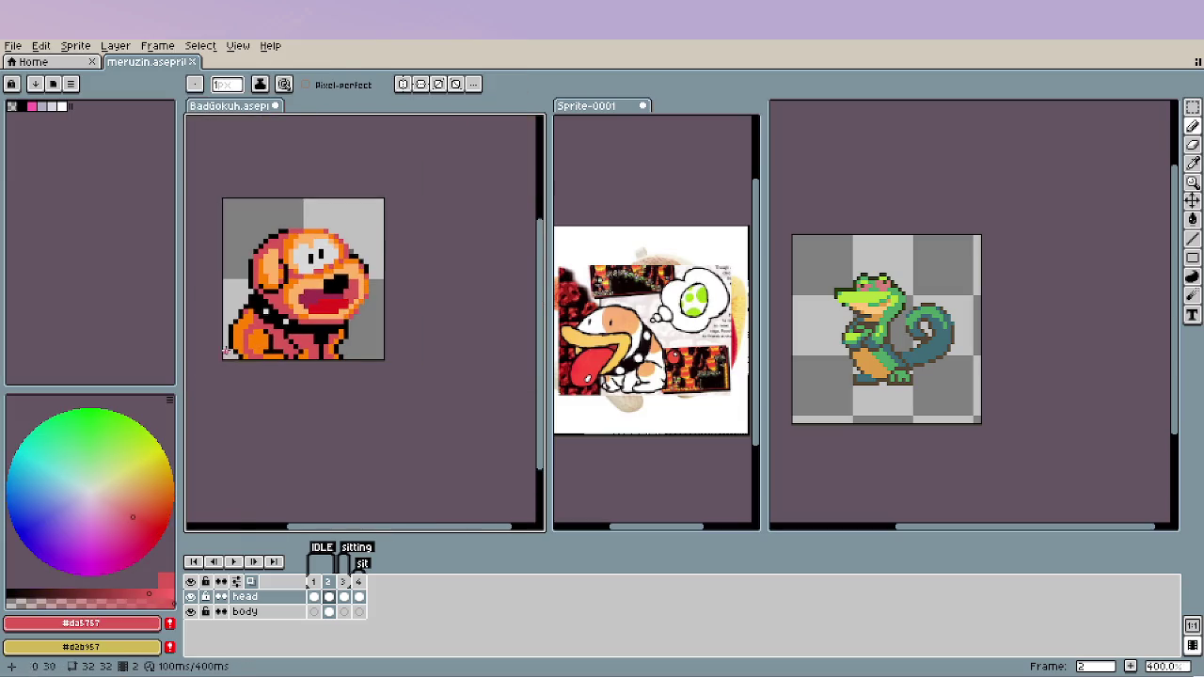
scroll(249, 348, up, 4)
mouse_move(299, 356)
mouse_down()
mouse_move(295, 282)
mouse_move(334, 246)
mouse_up()
click(306, 396)
Touch up individual lower-left body pixels with orange and black sampled from the sprite.
scroll(305, 397, down, 3)
scroll(308, 358, up, 1)
scroll(313, 297, up, 2)
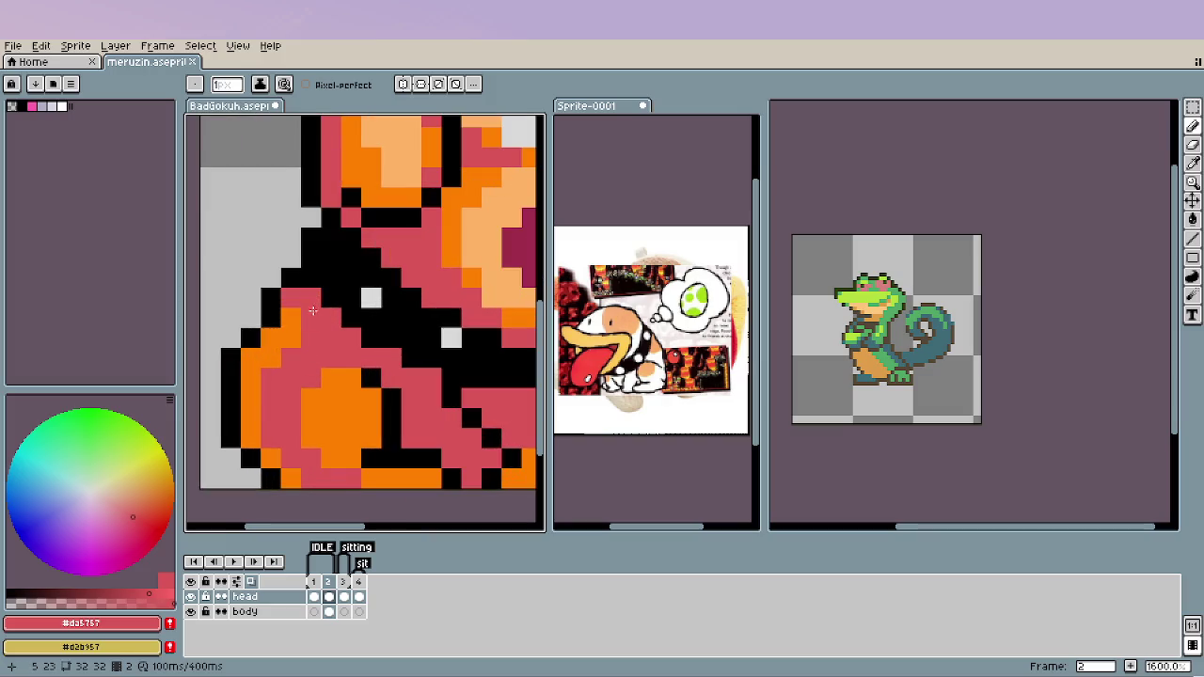
scroll(325, 411, down, 4)
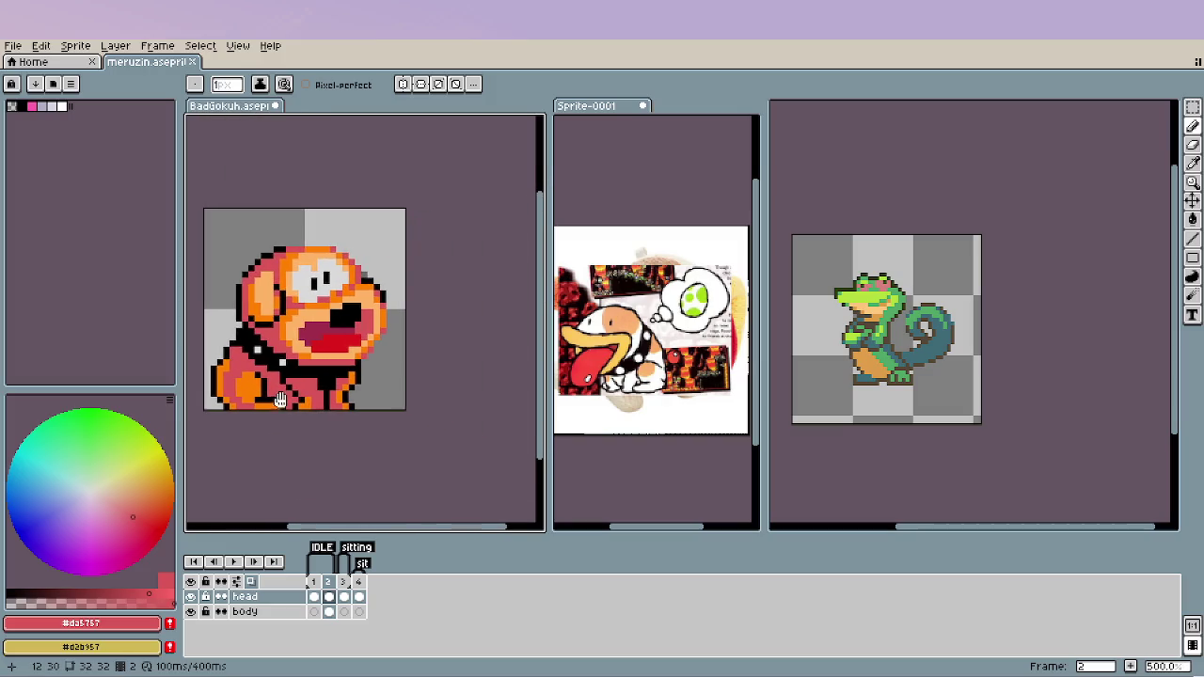
scroll(282, 386, up, 1)
scroll(235, 367, up, 1)
alt+click(213, 354)
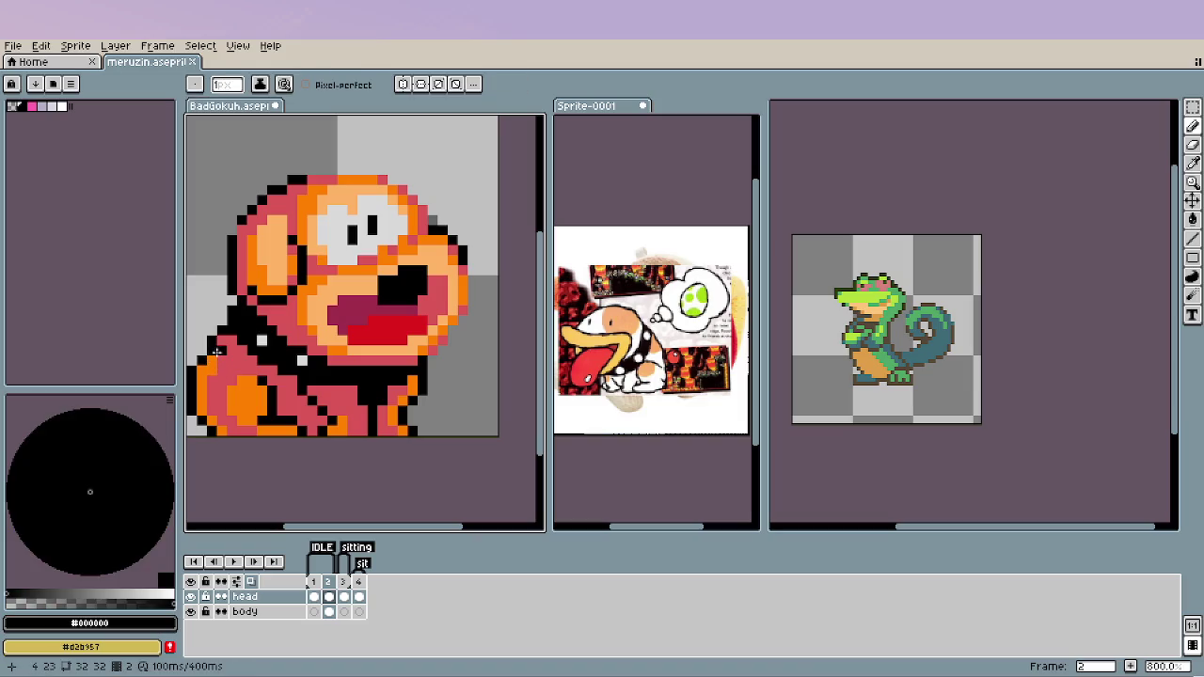
alt+click(211, 360)
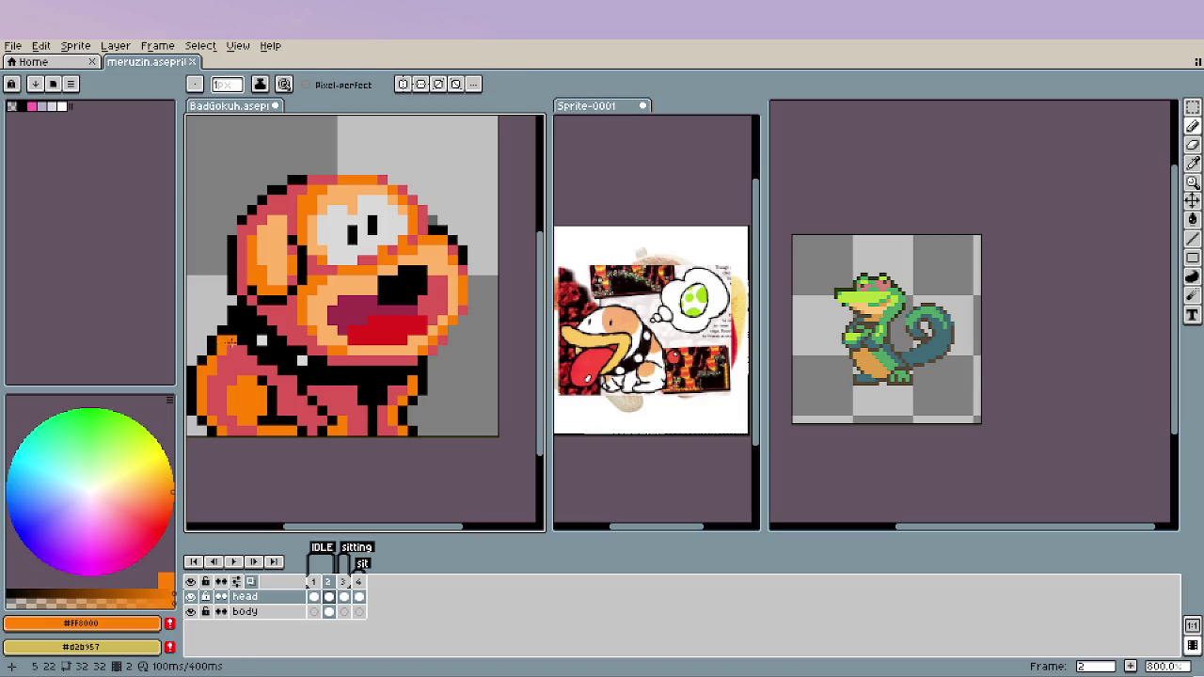
scroll(247, 365, down, 1)
scroll(247, 365, down, 2)
scroll(247, 367, up, 3)
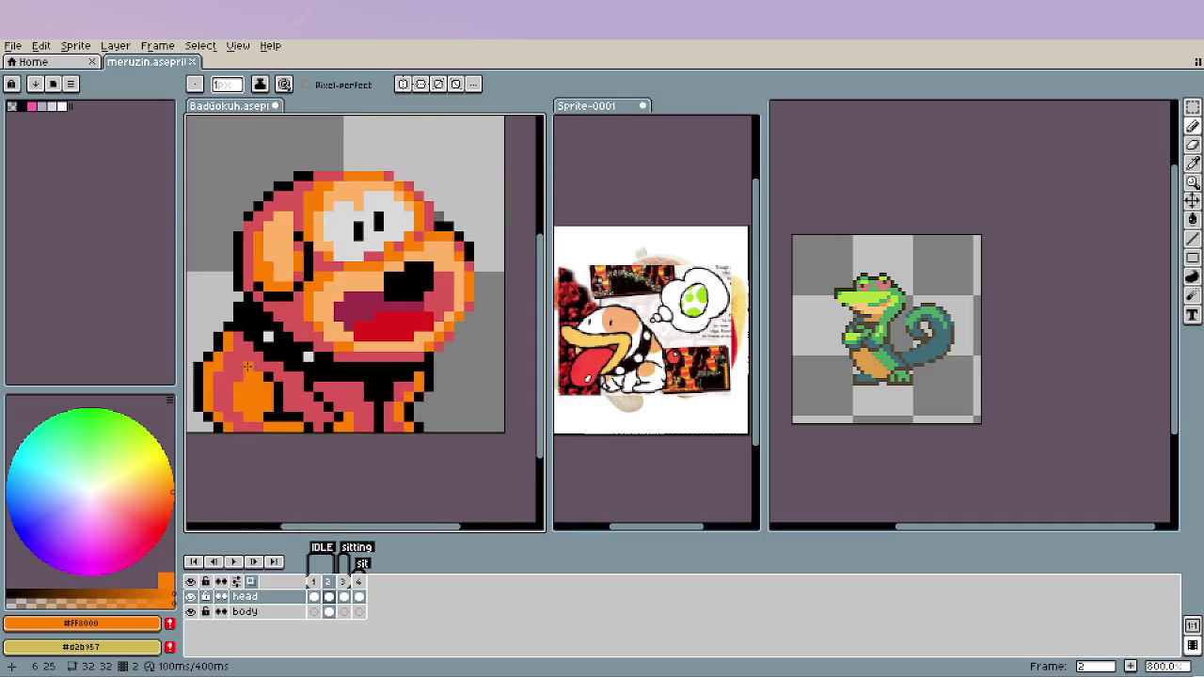
scroll(247, 365, up, 1)
alt+click(206, 321)
key(e)
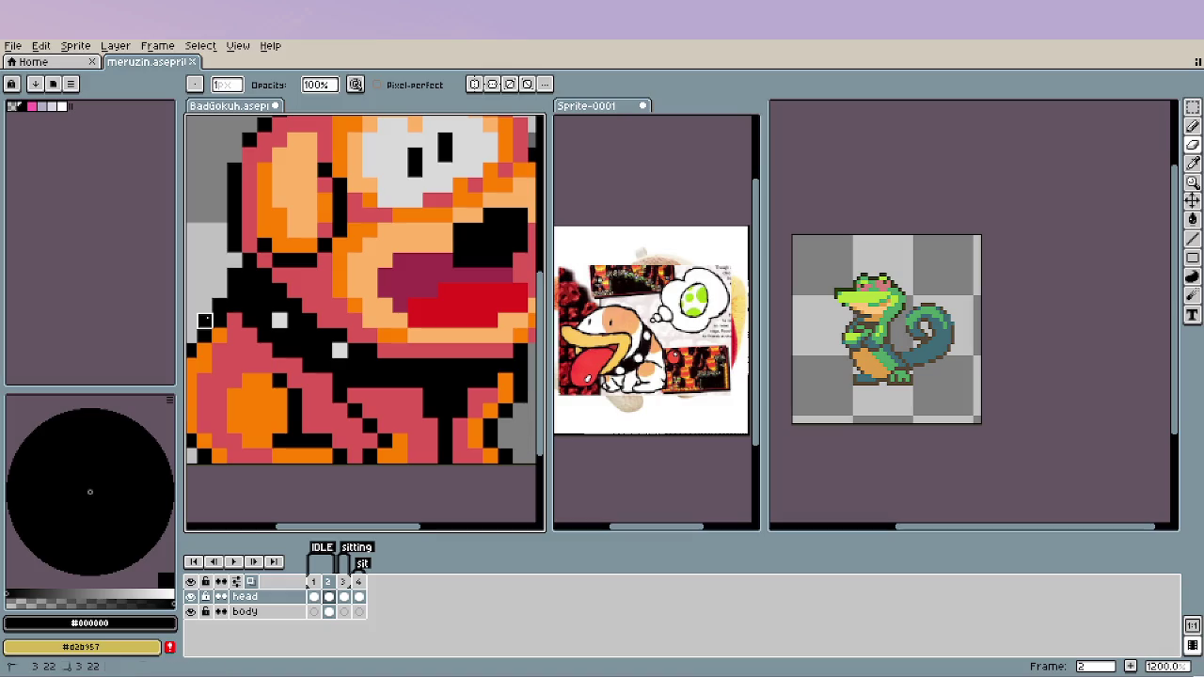
scroll(205, 320, down, 2)
scroll(312, 362, down, 1)
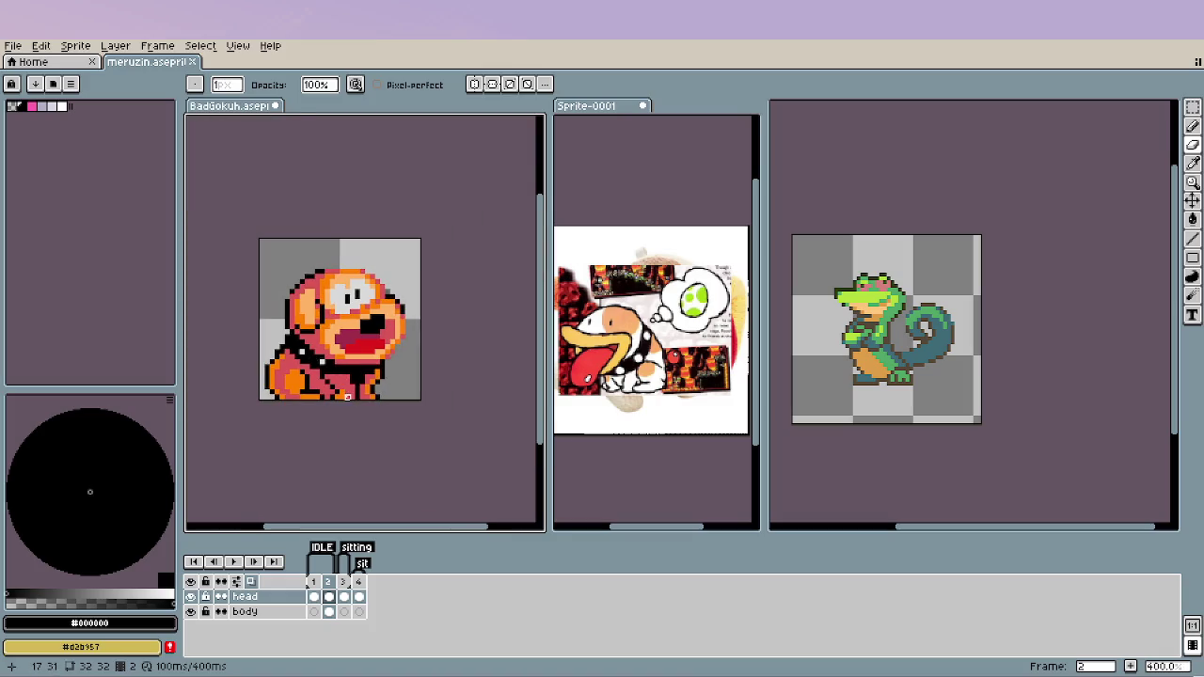
key(m)
scroll(260, 390, up, 1)
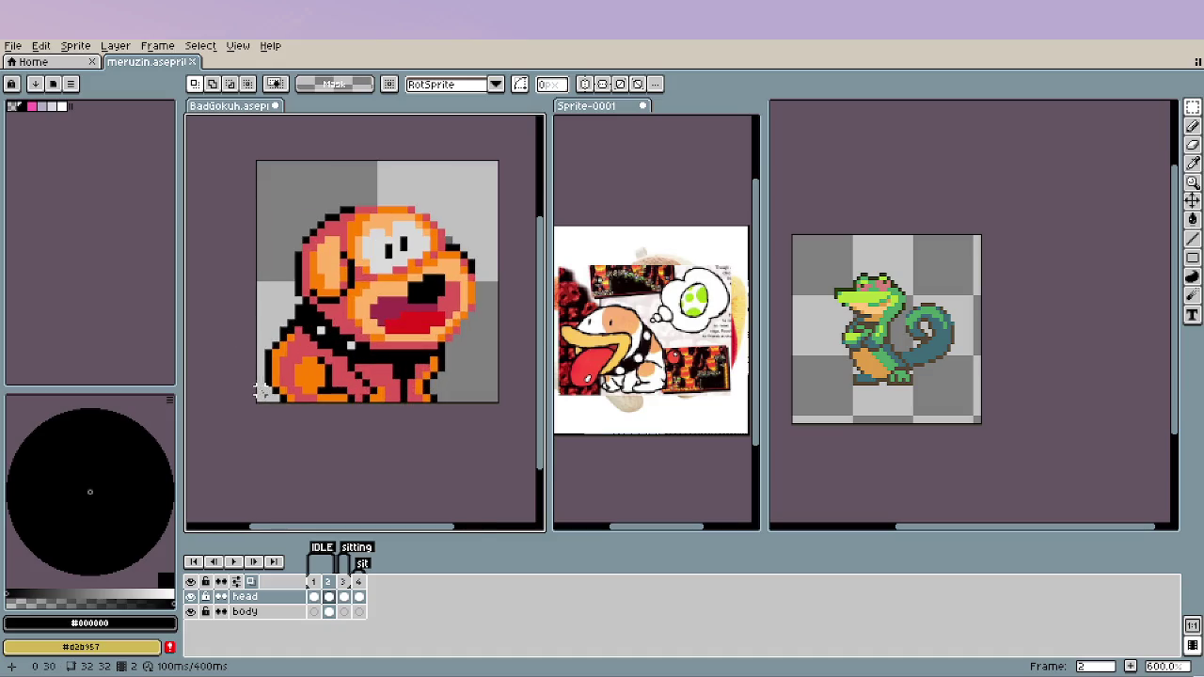
Select the front-leg area, pick the frame 2 body cel, and toggle head/body visibility to compare.
scroll(299, 431, up, 1)
mouse_move(245, 305)
mouse_down()
mouse_move(325, 426)
mouse_move(316, 426)
mouse_up()
click(191, 596)
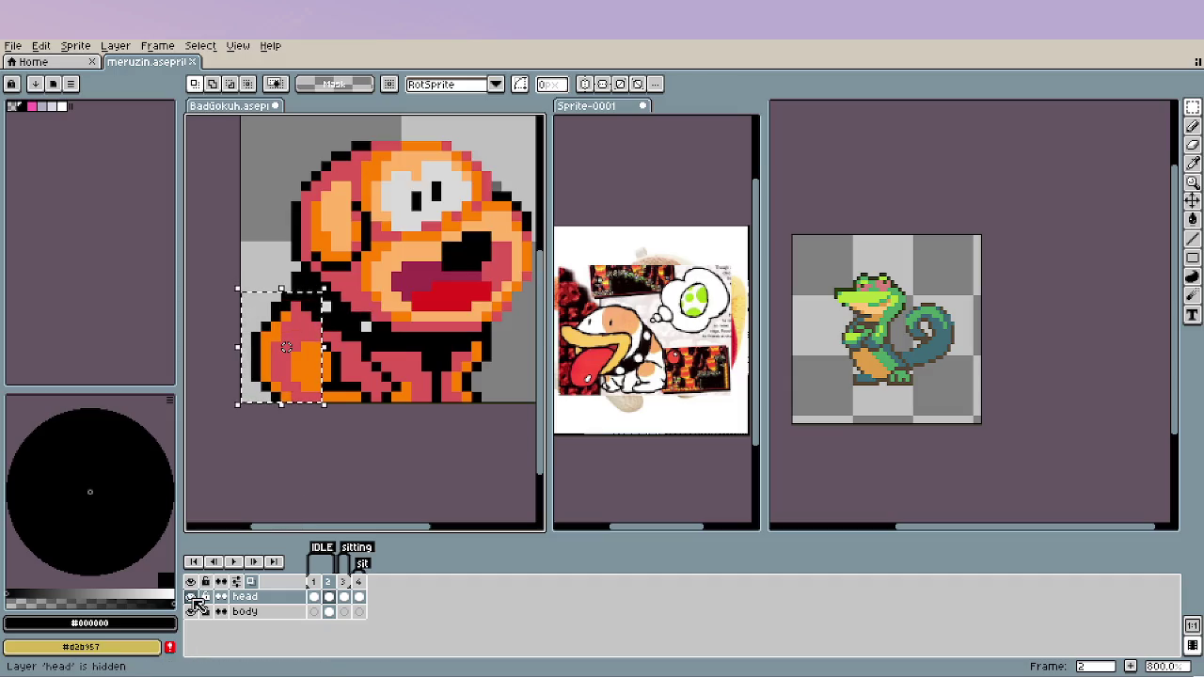
click(416, 428)
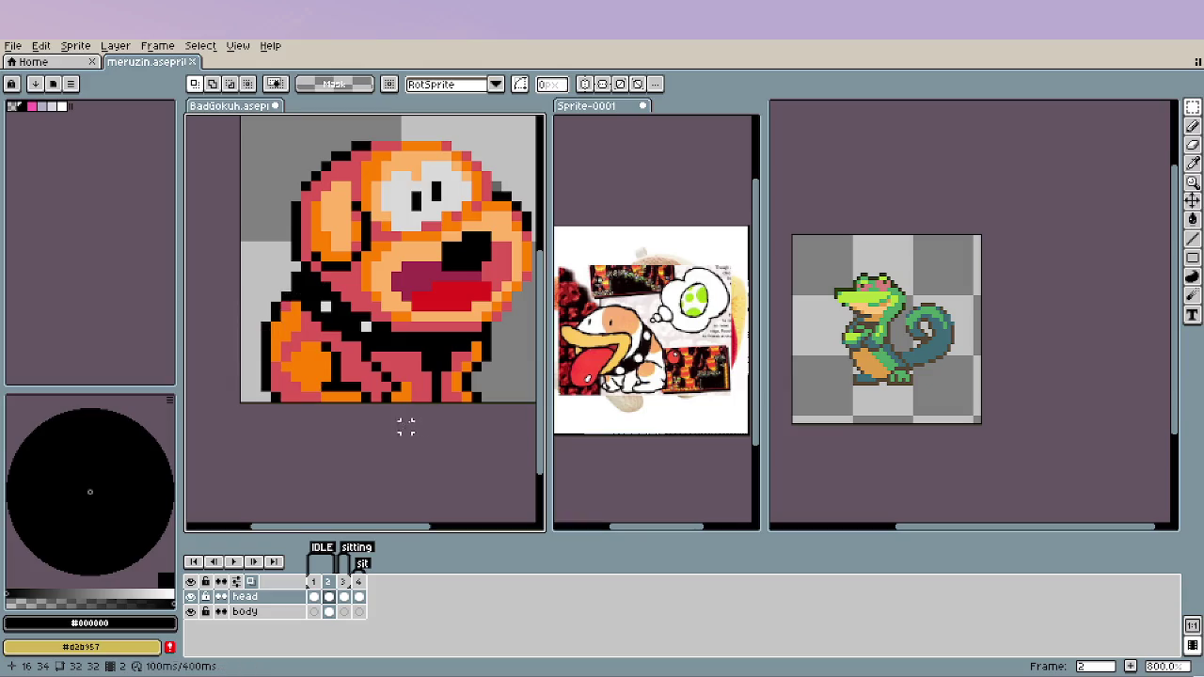
click(329, 613)
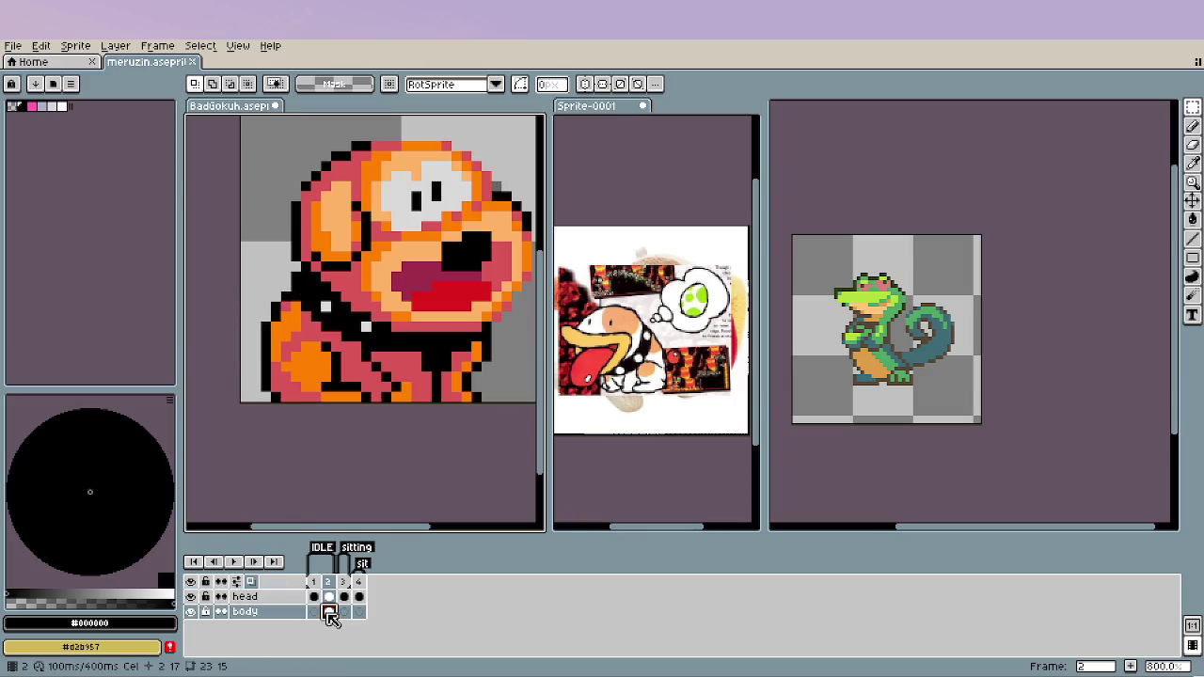
key(ctrl+z)
key(ctrl+z)
key(ctrl+z)
key(ctrl+z)
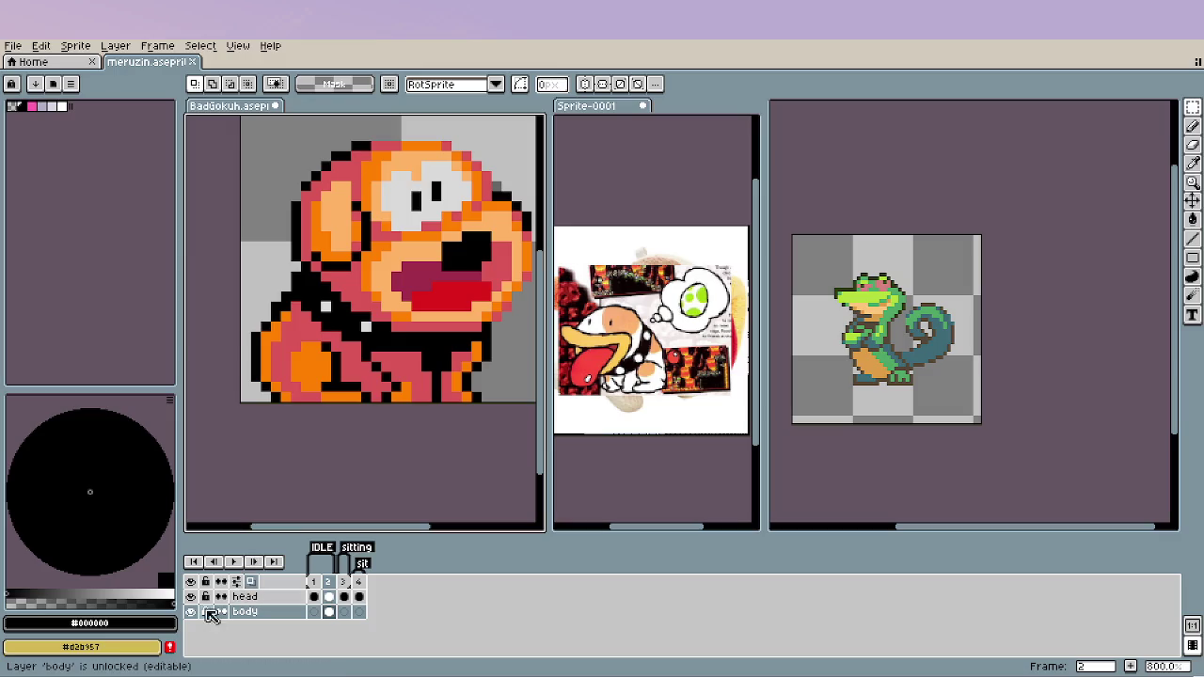
click(191, 596)
click(191, 612)
drag(197, 609, 193, 600)
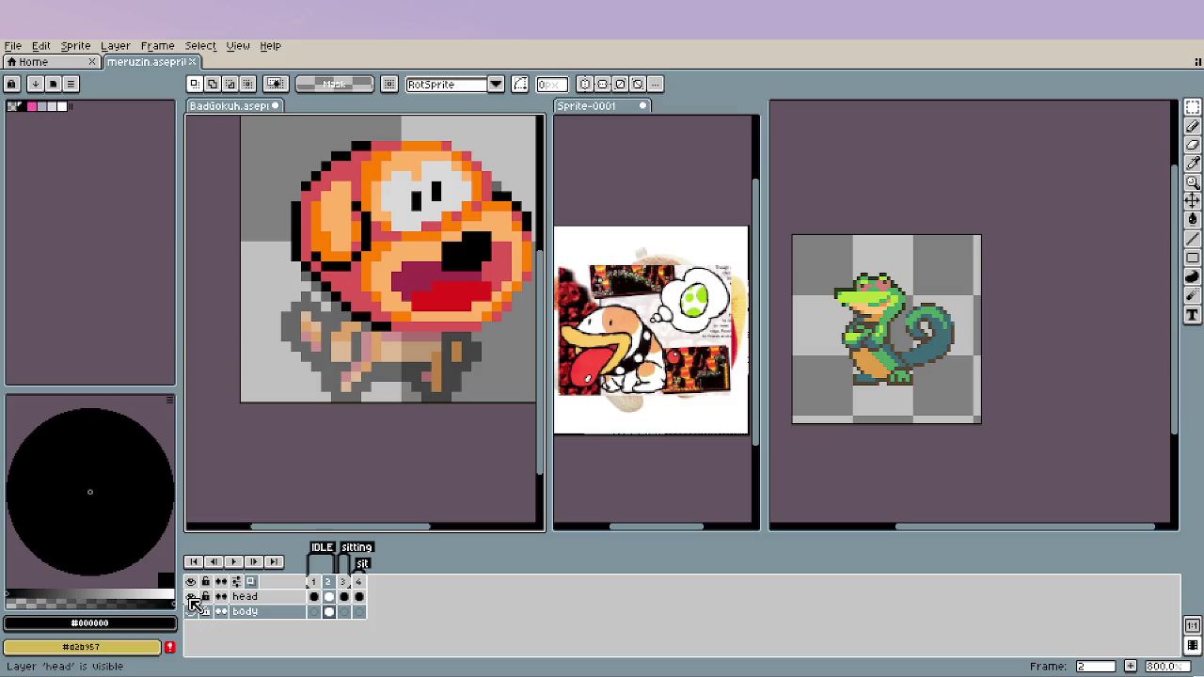
click(191, 611)
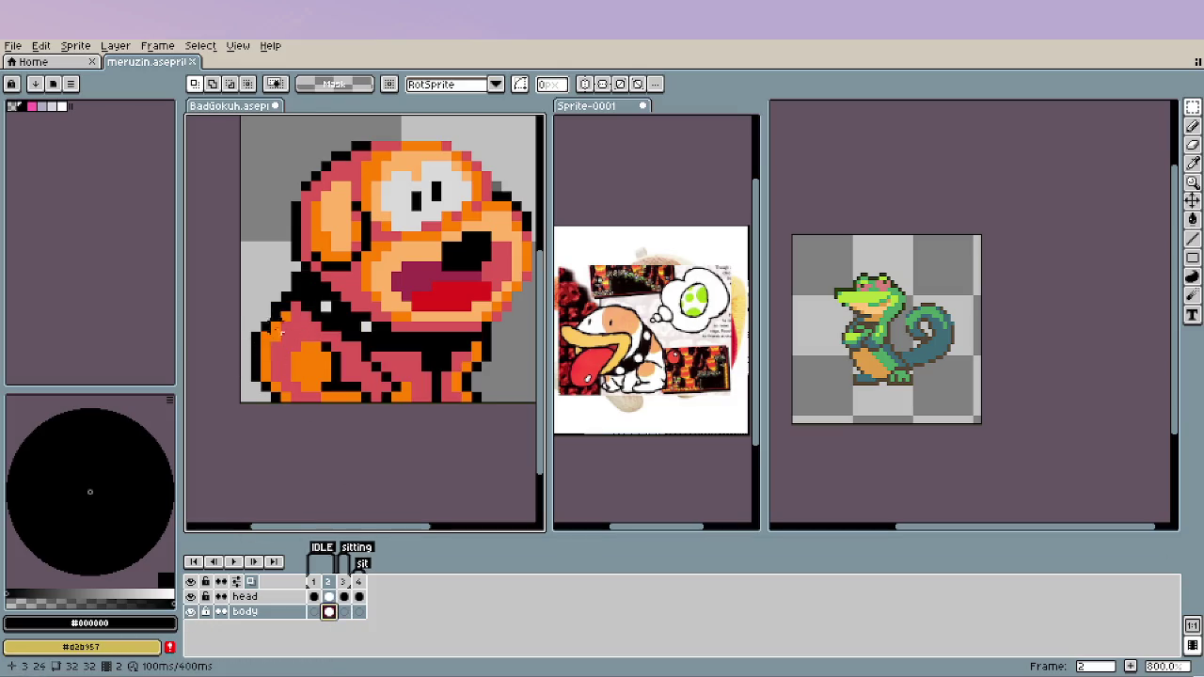
scroll(308, 290, up, 3)
Paint three stray black front-leg pixels pink on the frame 2 body layer.
key(b)
alt+click(299, 320)
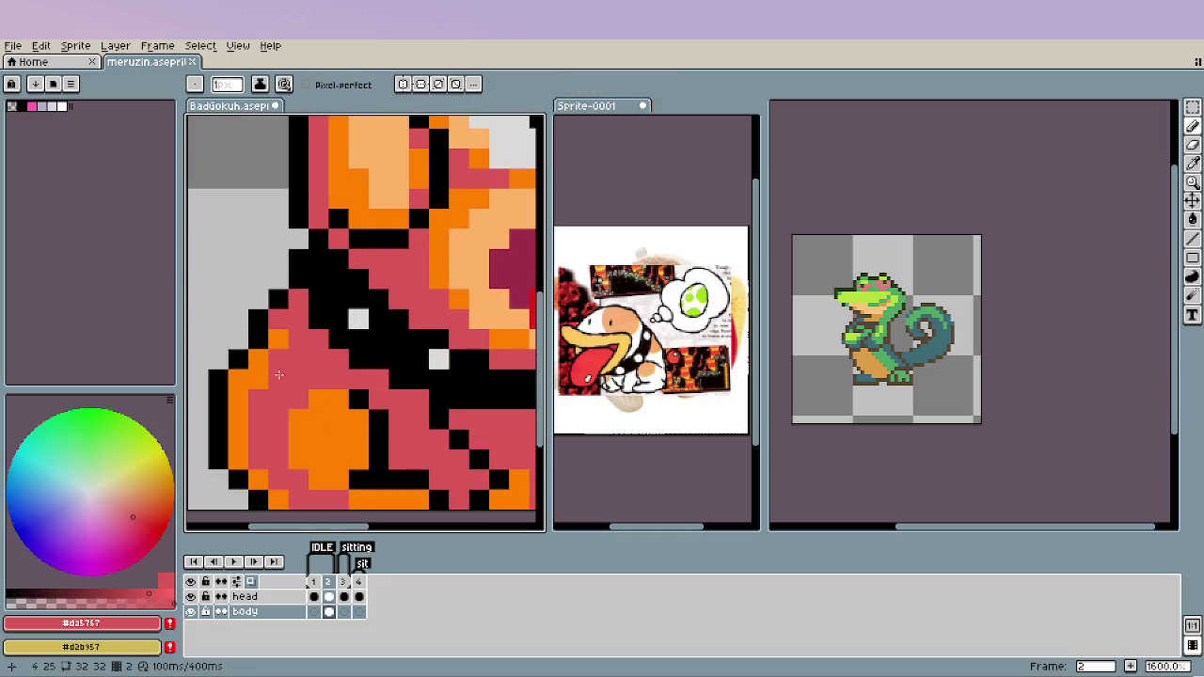
alt+click(296, 317)
click(264, 336)
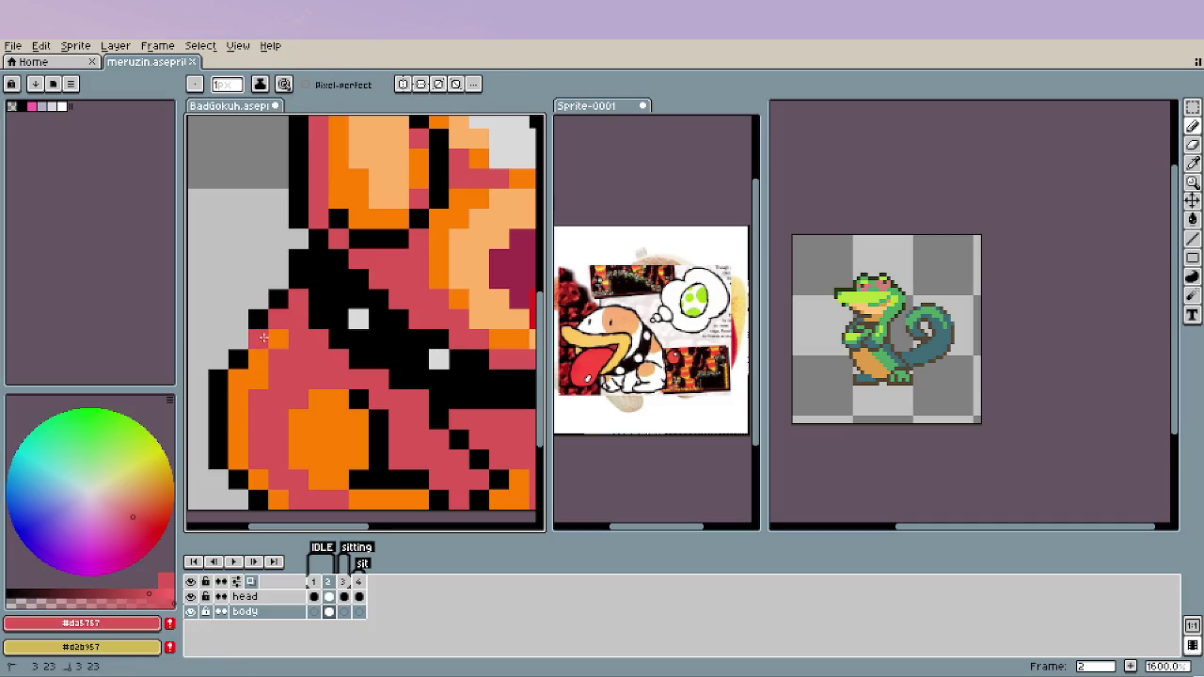
scroll(273, 348, down, 2)
scroll(320, 396, down, 2)
scroll(384, 456, down, 2)
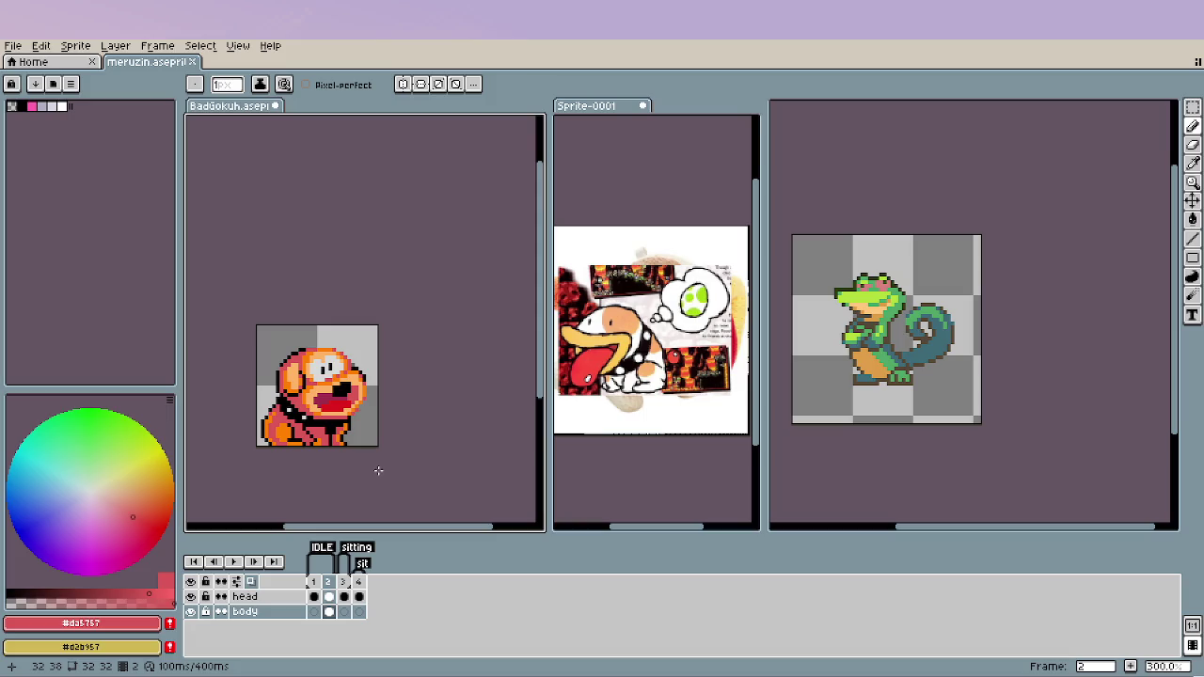
click(333, 598)
key(v)
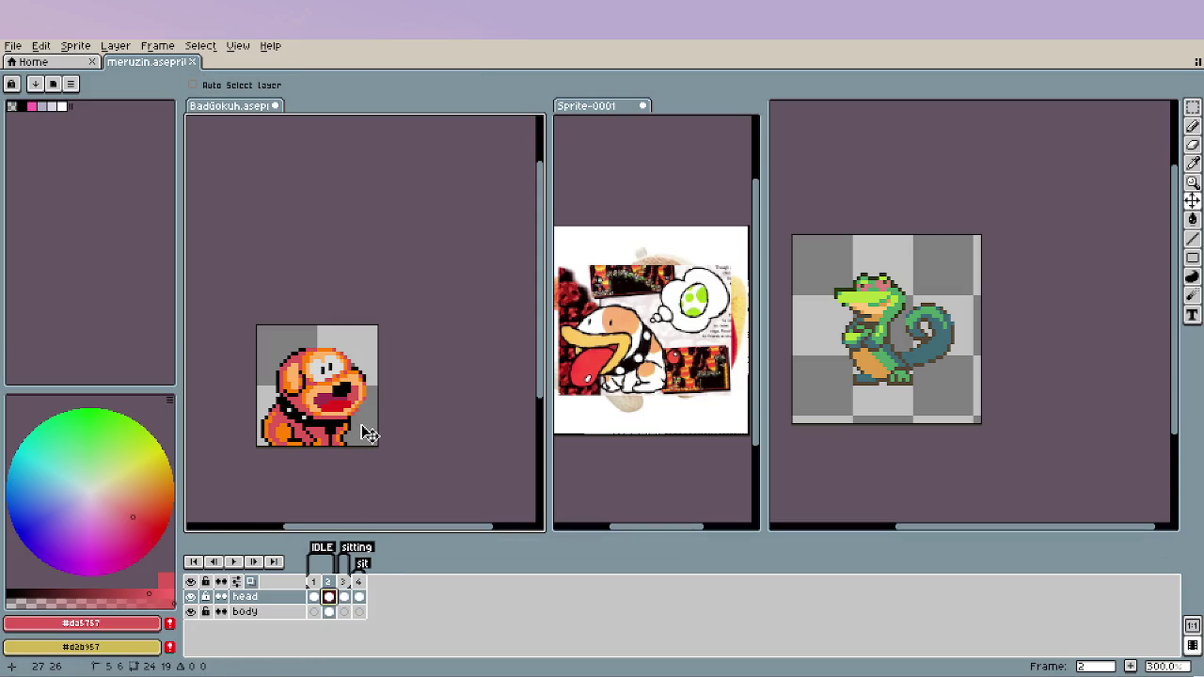